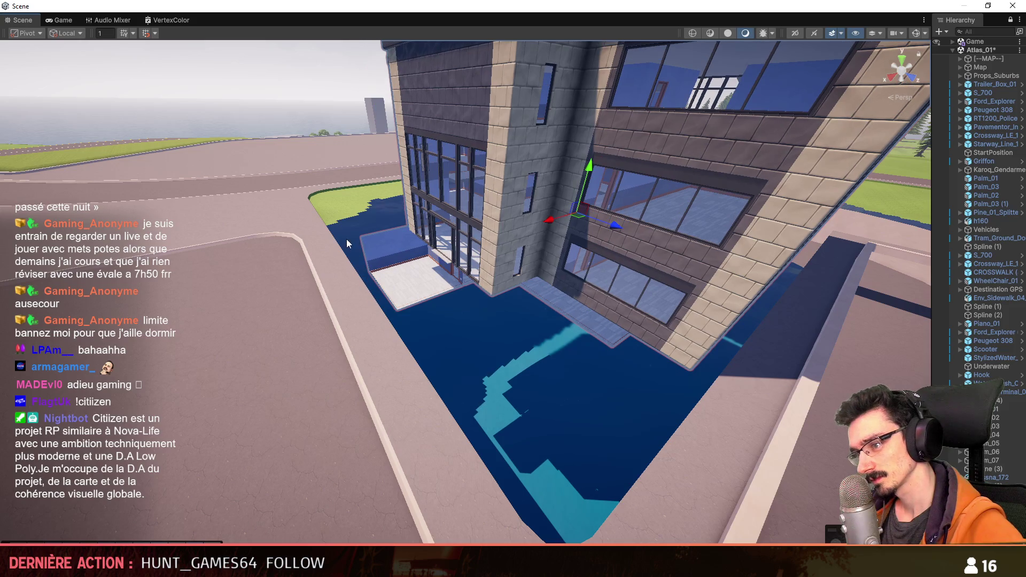
Step: Fly around the reference building on the map, then switch over to the Maya police station model
{"action": "mouse_move", "coordinate": [483, 233]}
{"action": "right_mouse_down"}
{"action": "mouse_move", "coordinate": [585, 228]}
{"action": "mouse_move", "coordinate": [497, 252]}
{"action": "mouse_move", "coordinate": [547, 234]}
{"action": "right_mouse_up"}
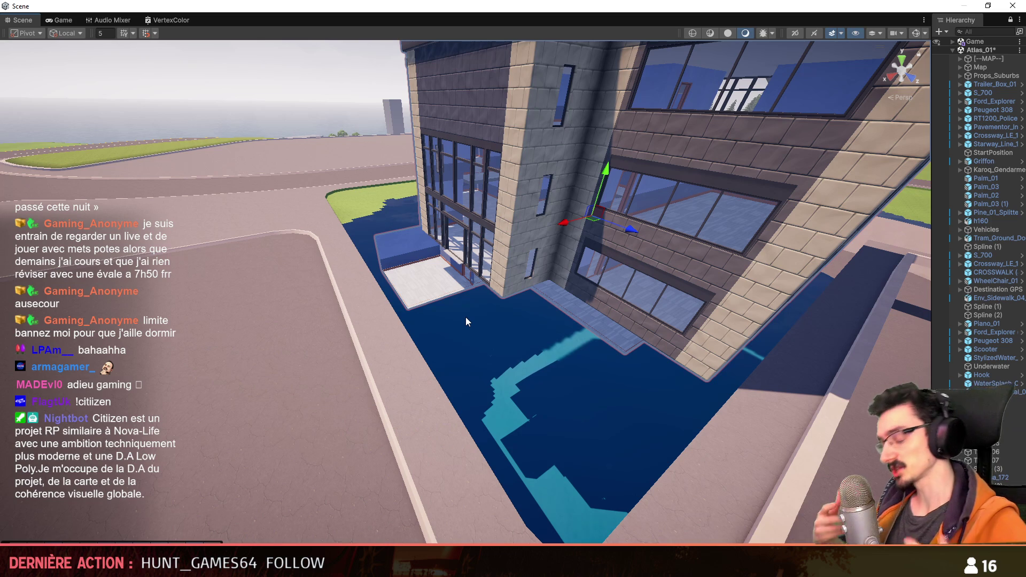
{"action": "right_click_drag", "start_coordinate": [465, 317], "coordinate": [672, 298]}
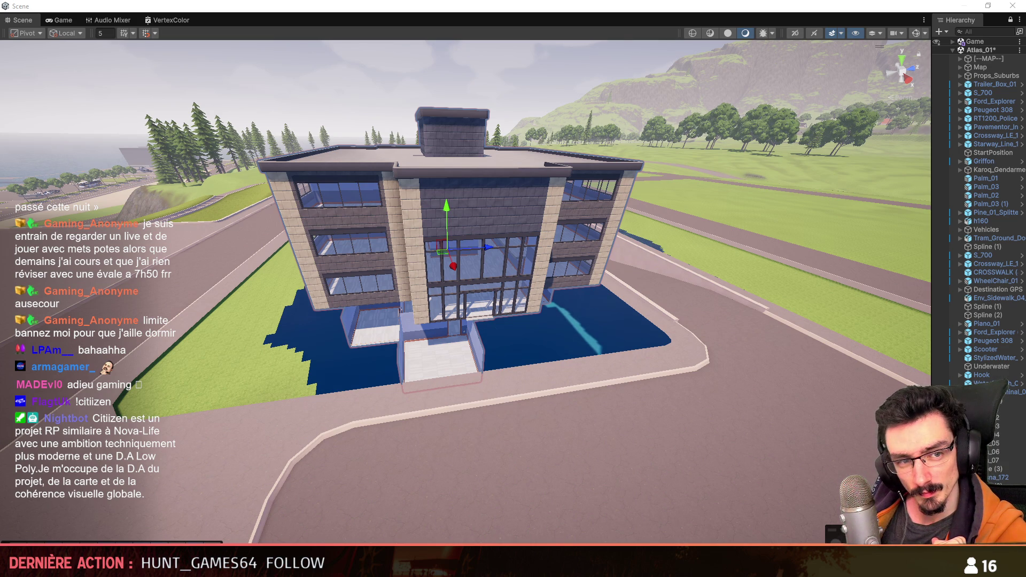
{"action": "mouse_move", "coordinate": [378, 387]}
{"action": "right_mouse_down"}
{"action": "mouse_move", "coordinate": [498, 419]}
{"action": "mouse_move", "coordinate": [476, 324]}
{"action": "mouse_move", "coordinate": [631, 349]}
{"action": "mouse_move", "coordinate": [619, 351]}
{"action": "right_mouse_up"}
{"action": "scroll", "coordinate": [481, 385], "scroll_direction": "down", "scroll_amount": 2}
{"action": "scroll", "coordinate": [477, 352], "scroll_direction": "down", "scroll_amount": 3}
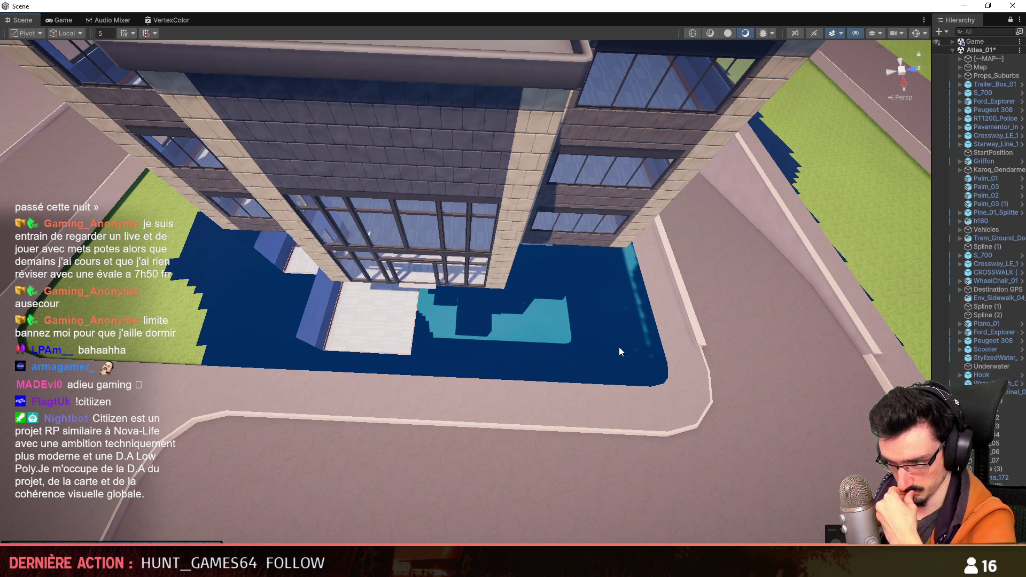
{"action": "mouse_move", "coordinate": [619, 352]}
{"action": "right_mouse_down"}
{"action": "mouse_move", "coordinate": [585, 165]}
{"action": "mouse_move", "coordinate": [614, 413]}
{"action": "right_mouse_up"}
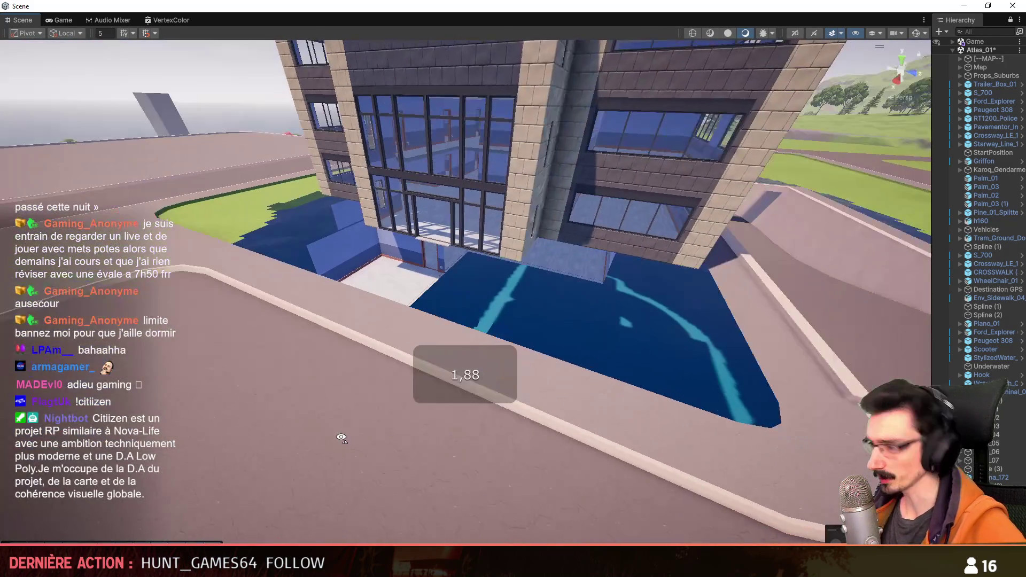
{"action": "right_click_drag", "start_coordinate": [646, 352], "coordinate": [586, 374]}
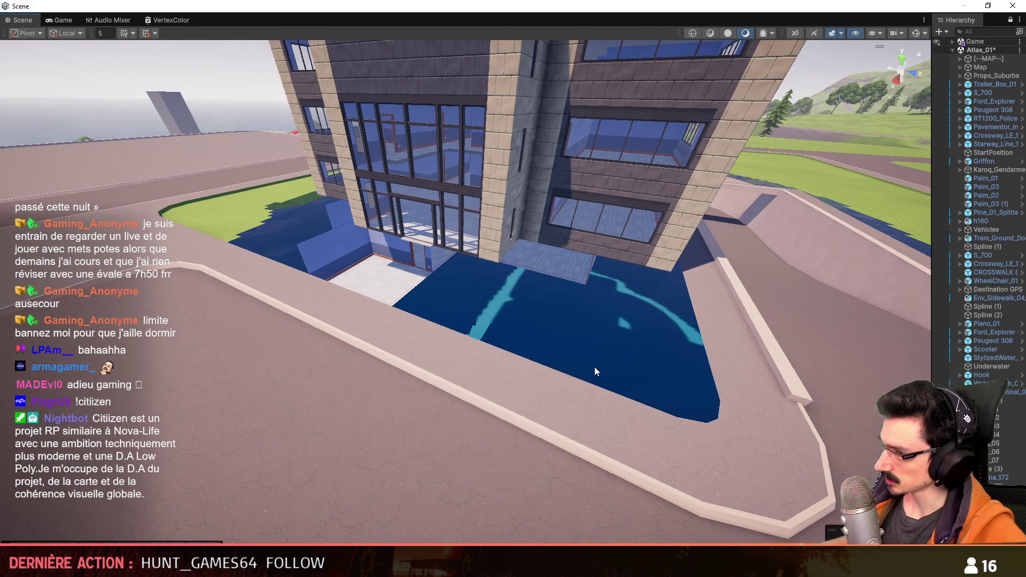
{"action": "right_click_drag", "start_coordinate": [594, 366], "coordinate": [544, 338]}
{"action": "right_click_drag", "start_coordinate": [547, 286], "coordinate": [509, 259]}
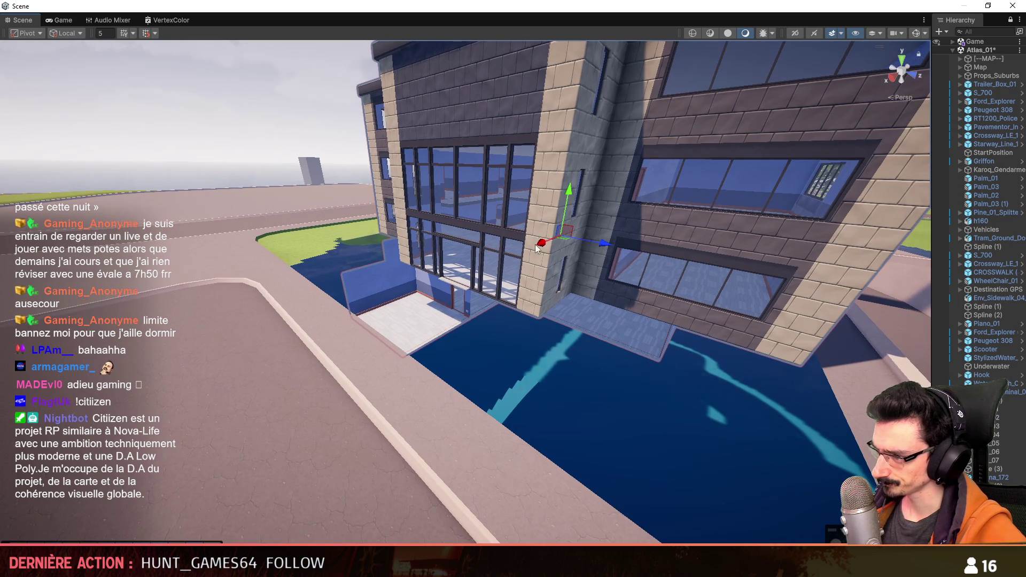
{"action": "scroll", "coordinate": [541, 249], "scroll_direction": "down", "scroll_amount": 3}
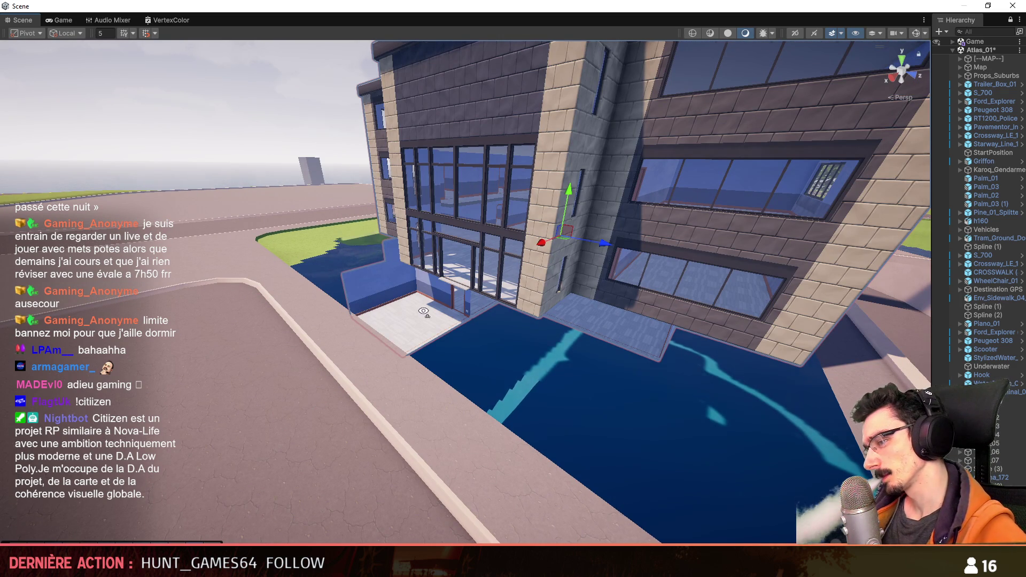
{"action": "right_click_drag", "start_coordinate": [552, 250], "coordinate": [587, 351]}
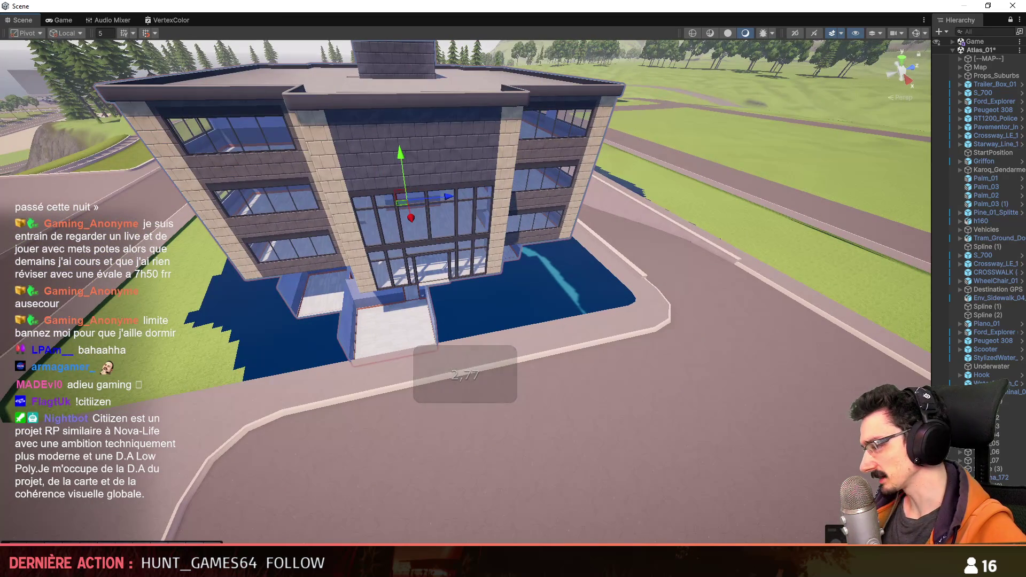
{"action": "left_click_drag", "start_coordinate": [931, 241], "coordinate": [873, 241]}
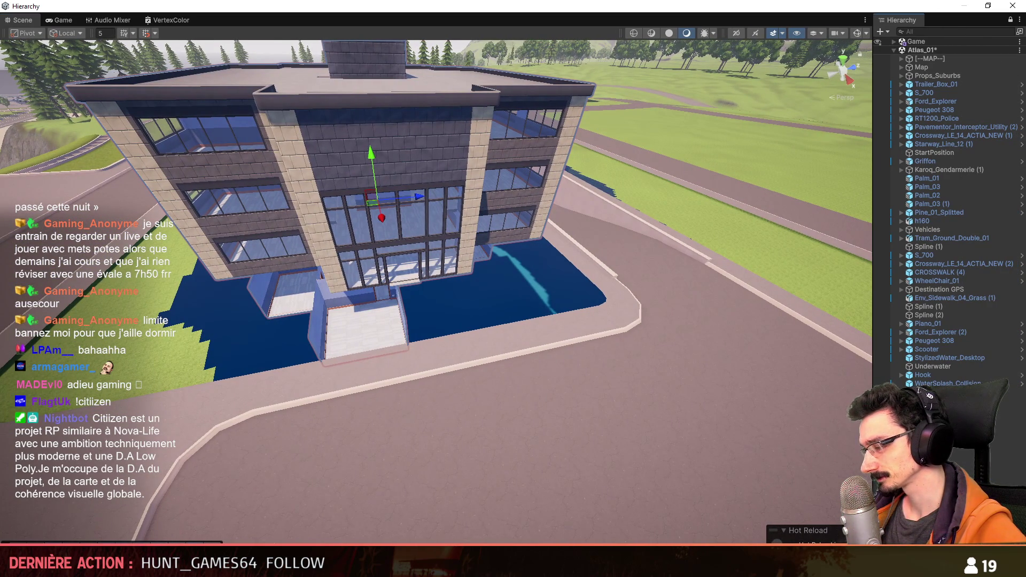
{"action": "left_click", "coordinate": [427, 501]}
{"action": "key", "text": "alt+Tab"}
Step: Group fifteen building objects into group2 and frame the whole building in view
{"action": "left_click_drag", "start_coordinate": [630, 357], "coordinate": [616, 368], "text": "alt"}
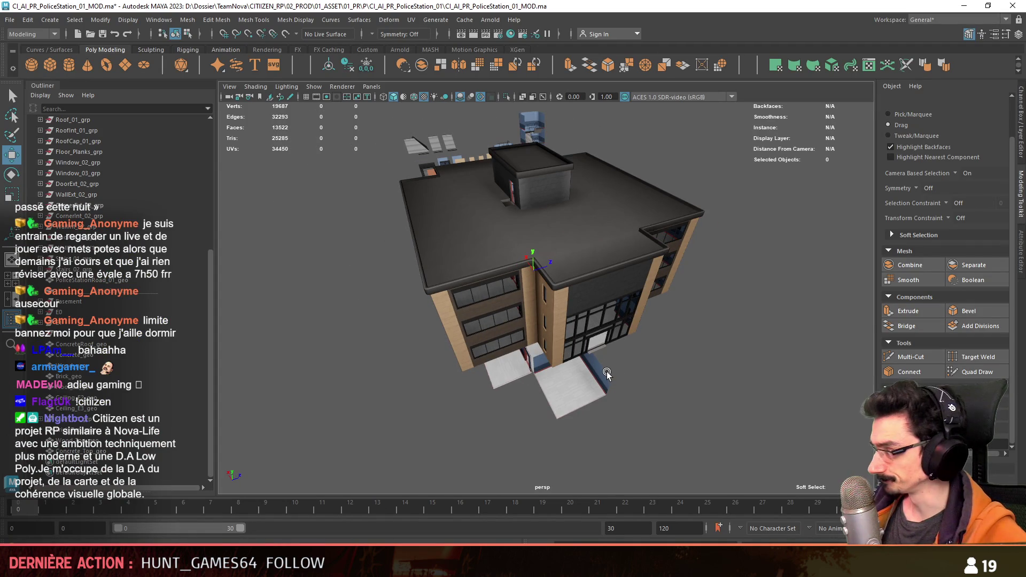
{"action": "left_click_drag", "start_coordinate": [602, 374], "coordinate": [453, 377], "text": "alt"}
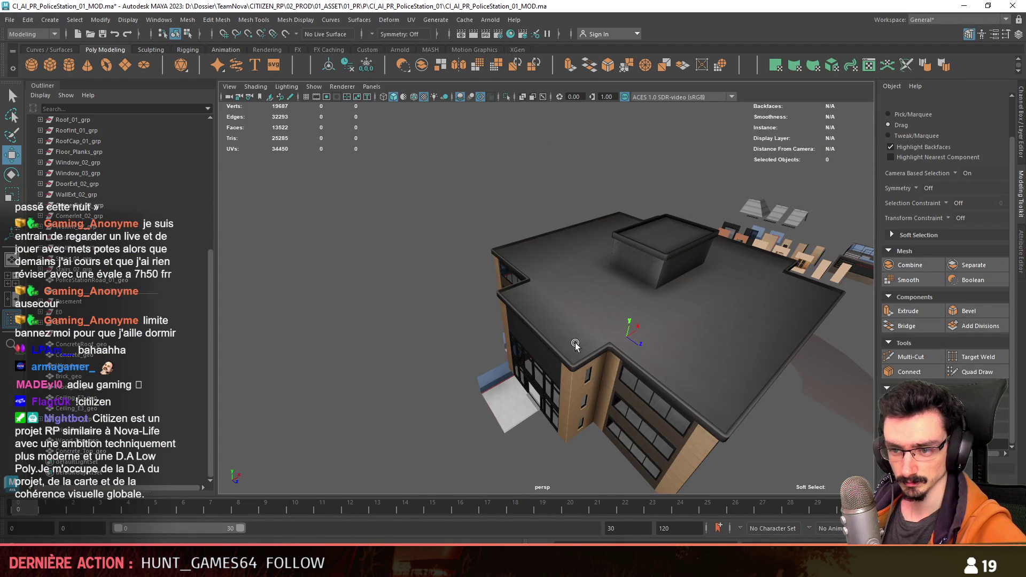
{"action": "left_click_drag", "start_coordinate": [574, 343], "coordinate": [513, 344], "text": "alt"}
{"action": "left_click_drag", "start_coordinate": [160, 299], "coordinate": [175, 406]}
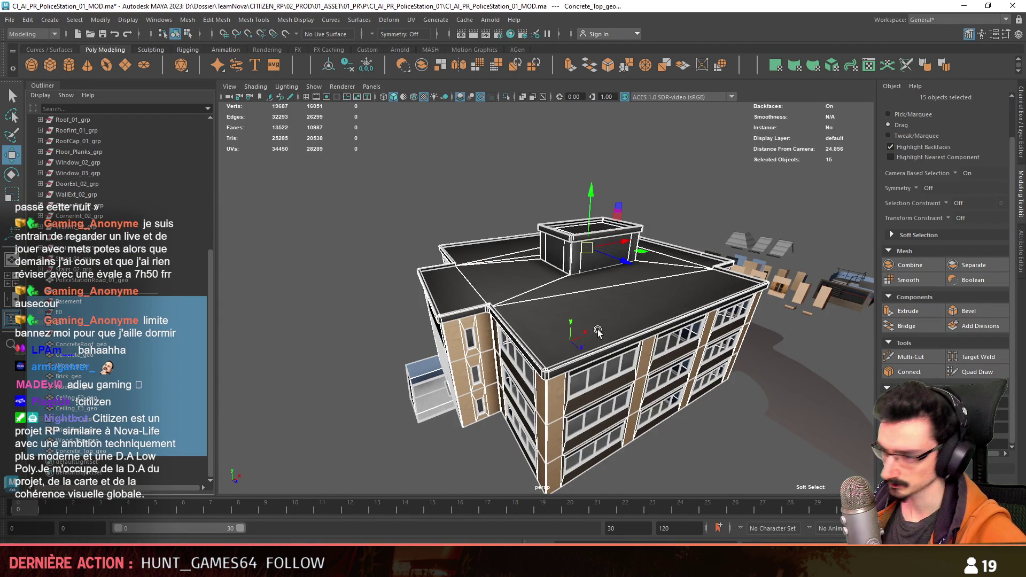
{"action": "left_click_drag", "start_coordinate": [597, 332], "coordinate": [540, 254], "text": "alt"}
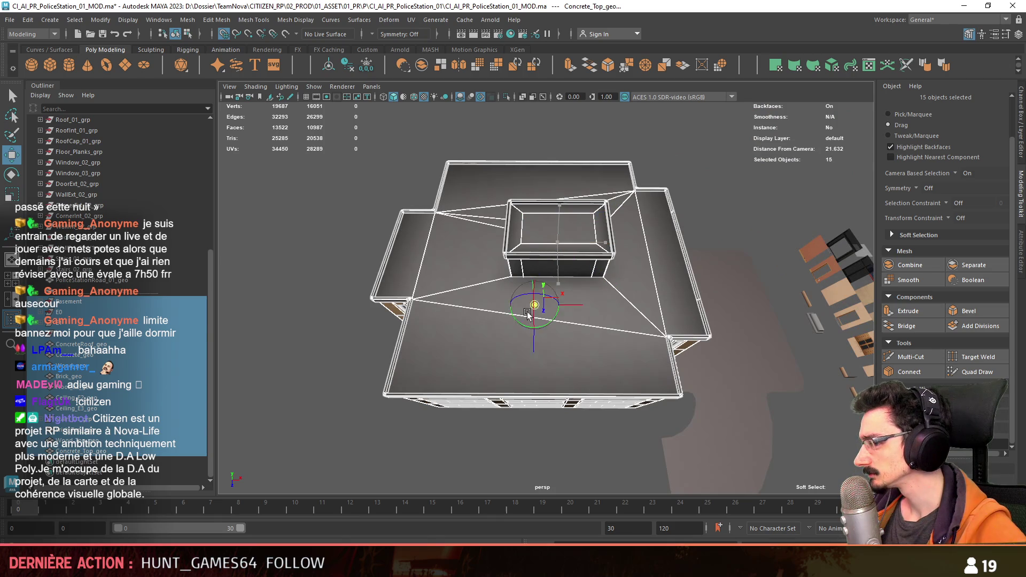
{"action": "left_click_drag", "start_coordinate": [543, 299], "coordinate": [503, 304], "text": "alt"}
{"action": "key", "text": "ctrl+g"}
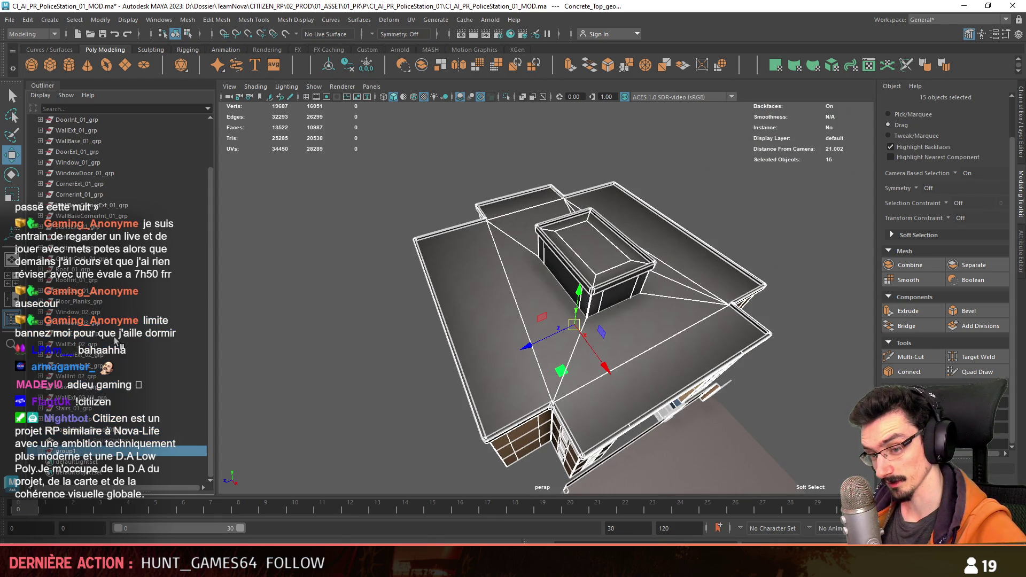
{"action": "left_click", "coordinate": [67, 461]}
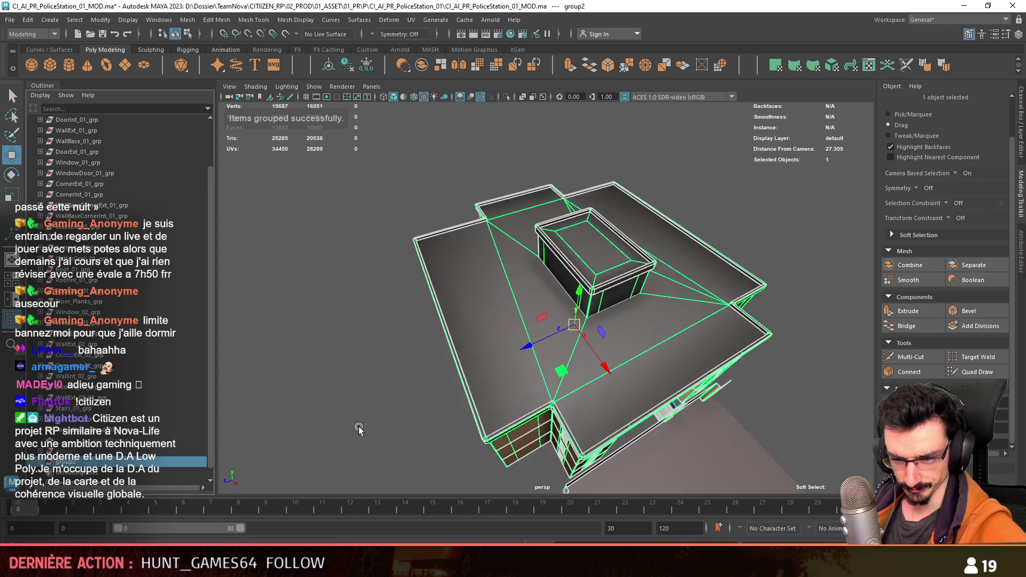
{"action": "key", "text": "ctrl+1"}
Step: Assign the favorite Glass material to the windows so they render transparent
{"action": "mouse_move", "coordinate": [337, 441]}
{"action": "left_mouse_down", "text": "alt"}
{"action": "mouse_move", "coordinate": [493, 411]}
{"action": "mouse_move", "coordinate": [478, 251]}
{"action": "left_mouse_up", "text": "alt"}
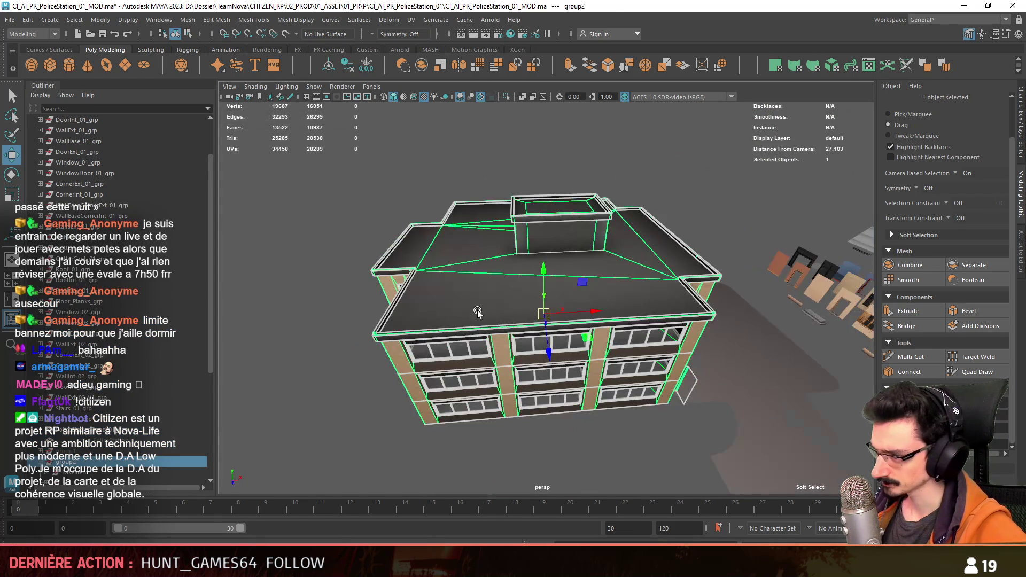
{"action": "right_click_drag", "start_coordinate": [478, 250], "coordinate": [577, 511]}
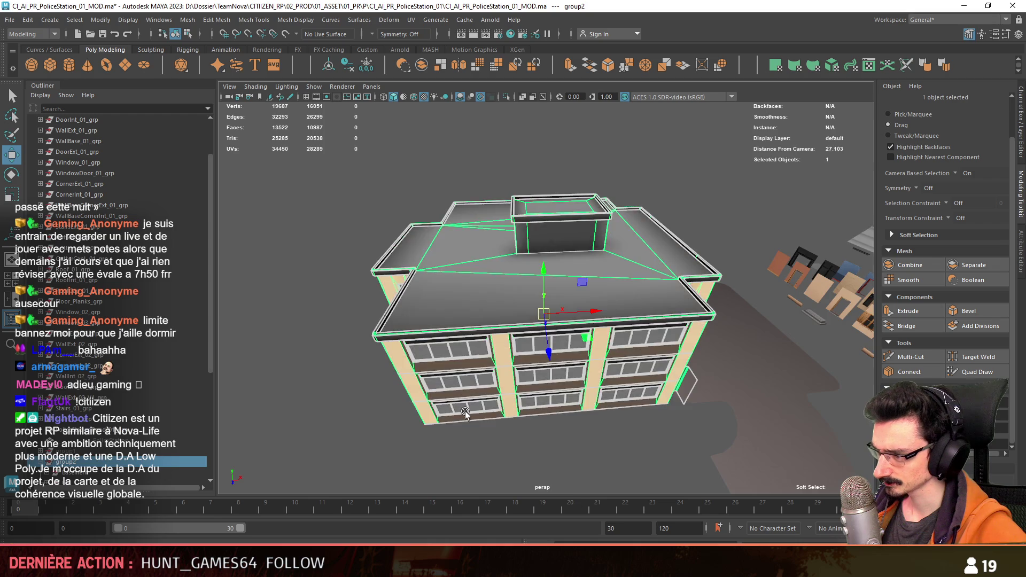
{"action": "scroll", "coordinate": [570, 289], "scroll_direction": "down", "scroll_amount": 5}
{"action": "left_click", "coordinate": [571, 338]}
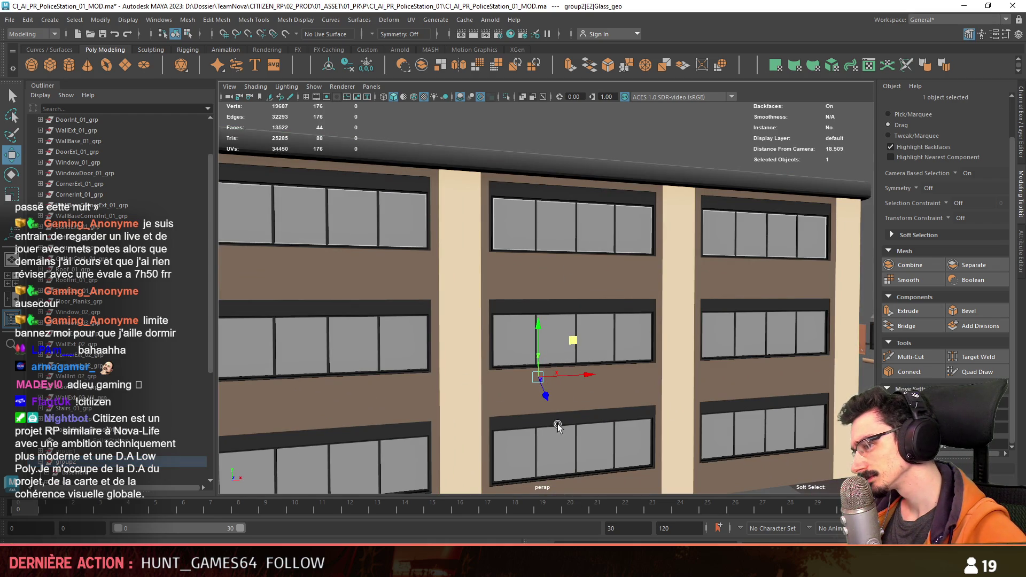
{"action": "mouse_move", "coordinate": [556, 426]}
{"action": "left_mouse_down", "text": "alt"}
{"action": "mouse_move", "coordinate": [673, 313]}
{"action": "mouse_move", "coordinate": [552, 318]}
{"action": "mouse_move", "coordinate": [614, 347]}
{"action": "mouse_move", "coordinate": [560, 300]}
{"action": "mouse_move", "coordinate": [553, 341]}
{"action": "mouse_move", "coordinate": [543, 328]}
{"action": "left_mouse_up", "text": "alt"}
{"action": "scroll", "coordinate": [552, 319], "scroll_direction": "up", "scroll_amount": 5}
{"action": "scroll", "coordinate": [574, 315], "scroll_direction": "down", "scroll_amount": 8}
{"action": "scroll", "coordinate": [574, 315], "scroll_direction": "up", "scroll_amount": 3}
{"action": "scroll", "coordinate": [560, 301], "scroll_direction": "down", "scroll_amount": 4}
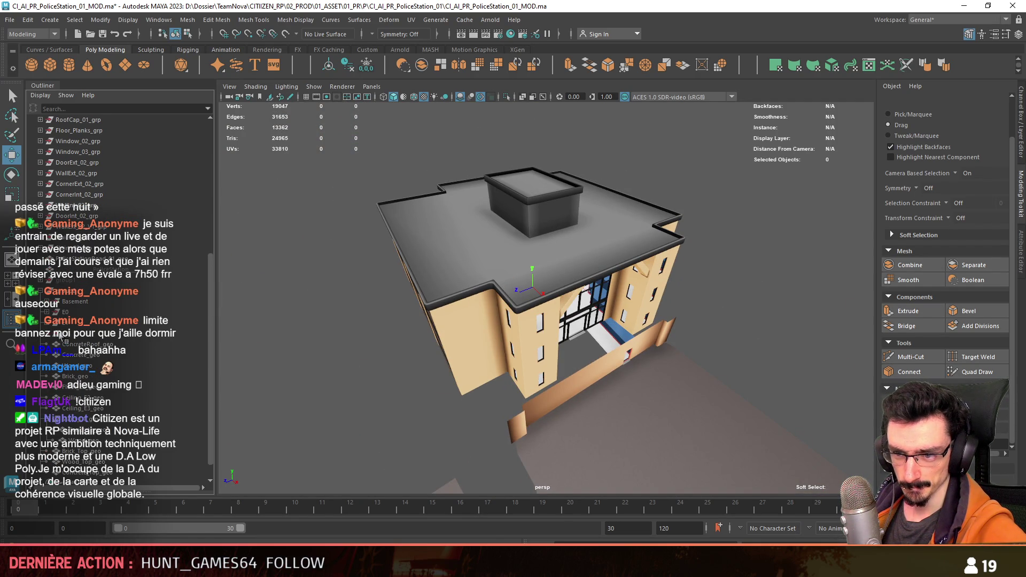
Step: Select the wall groups through to the road and combine 29 objects into one mesh, group2_E1_Brick_geo
{"action": "left_click_drag", "start_coordinate": [498, 312], "coordinate": [432, 370], "text": "alt"}
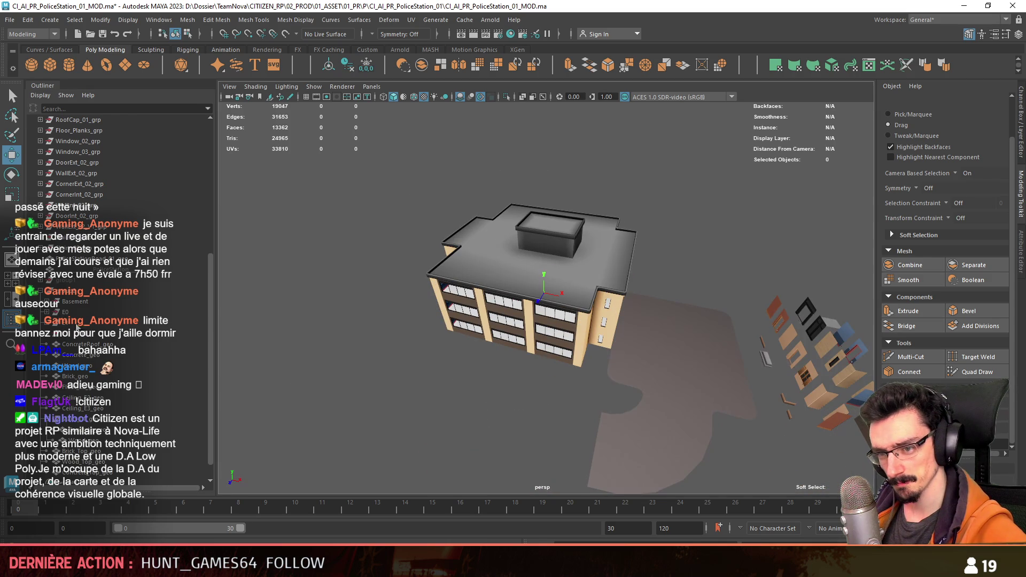
{"action": "scroll", "coordinate": [78, 329], "scroll_direction": "up", "scroll_amount": 10}
{"action": "left_click_drag", "start_coordinate": [95, 358], "coordinate": [94, 246]}
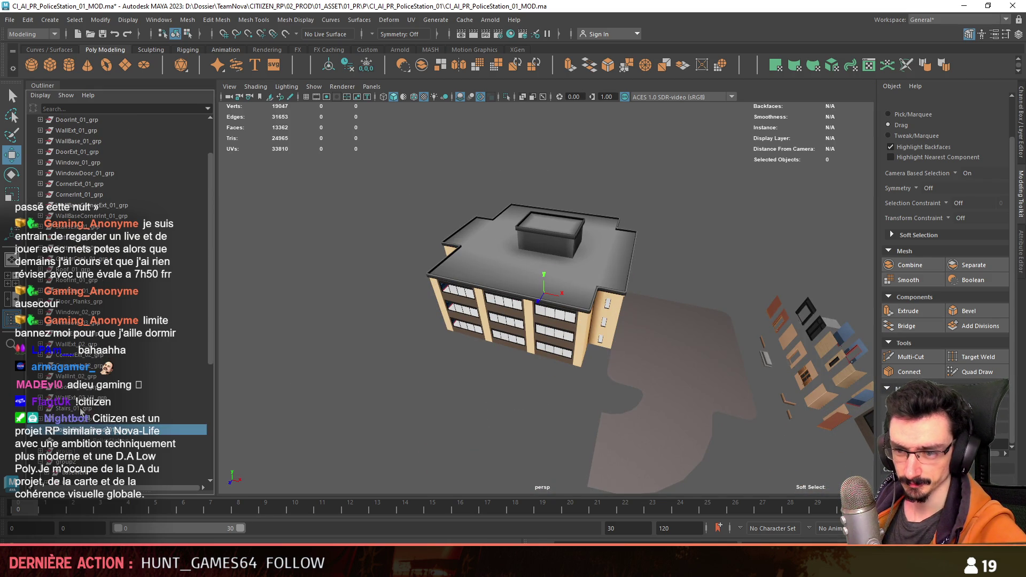
{"action": "left_click_drag", "start_coordinate": [89, 172], "coordinate": [86, 162]}
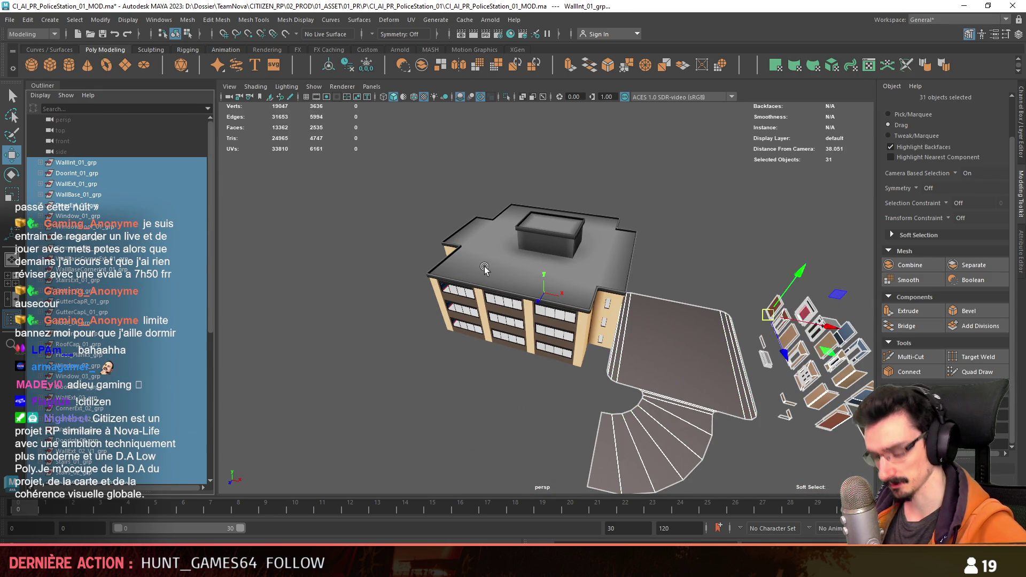
{"action": "key", "text": "ctrl+h"}
{"action": "mouse_move", "coordinate": [644, 206]}
{"action": "left_mouse_down", "text": "alt"}
{"action": "mouse_move", "coordinate": [595, 323]}
{"action": "mouse_move", "coordinate": [507, 401]}
{"action": "left_mouse_up", "text": "alt"}
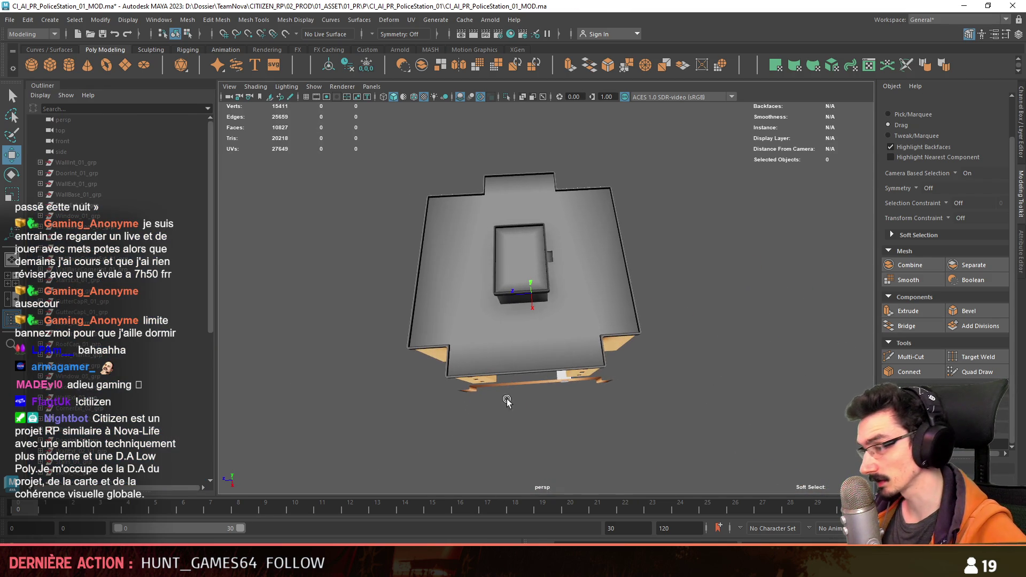
{"action": "key", "text": "ctrl+z"}
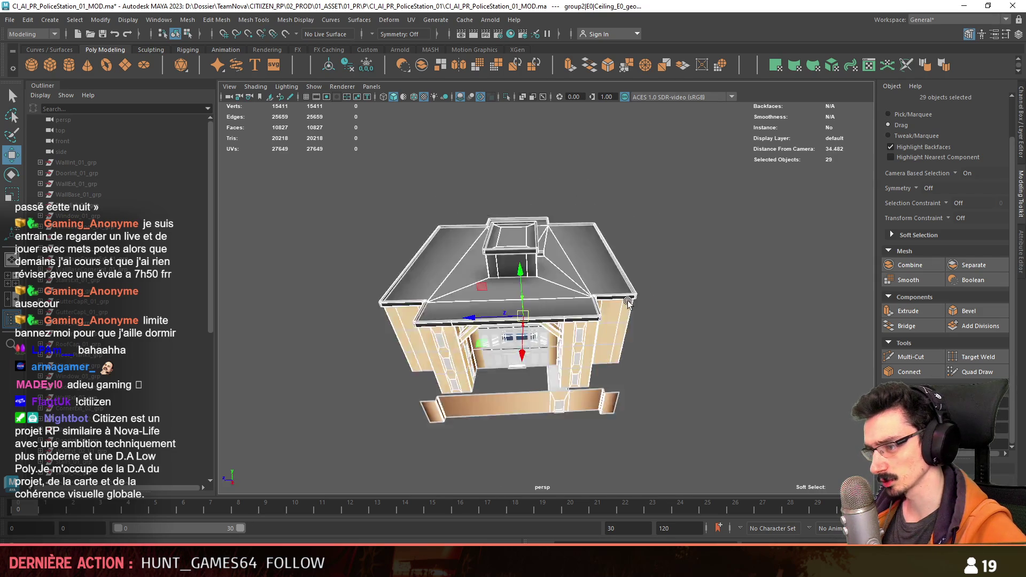
{"action": "mouse_move", "coordinate": [710, 245]}
{"action": "left_mouse_down", "text": "alt"}
{"action": "mouse_move", "coordinate": [550, 303]}
{"action": "mouse_move", "coordinate": [571, 222]}
{"action": "left_mouse_up", "text": "alt"}
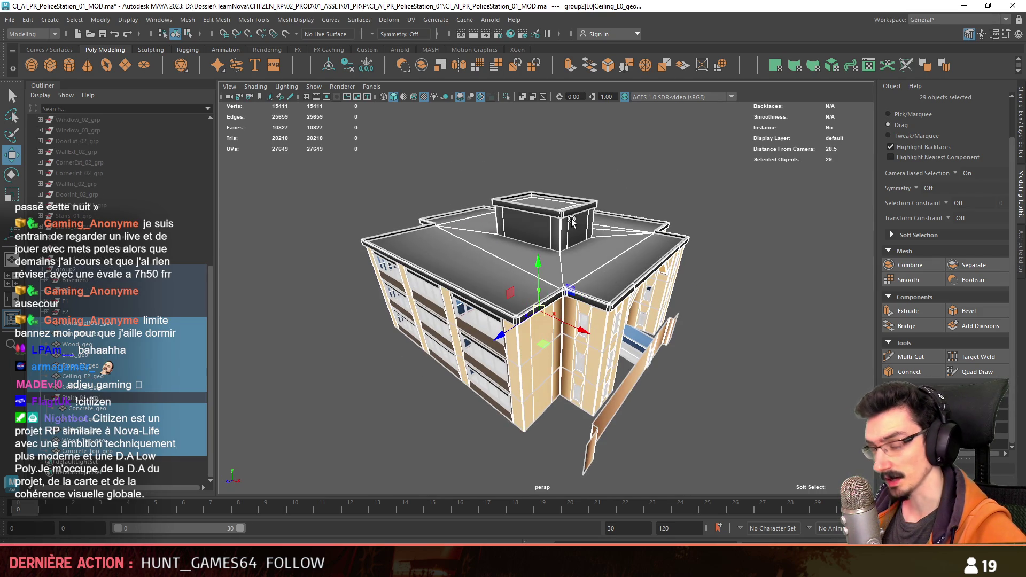
{"action": "left_click", "coordinate": [424, 67]}
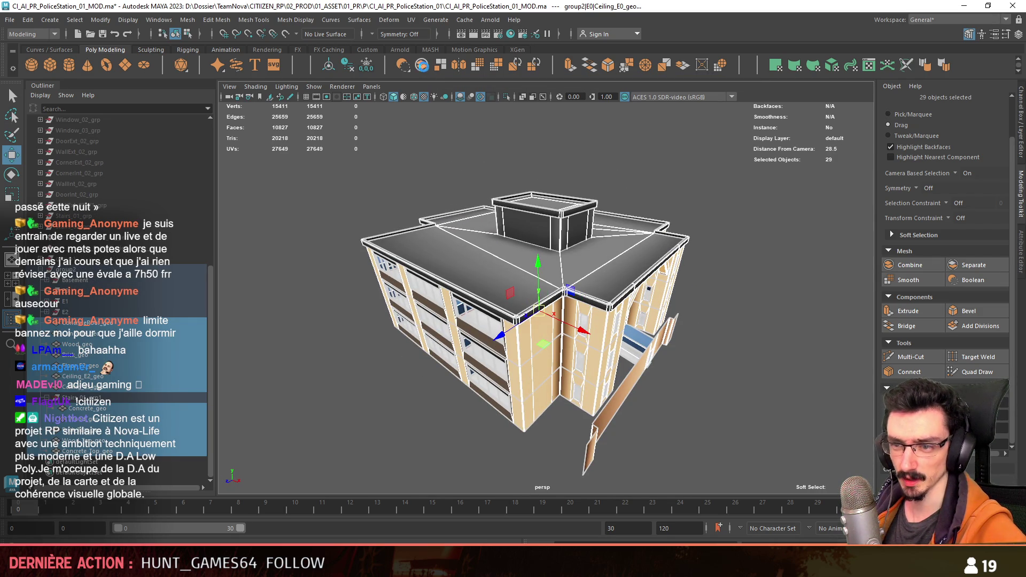
{"action": "left_click_drag", "start_coordinate": [496, 357], "coordinate": [554, 399], "text": "alt"}
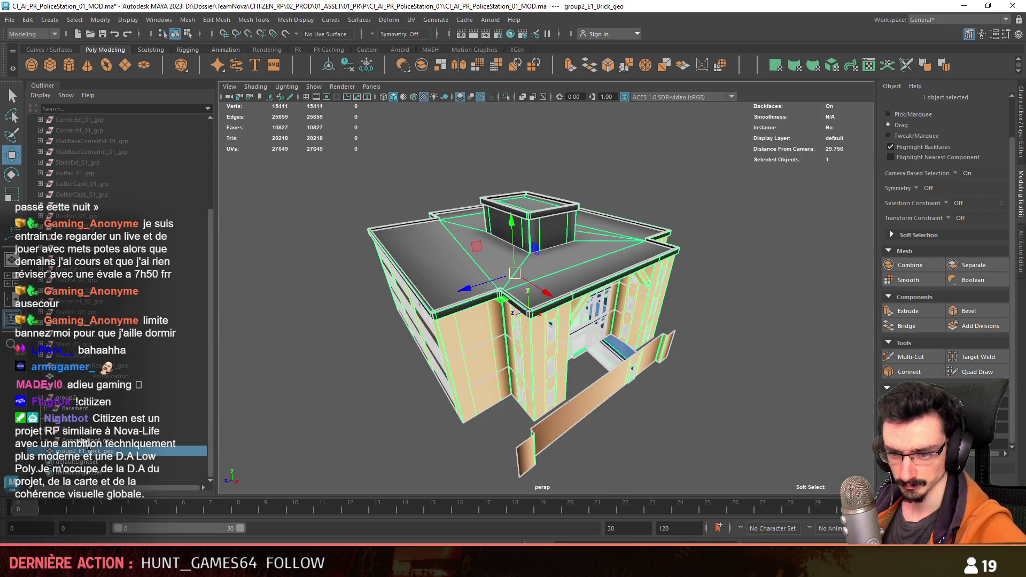
{"action": "left_click", "coordinate": [577, 465]}
Step: Rename the roof object to CI_AI_PR_PoliceStation_01_REF
{"action": "left_click_drag", "start_coordinate": [445, 398], "coordinate": [409, 377], "text": "alt"}
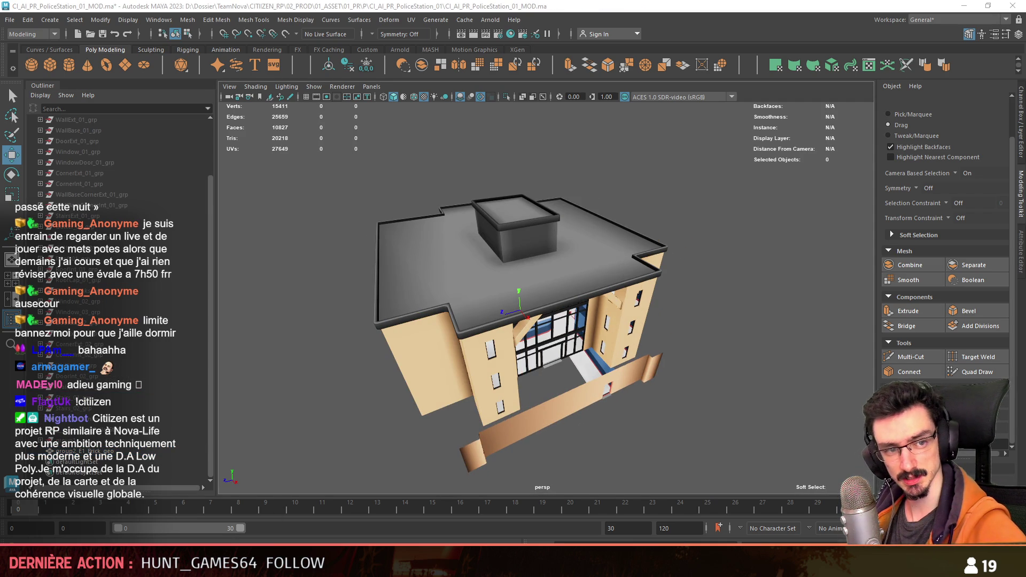
{"action": "left_click_drag", "start_coordinate": [481, 361], "coordinate": [202, 484], "text": "alt"}
{"action": "left_click", "coordinate": [202, 451]}
{"action": "double_click", "coordinate": [202, 451]}
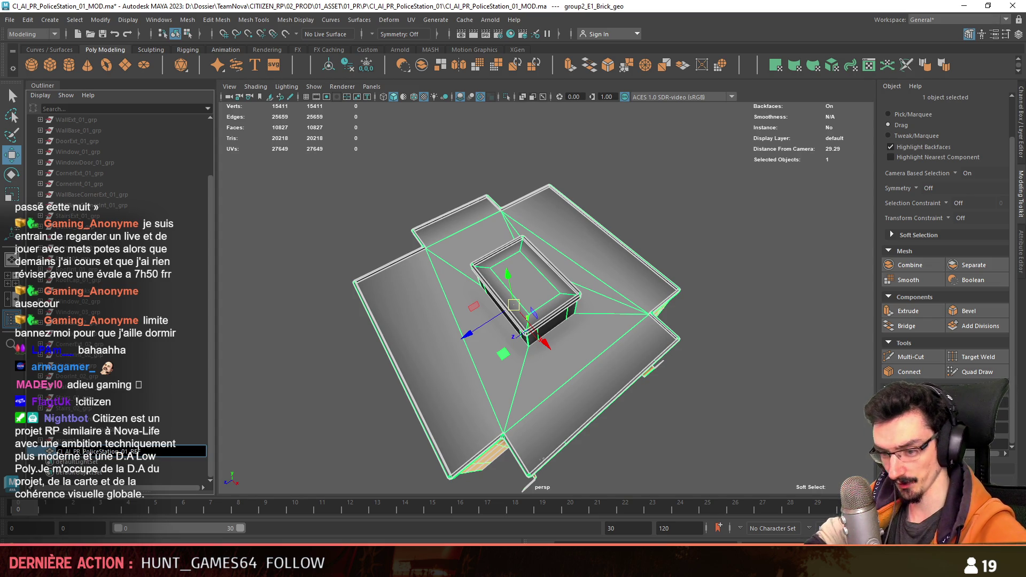
{"action": "key", "text": "Return"}
{"action": "left_click_drag", "start_coordinate": [585, 329], "coordinate": [610, 320], "text": "alt"}
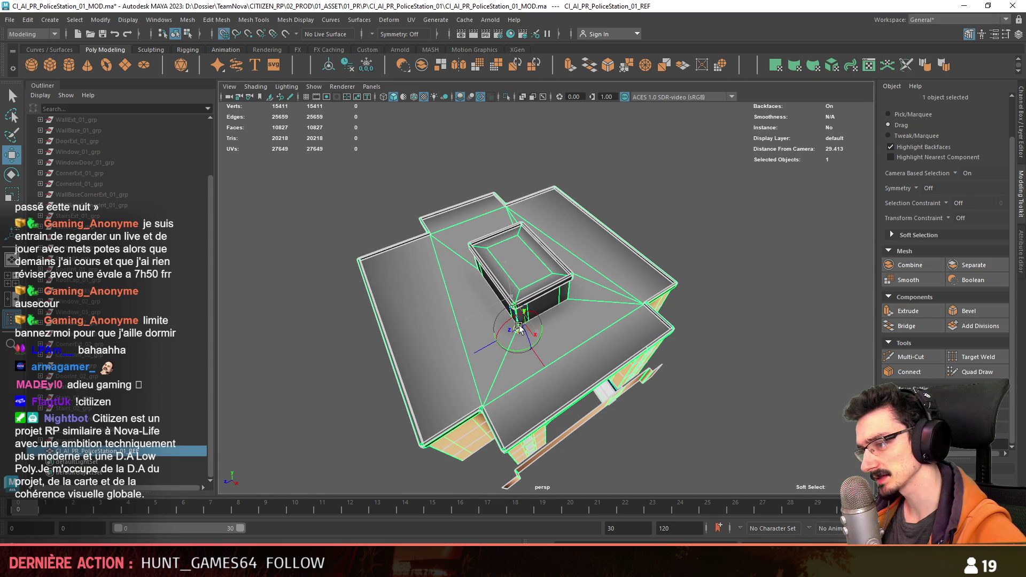
{"action": "mouse_move", "coordinate": [519, 327]}
{"action": "left_mouse_down", "text": "alt"}
{"action": "mouse_move", "coordinate": [543, 372]}
{"action": "mouse_move", "coordinate": [469, 295]}
{"action": "mouse_move", "coordinate": [527, 325]}
{"action": "mouse_move", "coordinate": [500, 301]}
{"action": "left_mouse_up", "text": "alt"}
{"action": "left_click", "coordinate": [543, 372]}
{"action": "scroll", "coordinate": [463, 286], "scroll_direction": "up", "scroll_amount": 3}
Step: Inspect the building interior, return to object mode and select the whole police station from above
{"action": "left_click", "coordinate": [526, 325]}
{"action": "scroll", "coordinate": [500, 300], "scroll_direction": "up", "scroll_amount": 3}
{"action": "scroll", "coordinate": [510, 291], "scroll_direction": "up", "scroll_amount": 3}
{"action": "scroll", "coordinate": [513, 287], "scroll_direction": "up", "scroll_amount": 2}
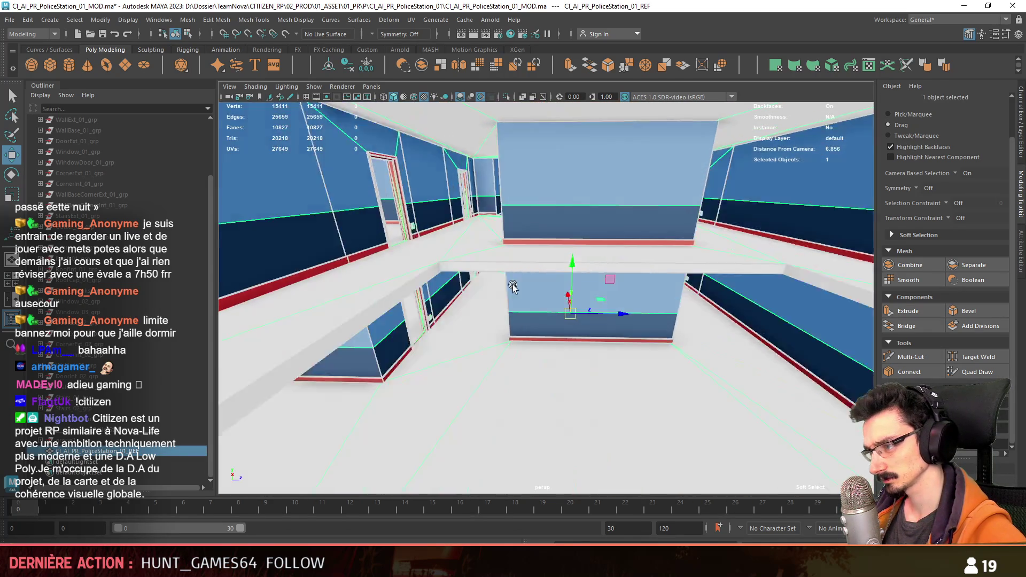
{"action": "scroll", "coordinate": [513, 288], "scroll_direction": "down", "scroll_amount": 3}
{"action": "scroll", "coordinate": [513, 288], "scroll_direction": "down", "scroll_amount": 5}
{"action": "scroll", "coordinate": [510, 280], "scroll_direction": "up", "scroll_amount": 3}
{"action": "scroll", "coordinate": [504, 276], "scroll_direction": "up", "scroll_amount": 4}
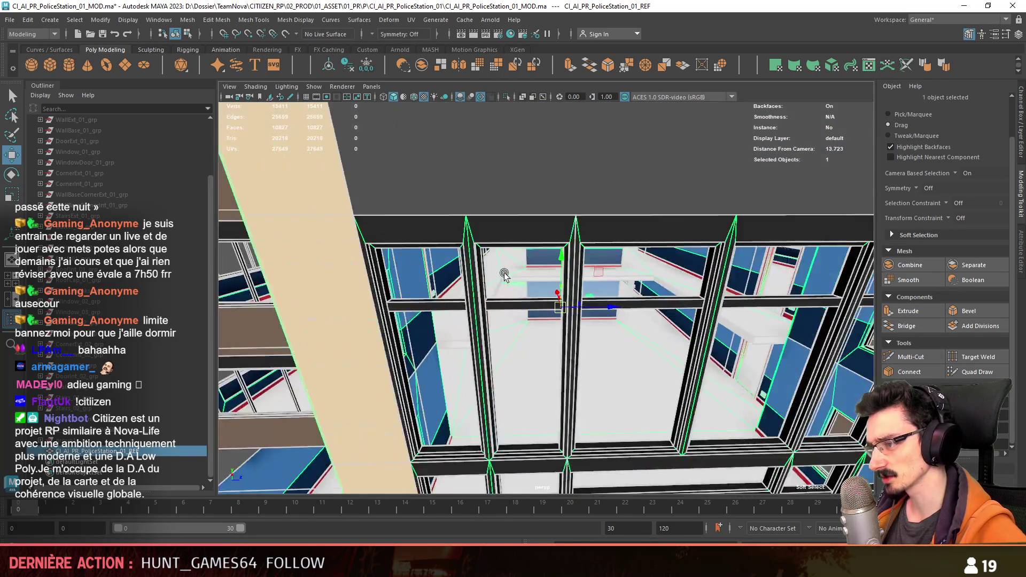
{"action": "scroll", "coordinate": [504, 275], "scroll_direction": "up", "scroll_amount": 5}
{"action": "left_click_drag", "start_coordinate": [504, 275], "coordinate": [580, 309], "text": "alt"}
{"action": "key", "text": "F12"}
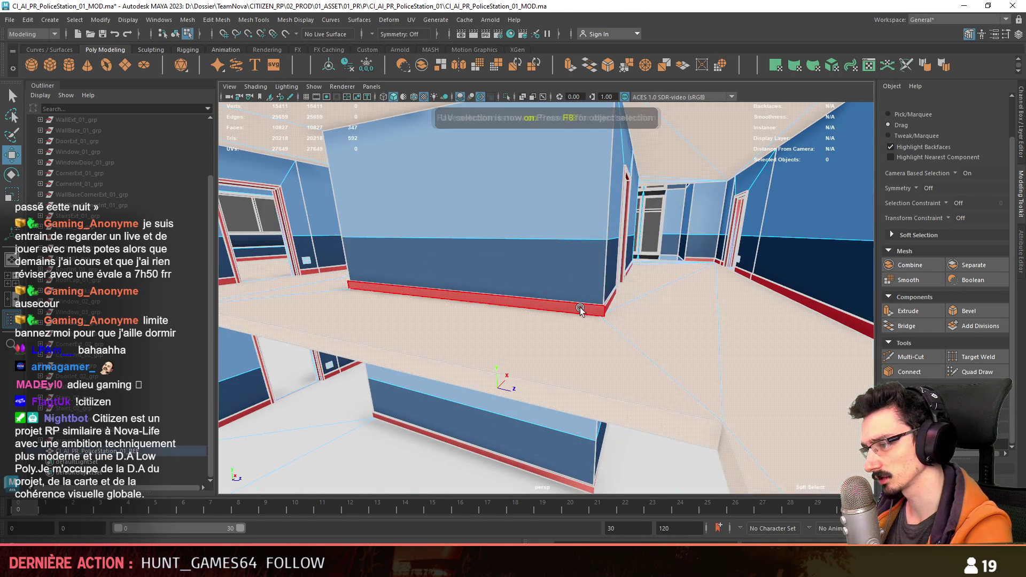
{"action": "scroll", "coordinate": [589, 325], "scroll_direction": "down", "scroll_amount": 3}
{"action": "key", "text": "F8"}
{"action": "scroll", "coordinate": [589, 325], "scroll_direction": "down", "scroll_amount": 5}
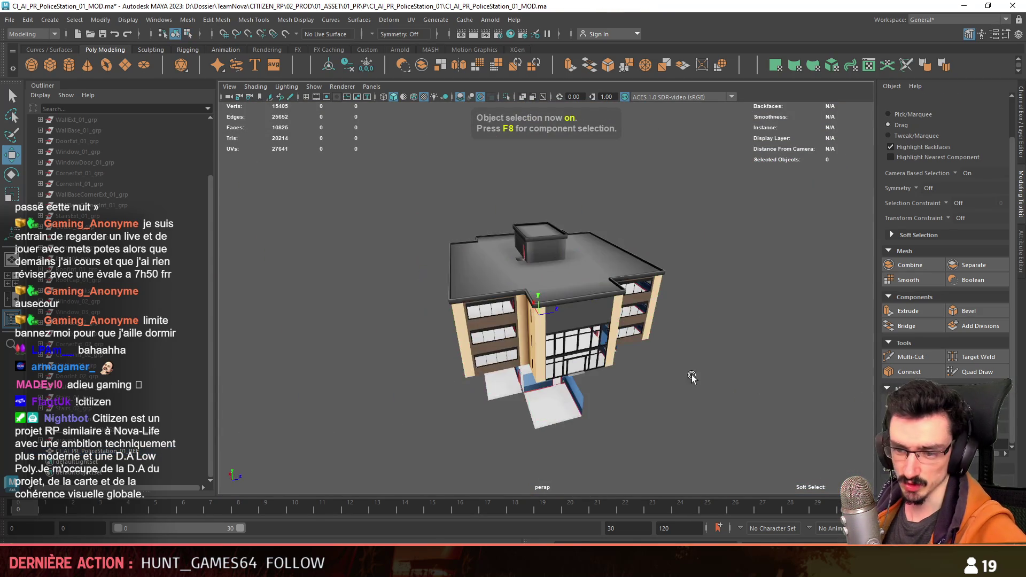
{"action": "left_click", "coordinate": [585, 322]}
{"action": "mouse_move", "coordinate": [647, 325]}
{"action": "left_mouse_down", "text": "alt"}
{"action": "mouse_move", "coordinate": [477, 147]}
{"action": "mouse_move", "coordinate": [450, 240]}
{"action": "left_mouse_up", "text": "alt"}
Step: Export the selected building as FBX and open the docks map scene from recent files
{"action": "left_click", "coordinate": [10, 20]}
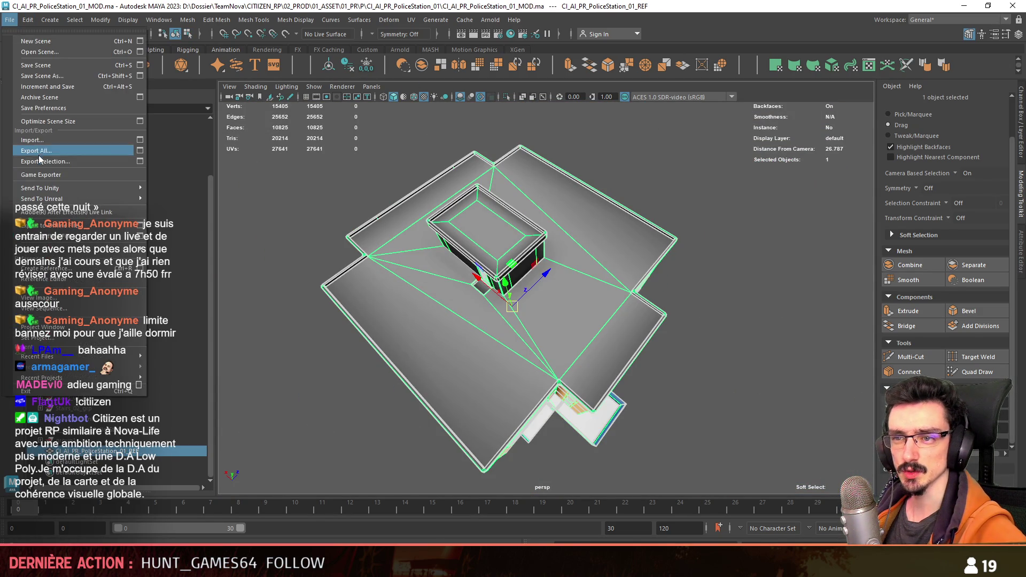
{"action": "key", "text": "Escape"}
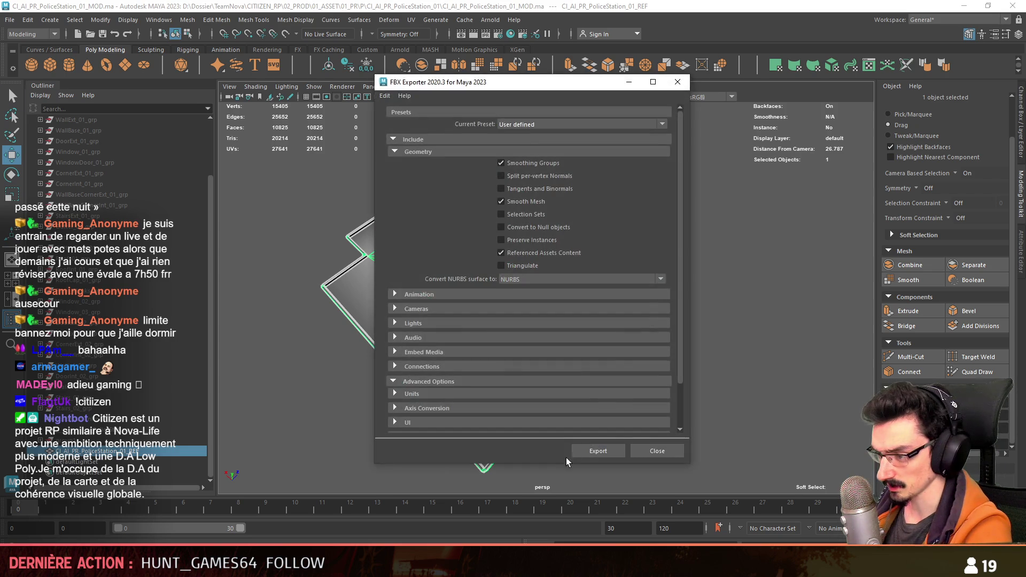
{"action": "left_click", "coordinate": [590, 452]}
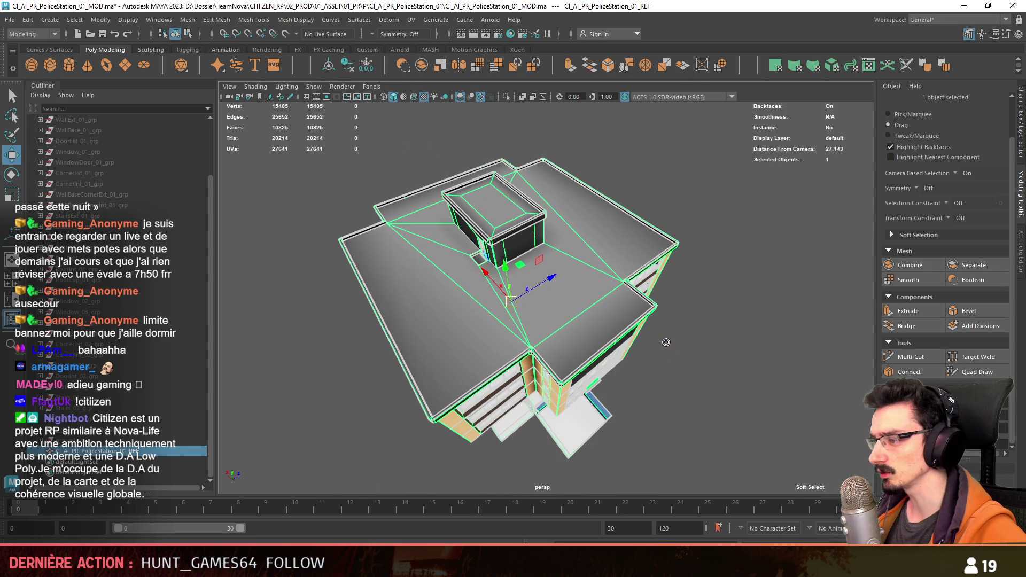
{"action": "left_click", "coordinate": [9, 20]}
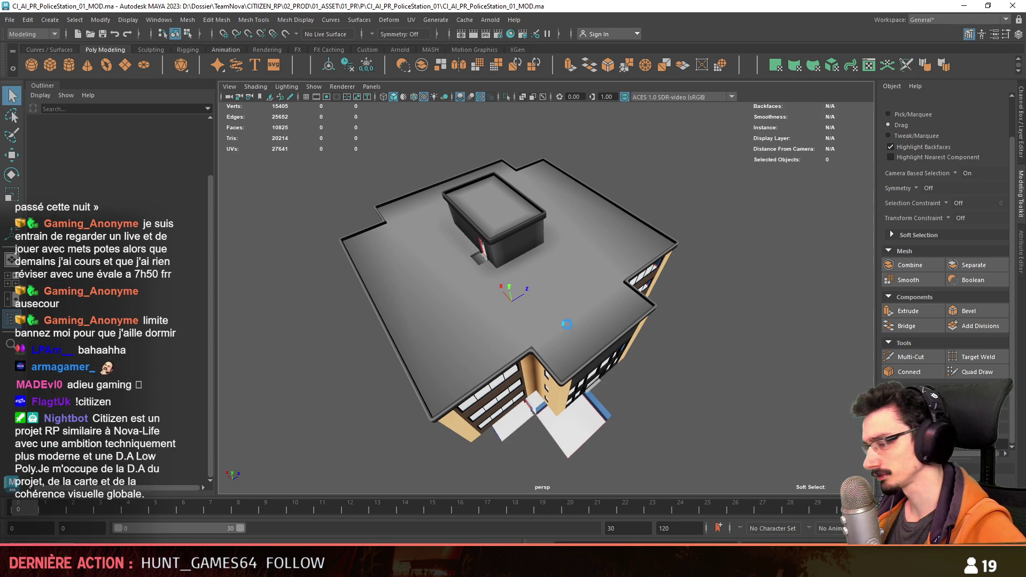
Step: Import the PoliceStation REF FBX into the docks scene and frame it in view
{"action": "key", "text": "w"}
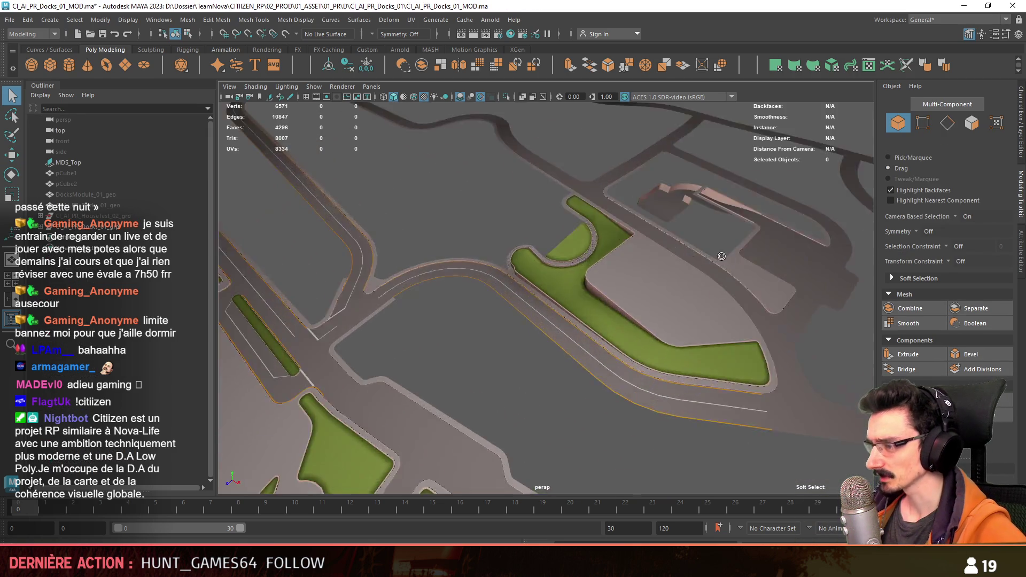
{"action": "left_click_drag", "start_coordinate": [578, 322], "coordinate": [514, 351], "text": "alt"}
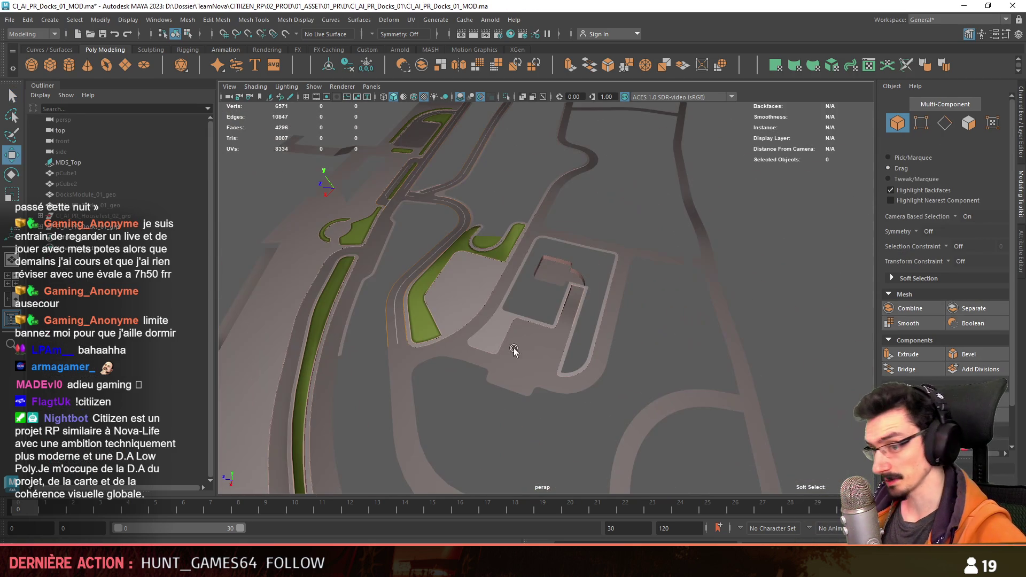
{"action": "left_click", "coordinate": [8, 20]}
{"action": "left_click", "coordinate": [49, 141]}
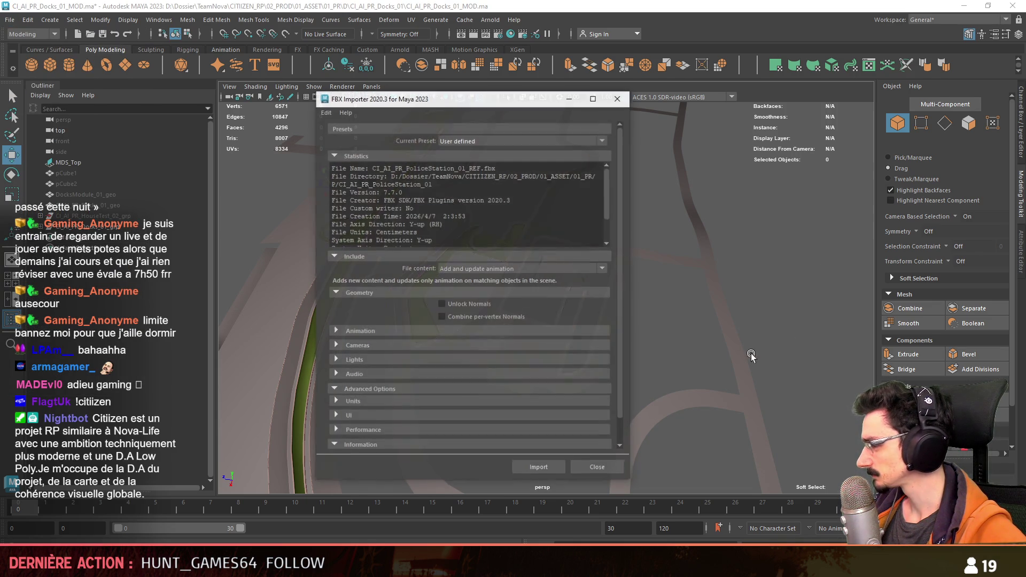
{"action": "left_click", "coordinate": [539, 468]}
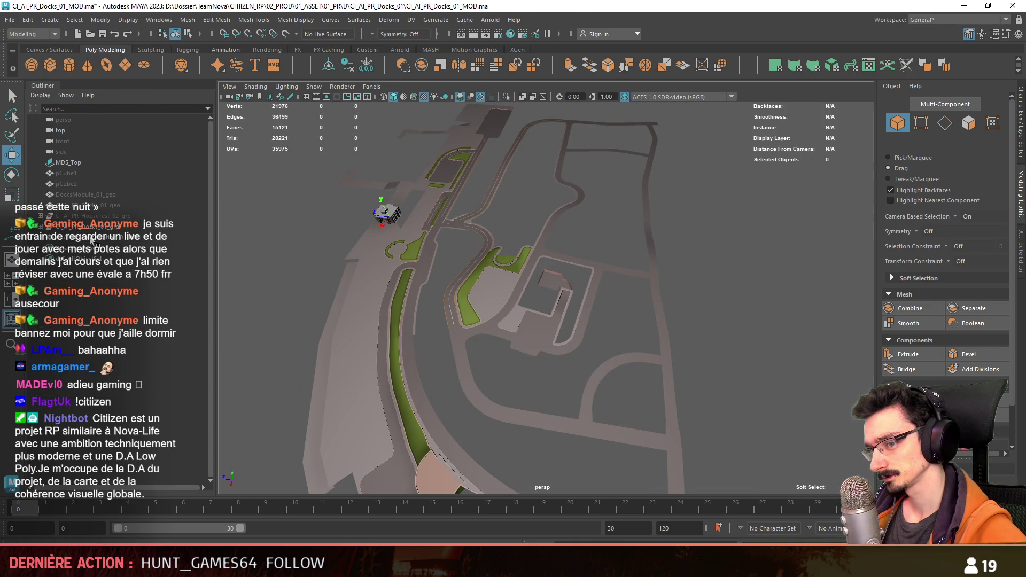
{"action": "left_click", "coordinate": [552, 282]}
{"action": "key", "text": "f"}
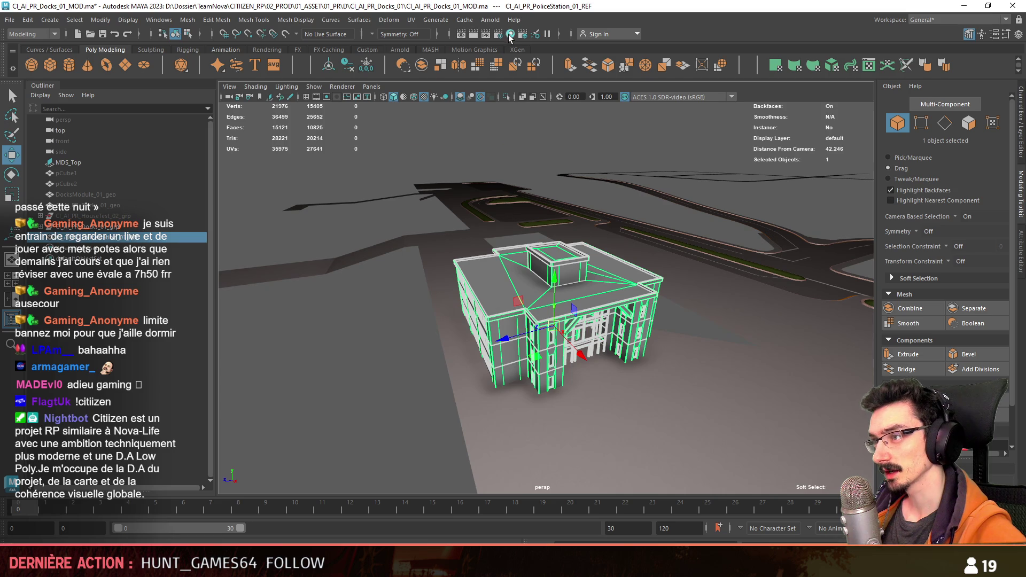
Step: Delete the unused lambert2 material in Hypershade and bring up shading options on the building
{"action": "left_click", "coordinate": [510, 34]}
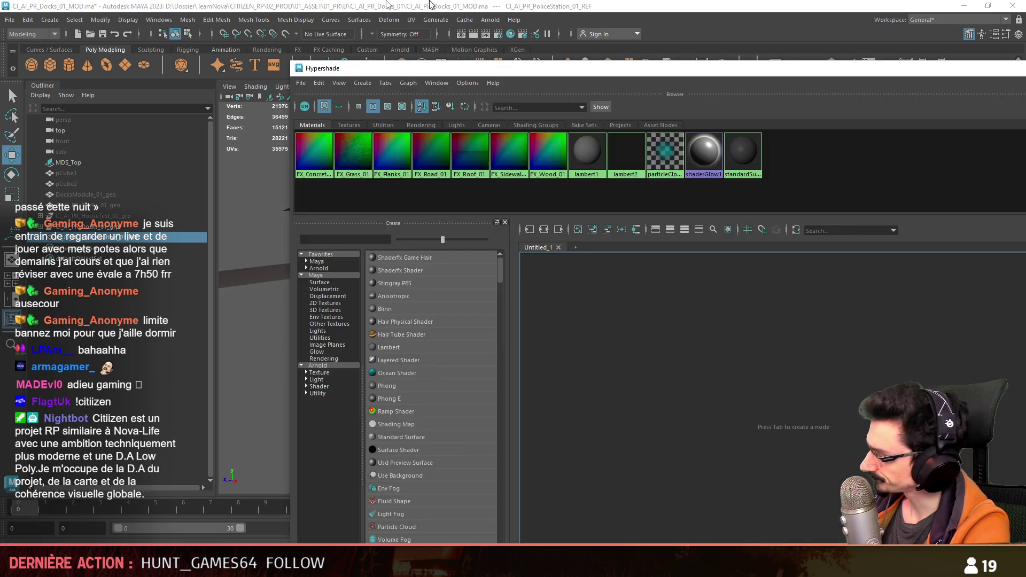
{"action": "key", "text": "Delete"}
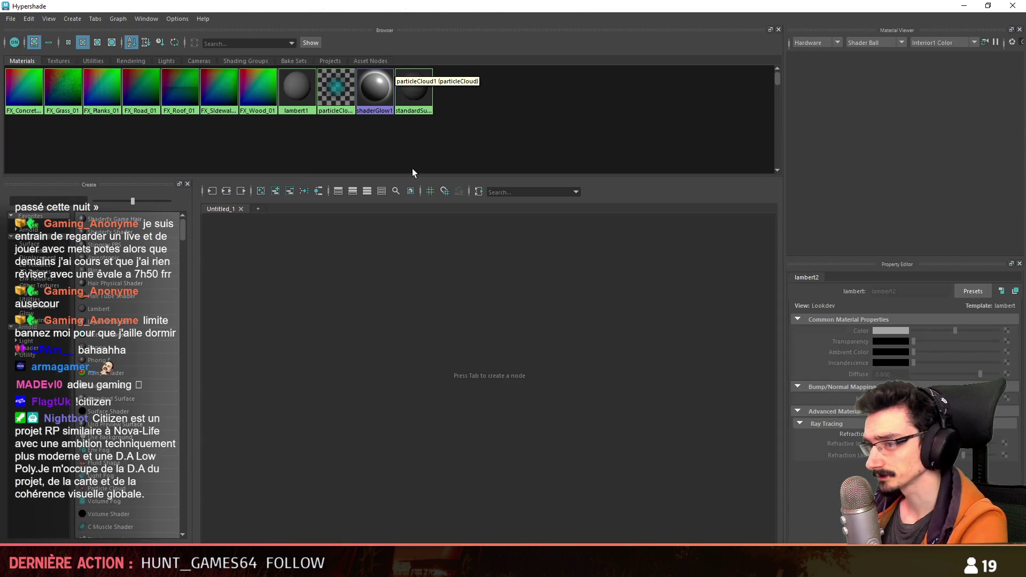
{"action": "key", "text": "alt+F4"}
{"action": "right_click_drag", "start_coordinate": [520, 251], "coordinate": [618, 529]}
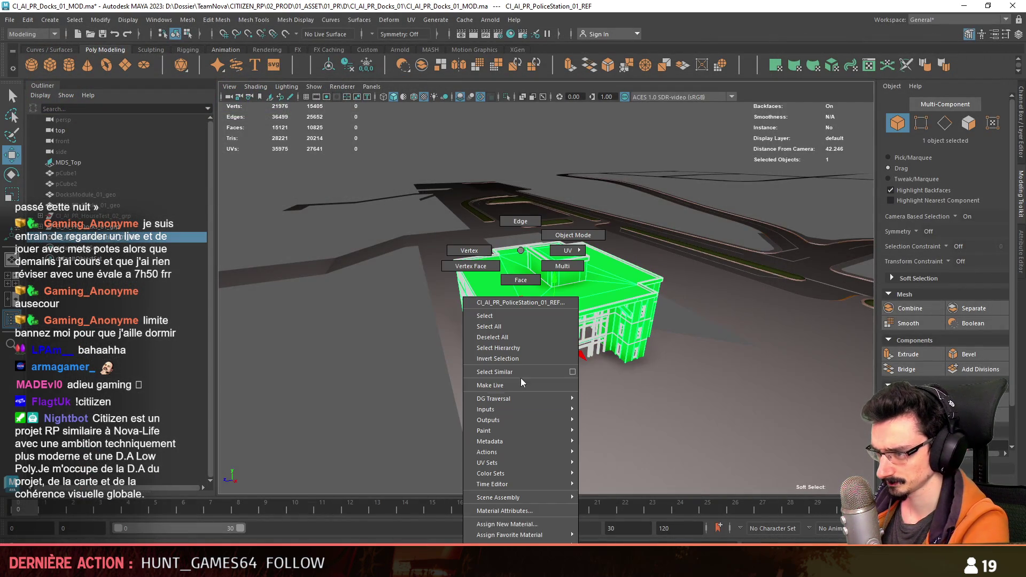
Step: Give the building the default grey lambert1 material, then select the police station in Unity
{"action": "left_click_drag", "start_coordinate": [561, 361], "coordinate": [529, 337], "text": "alt"}
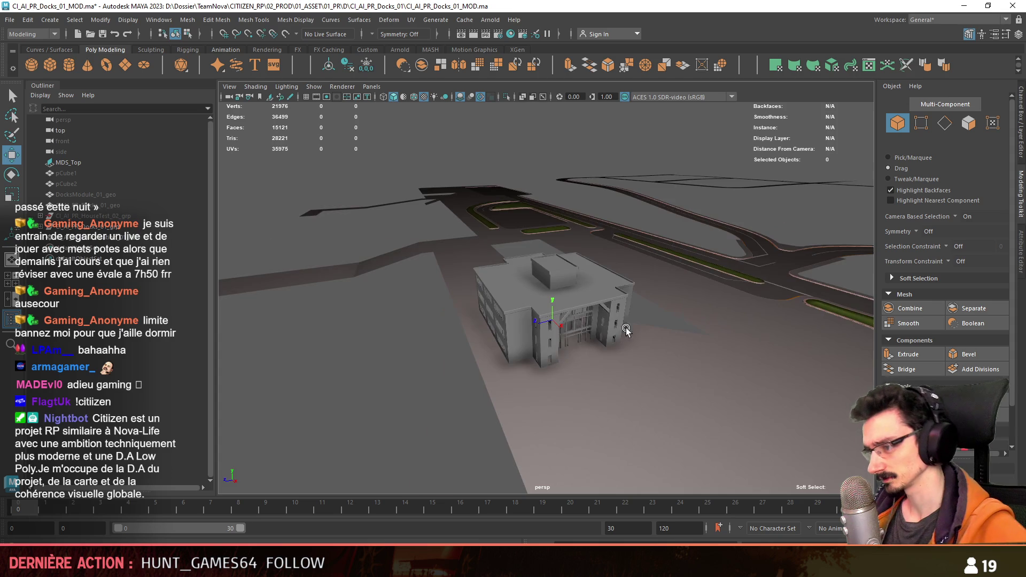
{"action": "key", "text": "alt+Tab"}
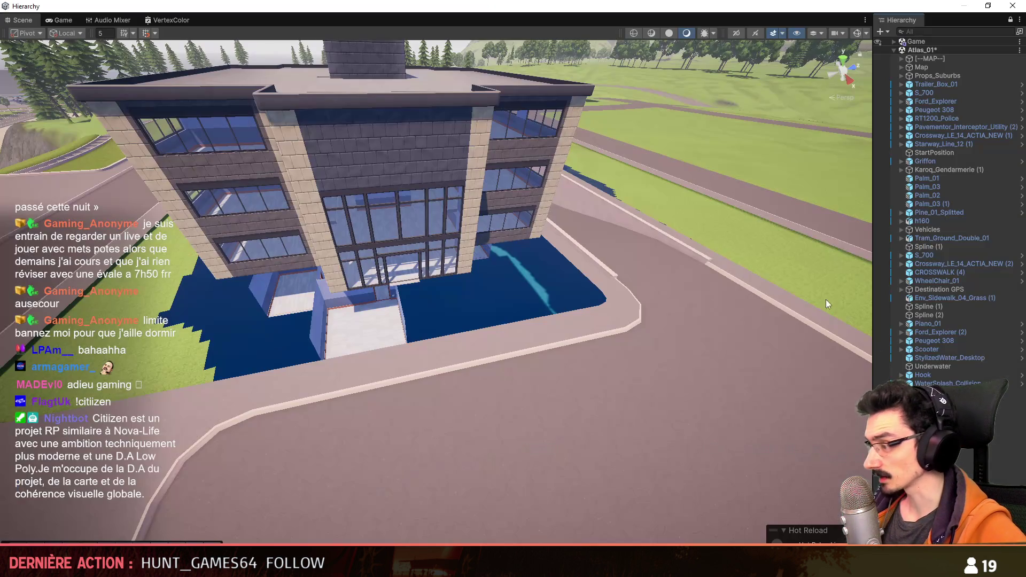
{"action": "left_click", "coordinate": [382, 216]}
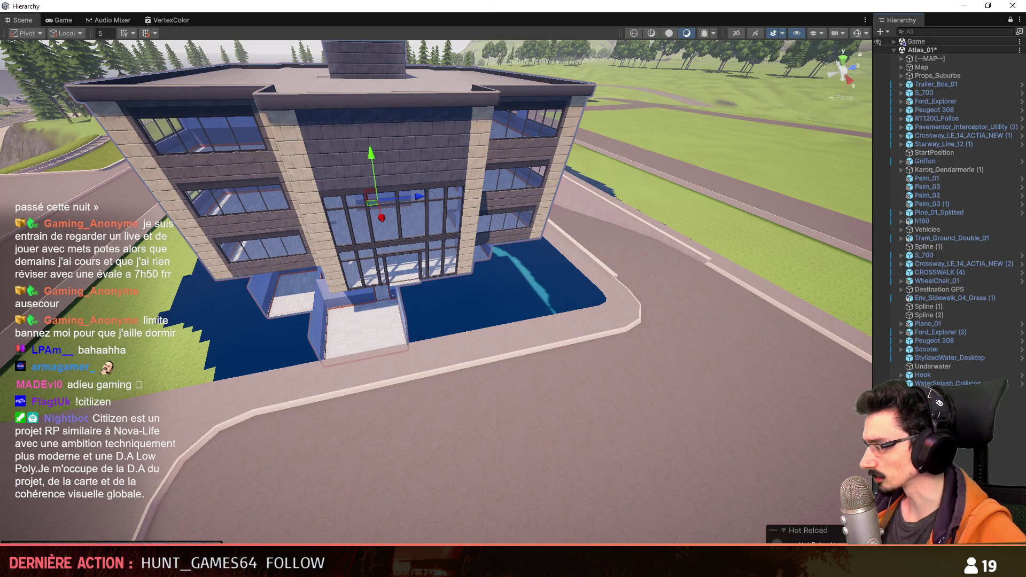
{"action": "left_click_drag", "start_coordinate": [934, 66], "coordinate": [935, 64]}
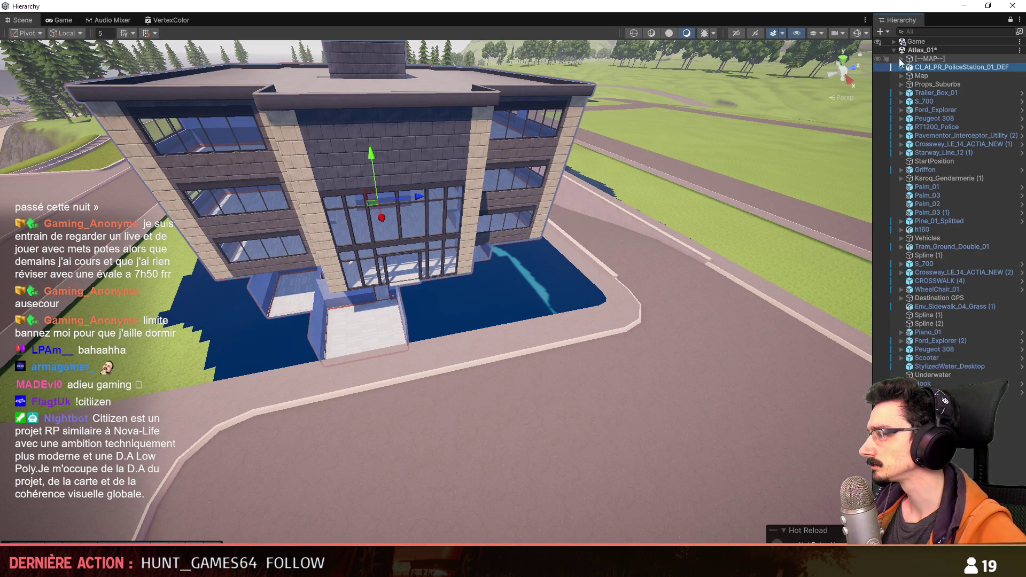
Step: Parent CI_AI_PR_PoliceStation_01_DEF under CI_AI_PR_Docks_01_DEF in the HARBOR group and return to Maya
{"action": "left_click", "coordinate": [908, 67]}
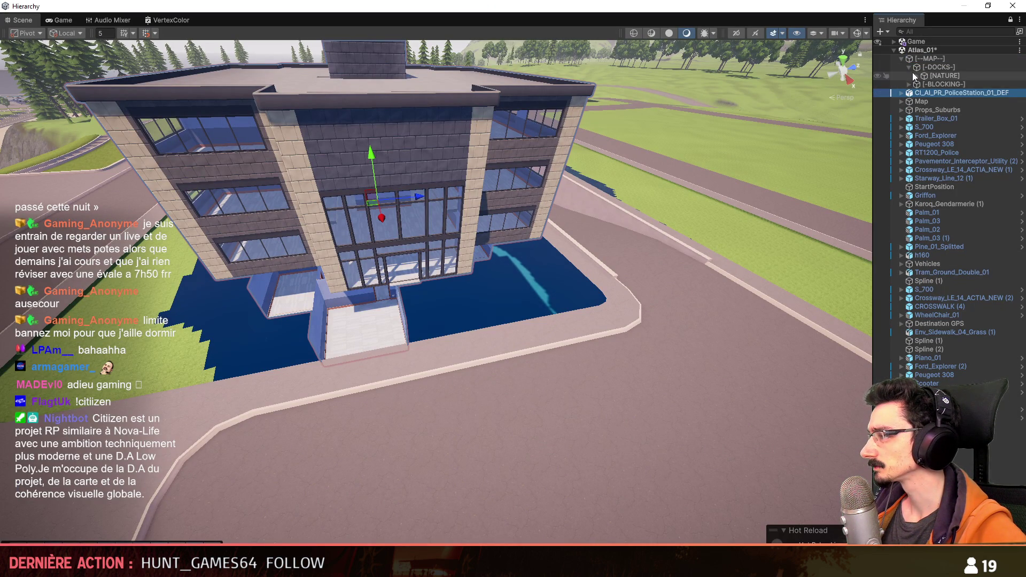
{"action": "left_click", "coordinate": [911, 69]}
{"action": "left_click", "coordinate": [916, 84]}
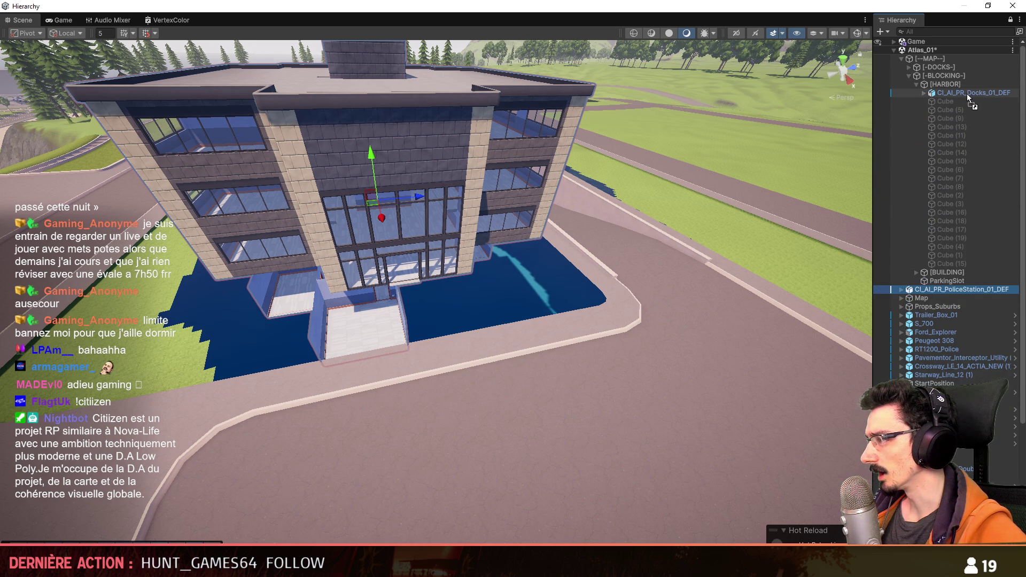
{"action": "left_click_drag", "start_coordinate": [969, 105], "coordinate": [967, 94]}
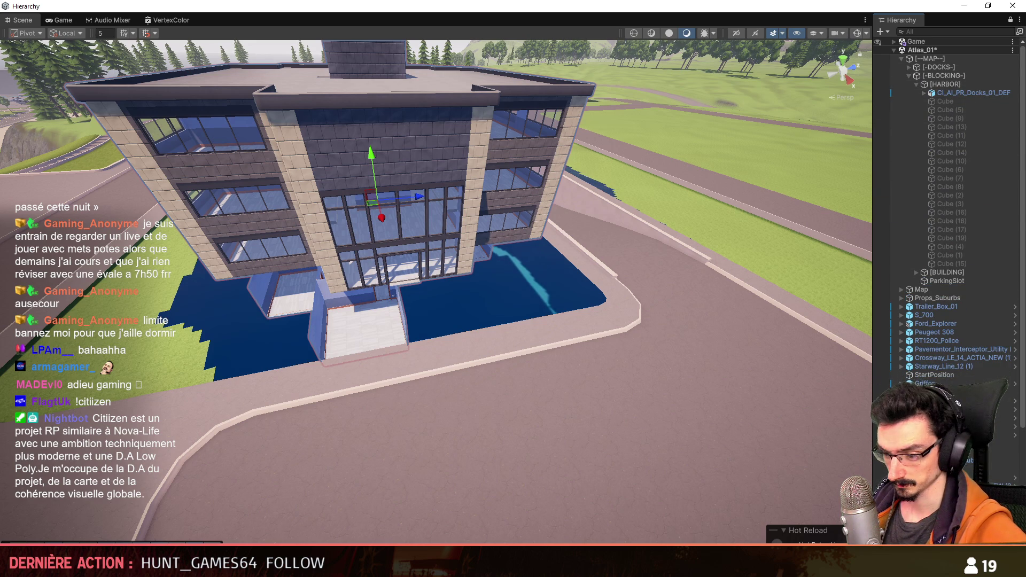
{"action": "key", "text": "alt+Tab"}
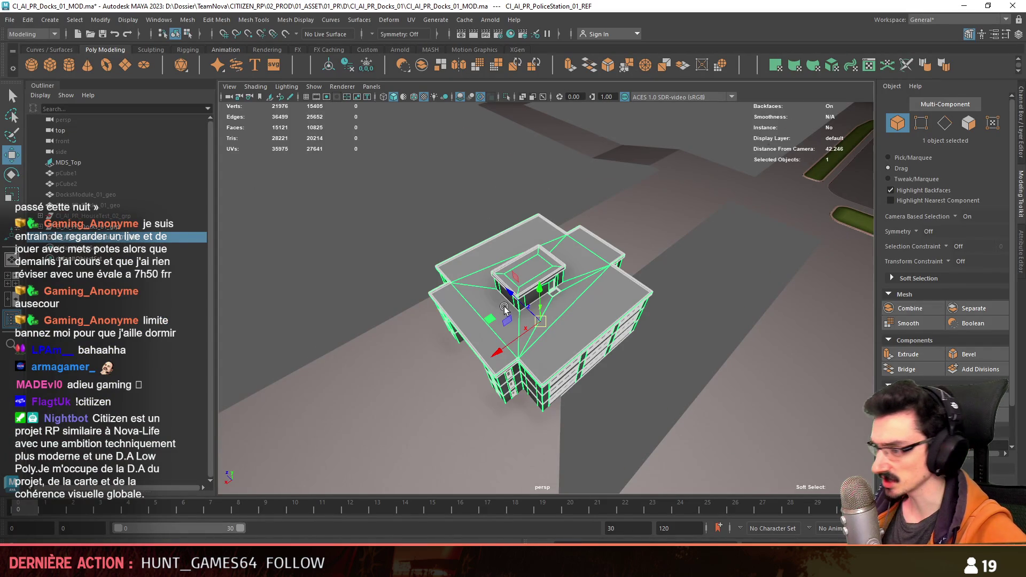
{"action": "left_click_drag", "start_coordinate": [546, 337], "coordinate": [722, 305], "text": "alt"}
{"action": "scroll", "coordinate": [952, 342], "scroll_direction": "down", "scroll_amount": 2}
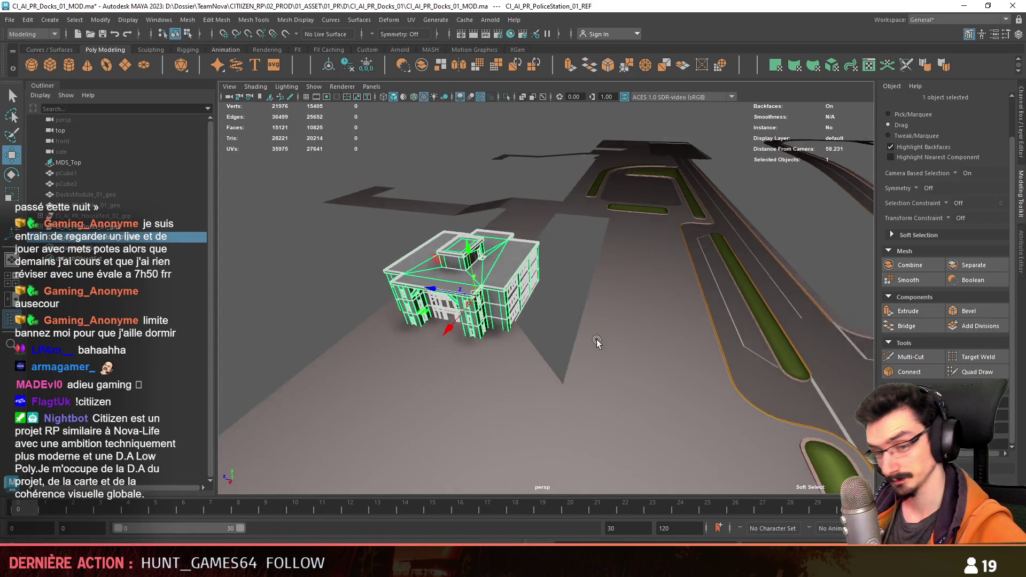
Step: Move the police station reference onto its lot to the right of the track and frame it
{"action": "left_click_drag", "start_coordinate": [610, 336], "coordinate": [666, 300], "text": "alt"}
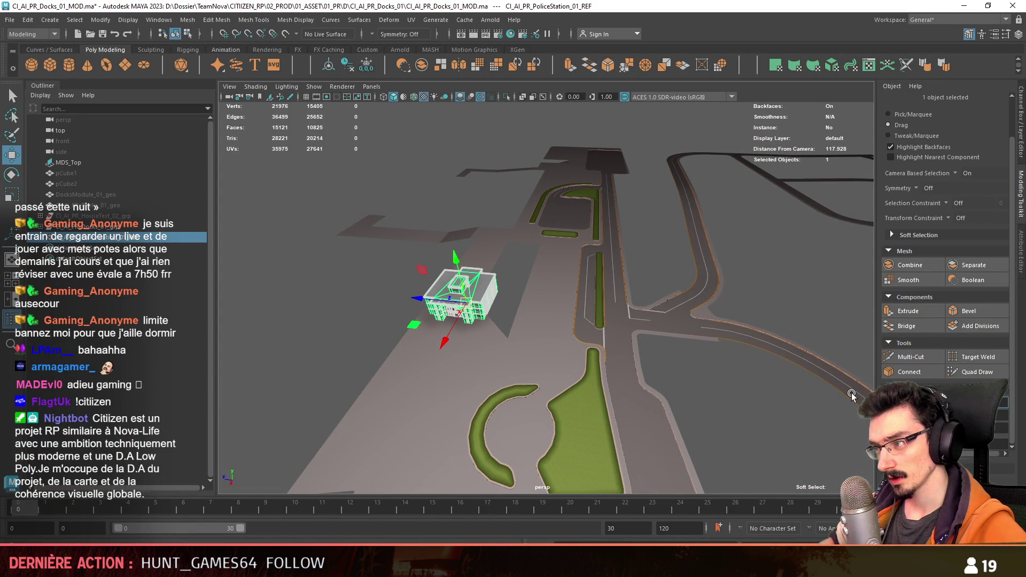
{"action": "left_click_drag", "start_coordinate": [852, 394], "coordinate": [890, 425], "text": "alt"}
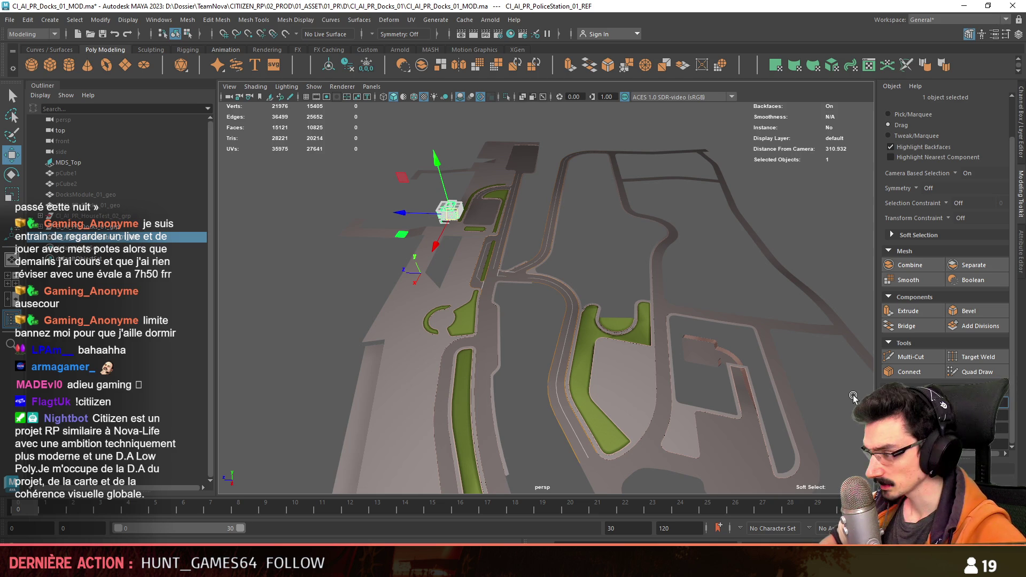
{"action": "key", "text": "ctrl+z"}
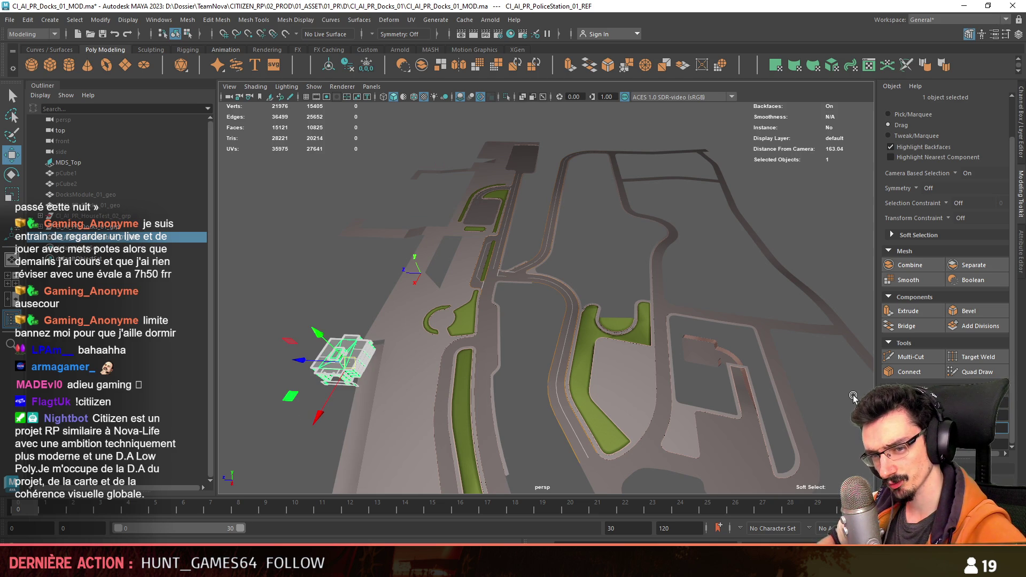
{"action": "left_click_drag", "start_coordinate": [345, 358], "coordinate": [710, 355]}
{"action": "scroll", "coordinate": [642, 353], "scroll_direction": "down", "scroll_amount": 3}
{"action": "key", "text": "f"}
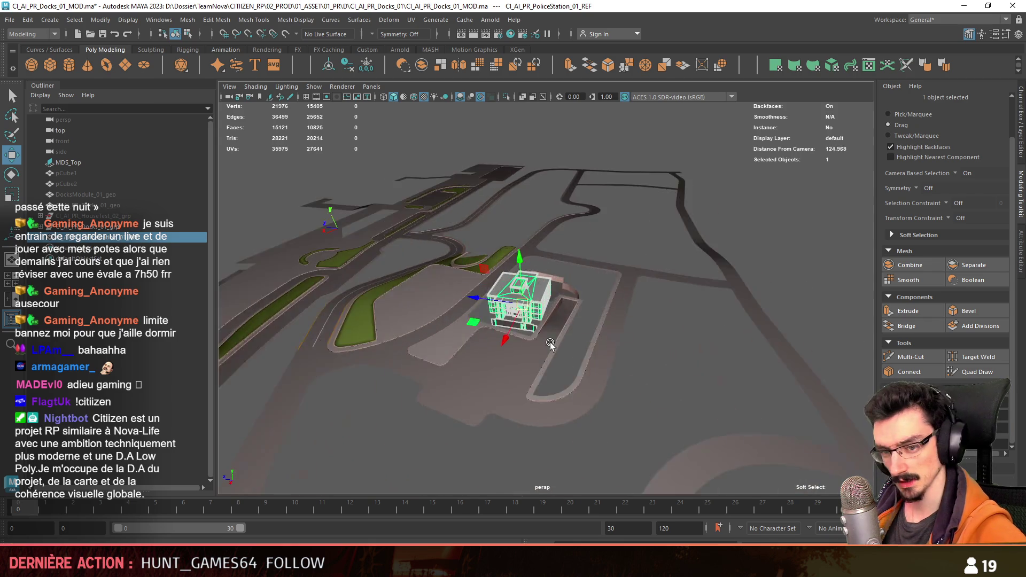
{"action": "scroll", "coordinate": [638, 355], "scroll_direction": "up", "scroll_amount": 5}
{"action": "key", "text": "e"}
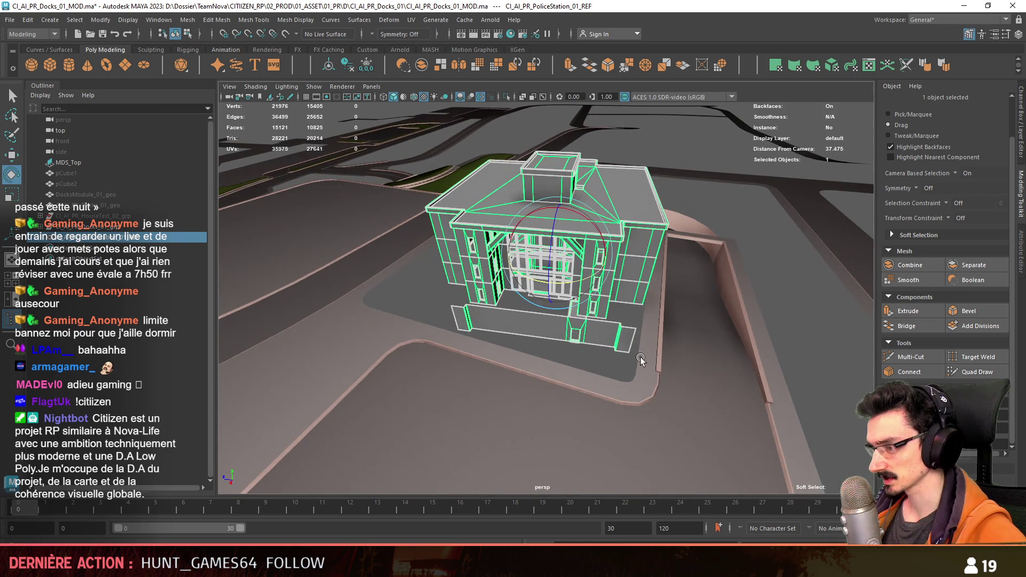
{"action": "left_click_drag", "start_coordinate": [637, 357], "coordinate": [802, 396], "text": "alt"}
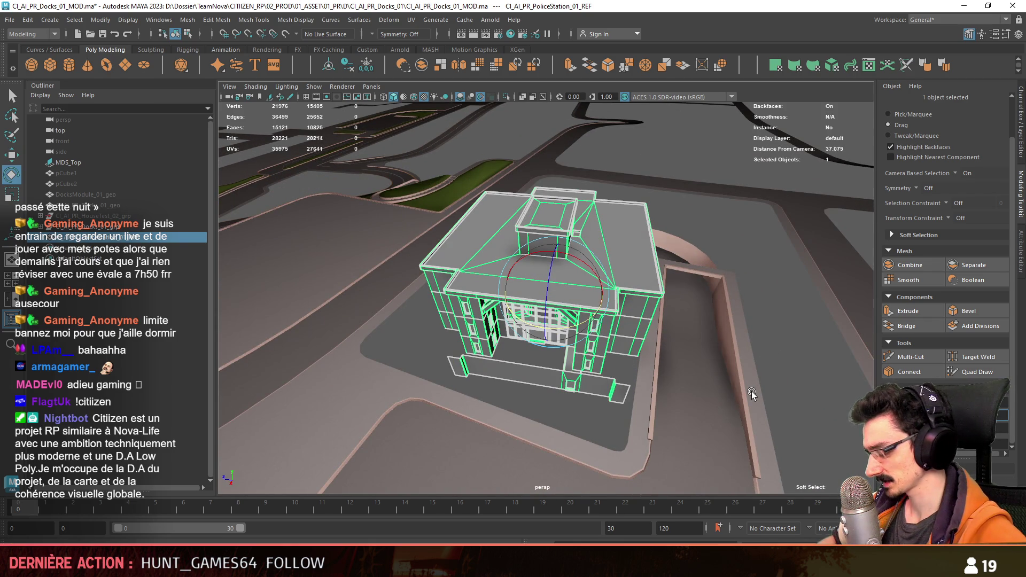
{"action": "left_click_drag", "start_coordinate": [752, 394], "coordinate": [594, 334], "text": "alt"}
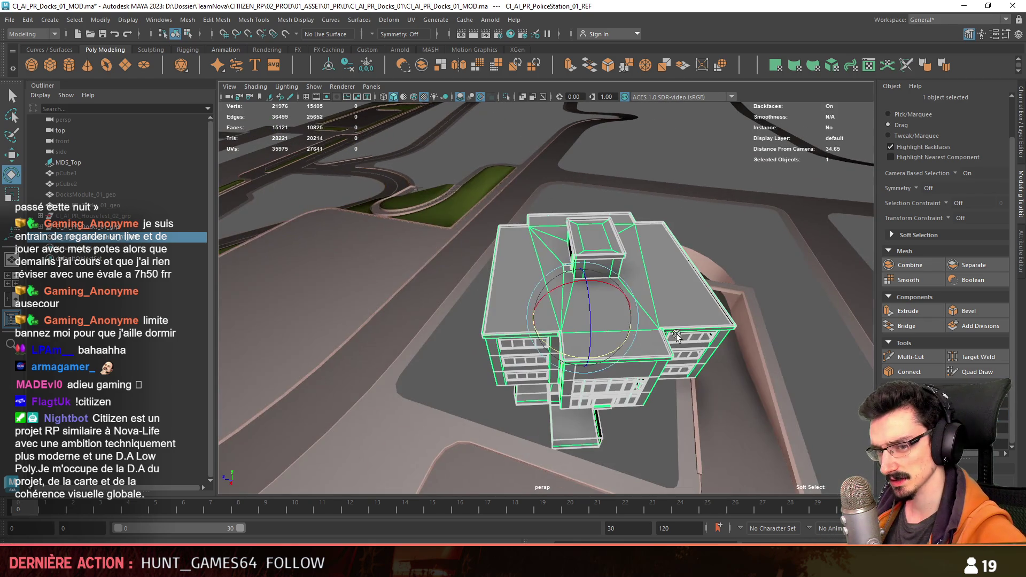
Step: Set Rotate Y to 170 in the Channel Box to turn the building around
{"action": "key", "text": "f"}
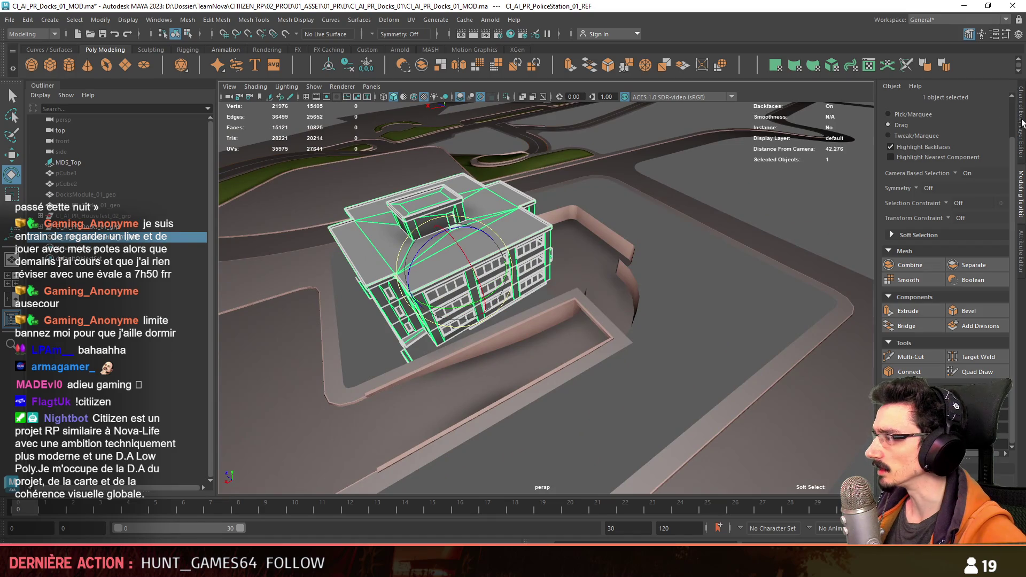
{"action": "left_click", "coordinate": [1022, 122]}
{"action": "left_click_drag", "start_coordinate": [802, 241], "coordinate": [753, 228], "text": "alt"}
{"action": "type", "text": "170"}
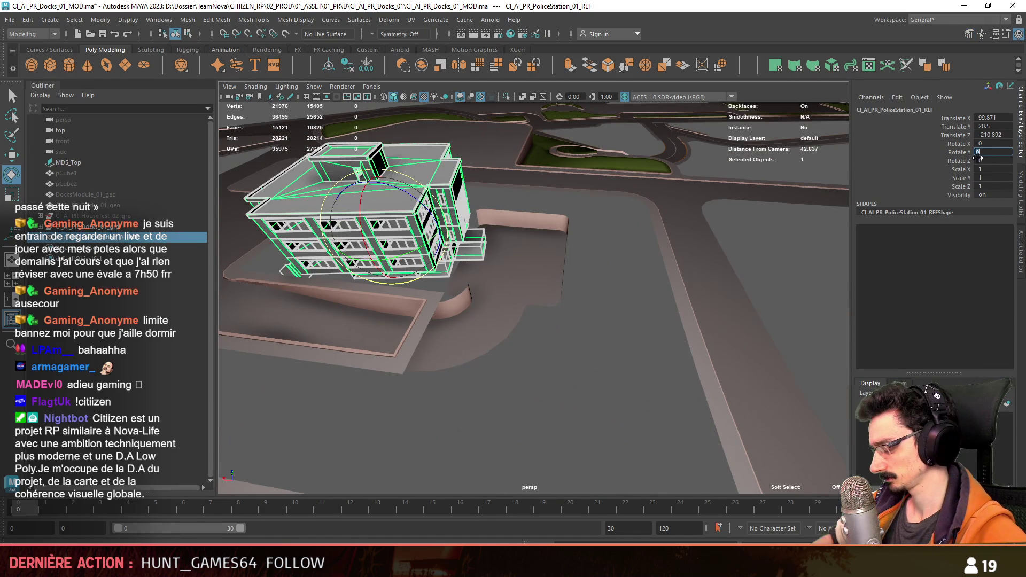
{"action": "key", "text": "Return"}
{"action": "mouse_move", "coordinate": [641, 336]}
{"action": "left_mouse_down", "text": "alt"}
{"action": "mouse_move", "coordinate": [584, 312]}
{"action": "mouse_move", "coordinate": [562, 371]}
{"action": "mouse_move", "coordinate": [561, 310]}
{"action": "mouse_move", "coordinate": [513, 337]}
{"action": "left_mouse_up", "text": "alt"}
{"action": "scroll", "coordinate": [584, 313], "scroll_direction": "up", "scroll_amount": 5}
{"action": "left_click", "coordinate": [834, 193]}
{"action": "left_click", "coordinate": [1015, 192]}
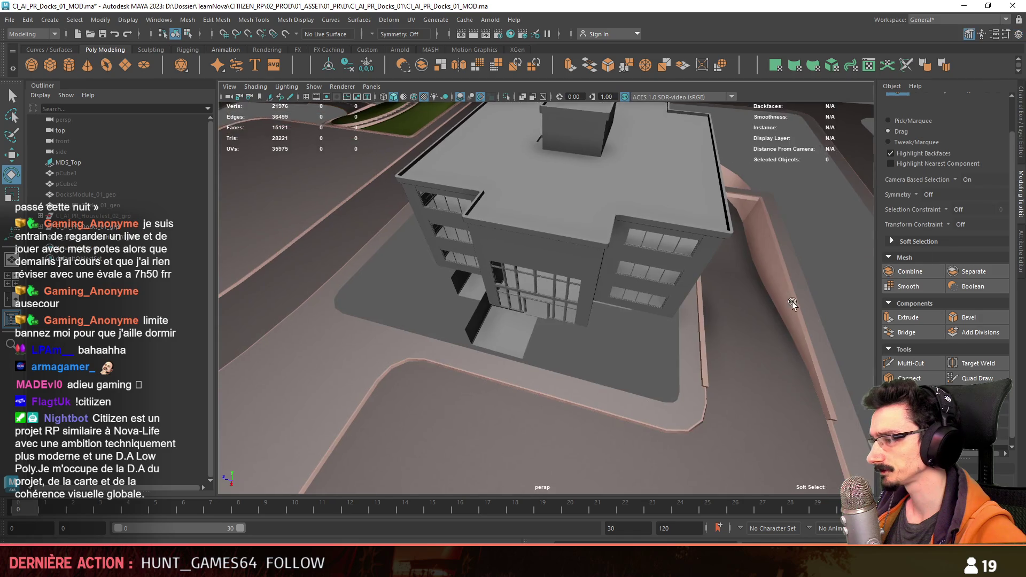
{"action": "left_click_drag", "start_coordinate": [1015, 193], "coordinate": [714, 329], "text": "alt"}
{"action": "left_click", "coordinate": [401, 265]}
{"action": "key", "text": "f"}
{"action": "left_click", "coordinate": [702, 295]}
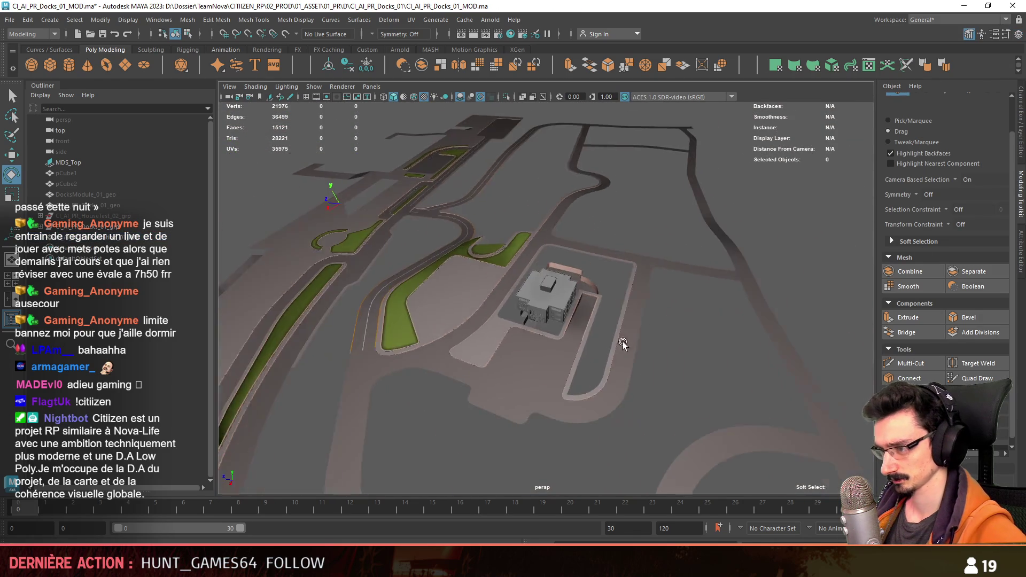
{"action": "mouse_move", "coordinate": [703, 294]}
{"action": "left_mouse_down", "text": "alt"}
{"action": "mouse_move", "coordinate": [717, 345]}
{"action": "mouse_move", "coordinate": [518, 345]}
{"action": "left_mouse_up", "text": "alt"}
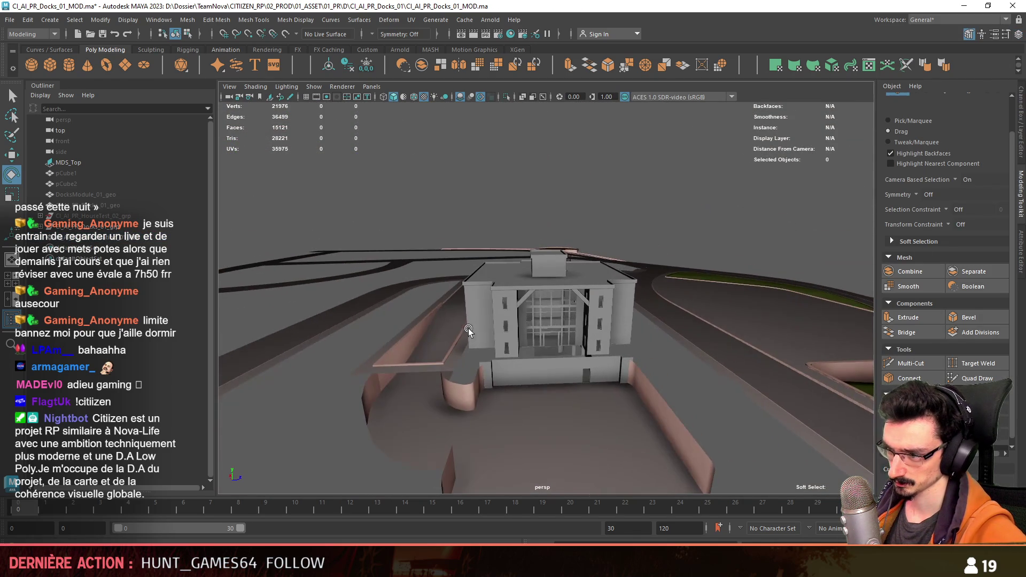
{"action": "scroll", "coordinate": [517, 345], "scroll_direction": "up", "scroll_amount": 5}
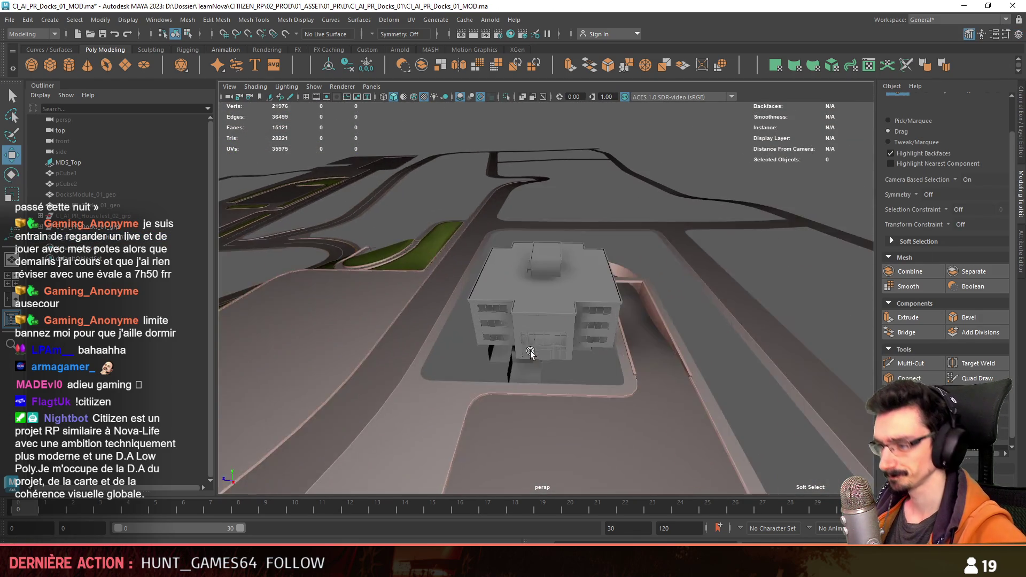
{"action": "key", "text": "w"}
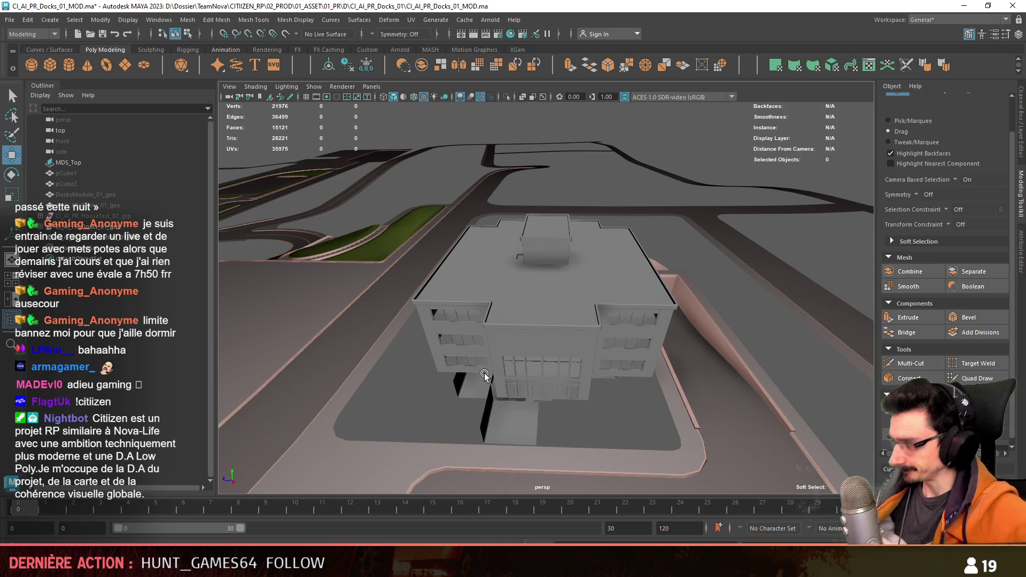
{"action": "mouse_move", "coordinate": [489, 333]}
{"action": "left_mouse_down", "text": "alt"}
{"action": "mouse_move", "coordinate": [673, 357]}
{"action": "mouse_move", "coordinate": [537, 325]}
{"action": "mouse_move", "coordinate": [597, 353]}
{"action": "mouse_move", "coordinate": [621, 325]}
{"action": "mouse_move", "coordinate": [555, 336]}
{"action": "left_mouse_up", "text": "alt"}
{"action": "left_click", "coordinate": [674, 357]}
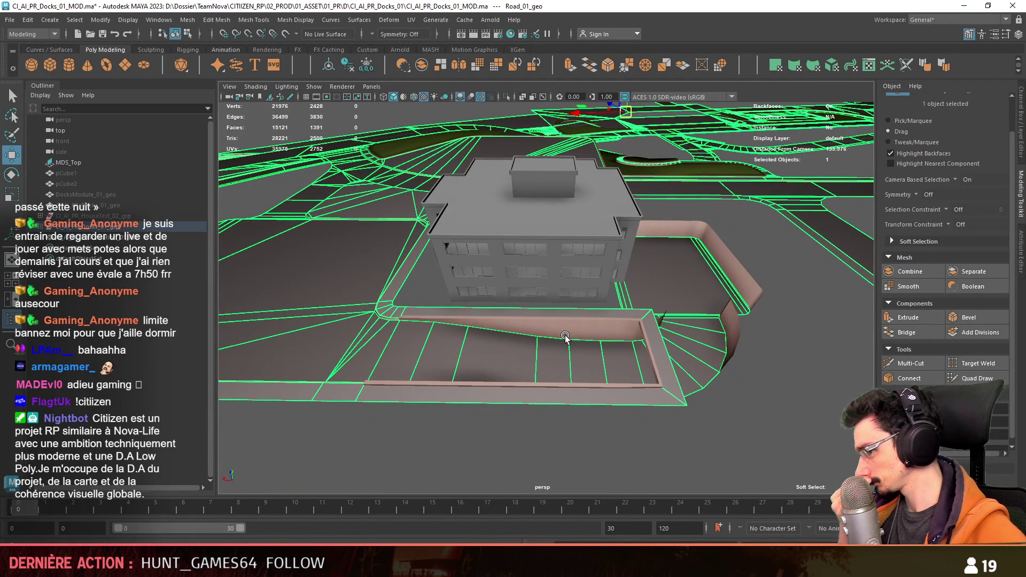
Step: Select the road mesh in edge mode and pick the sidewalk edge in front of the entrance
{"action": "mouse_move", "coordinate": [754, 229]}
{"action": "left_mouse_down", "text": "alt"}
{"action": "mouse_move", "coordinate": [613, 309]}
{"action": "mouse_move", "coordinate": [475, 311]}
{"action": "mouse_move", "coordinate": [587, 299]}
{"action": "mouse_move", "coordinate": [463, 315]}
{"action": "mouse_move", "coordinate": [476, 353]}
{"action": "left_mouse_up", "text": "alt"}
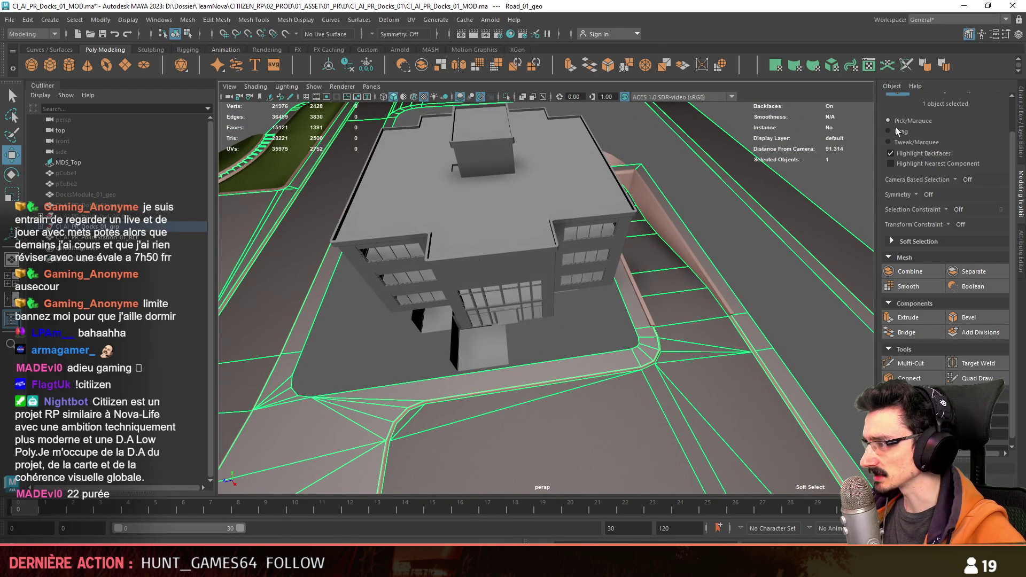
{"action": "scroll", "coordinate": [824, 196], "scroll_direction": "up", "scroll_amount": 5}
{"action": "mouse_move", "coordinate": [618, 306]}
{"action": "left_mouse_down", "text": "alt"}
{"action": "mouse_move", "coordinate": [618, 348]}
{"action": "mouse_move", "coordinate": [509, 294]}
{"action": "mouse_move", "coordinate": [586, 286]}
{"action": "mouse_move", "coordinate": [571, 292]}
{"action": "mouse_move", "coordinate": [641, 361]}
{"action": "mouse_move", "coordinate": [987, 449]}
{"action": "left_mouse_up", "text": "alt"}
{"action": "left_click", "coordinate": [571, 292]}
{"action": "key", "text": "F10"}
{"action": "left_click", "coordinate": [654, 363]}
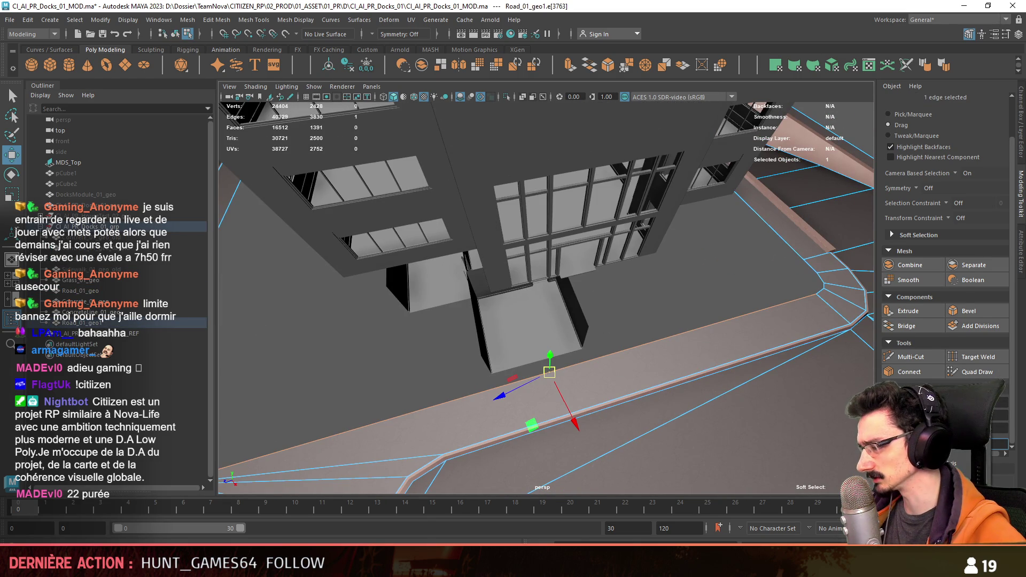
Step: Extrude the sidewalk edge toward the building and slide an edge in to shrink the new forecourt plane
{"action": "key", "text": "ctrl+e"}
{"action": "mouse_move", "coordinate": [546, 364]}
{"action": "left_mouse_down"}
{"action": "mouse_move", "coordinate": [517, 265]}
{"action": "mouse_move", "coordinate": [452, 291]}
{"action": "mouse_move", "coordinate": [643, 342]}
{"action": "mouse_move", "coordinate": [601, 347]}
{"action": "left_mouse_up"}
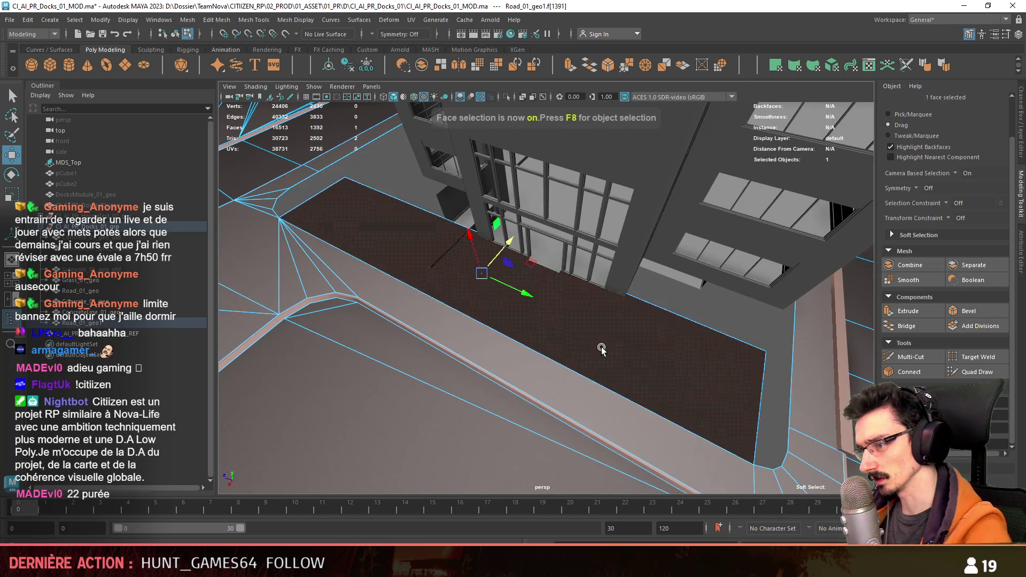
{"action": "key", "text": "F8"}
{"action": "key", "text": "ctrl+F11"}
{"action": "left_click", "coordinate": [604, 350]}
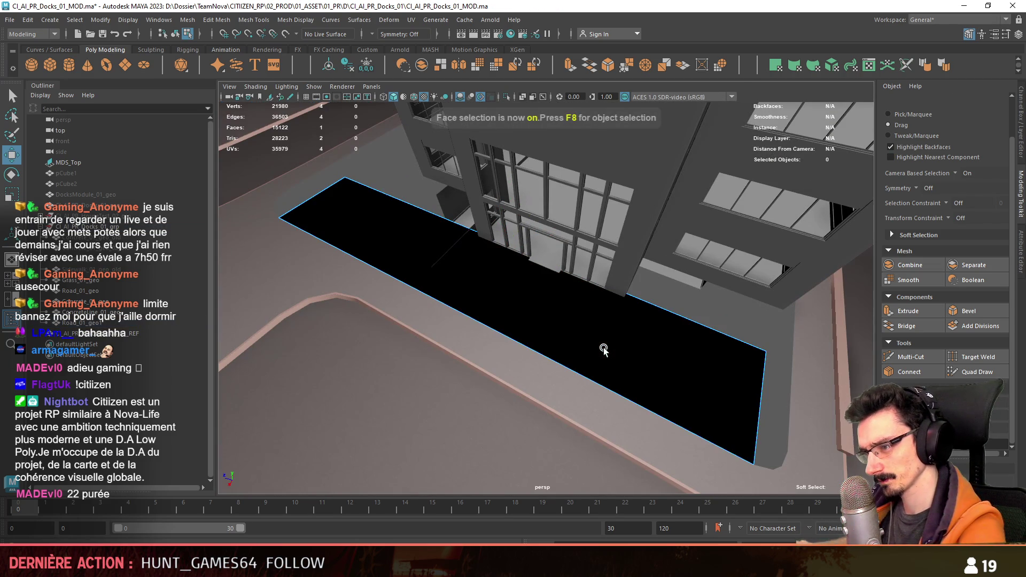
{"action": "left_click", "coordinate": [347, 197]}
{"action": "mouse_move", "coordinate": [347, 196]}
{"action": "left_mouse_down", "text": "alt"}
{"action": "mouse_move", "coordinate": [324, 230]}
{"action": "mouse_move", "coordinate": [440, 276]}
{"action": "left_mouse_up", "text": "alt"}
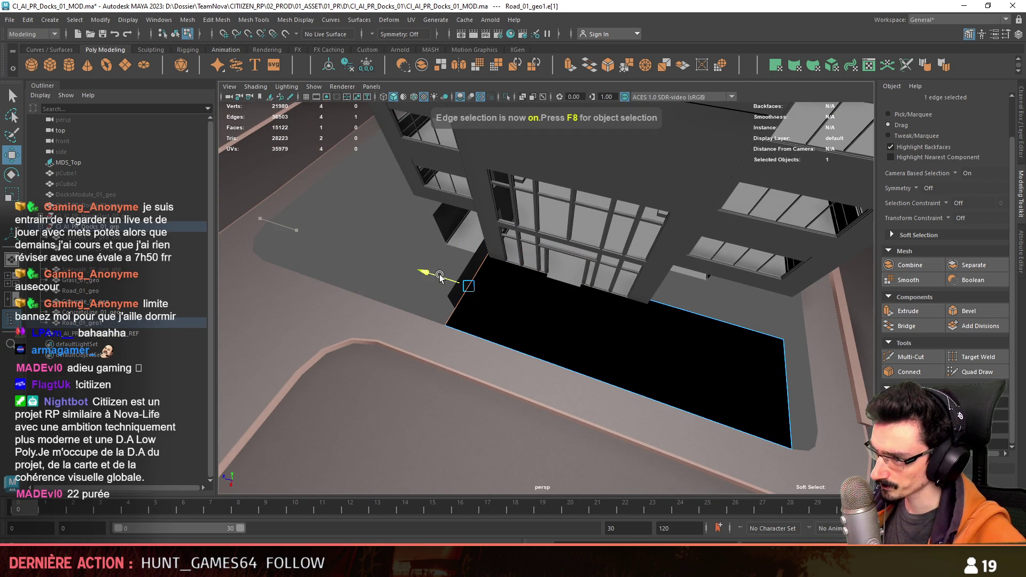
{"action": "mouse_move", "coordinate": [728, 406]}
{"action": "left_mouse_down"}
{"action": "mouse_move", "coordinate": [603, 334]}
{"action": "mouse_move", "coordinate": [555, 271]}
{"action": "mouse_move", "coordinate": [554, 297]}
{"action": "mouse_move", "coordinate": [607, 256]}
{"action": "mouse_move", "coordinate": [446, 237]}
{"action": "mouse_move", "coordinate": [508, 328]}
{"action": "mouse_move", "coordinate": [480, 342]}
{"action": "left_mouse_up"}
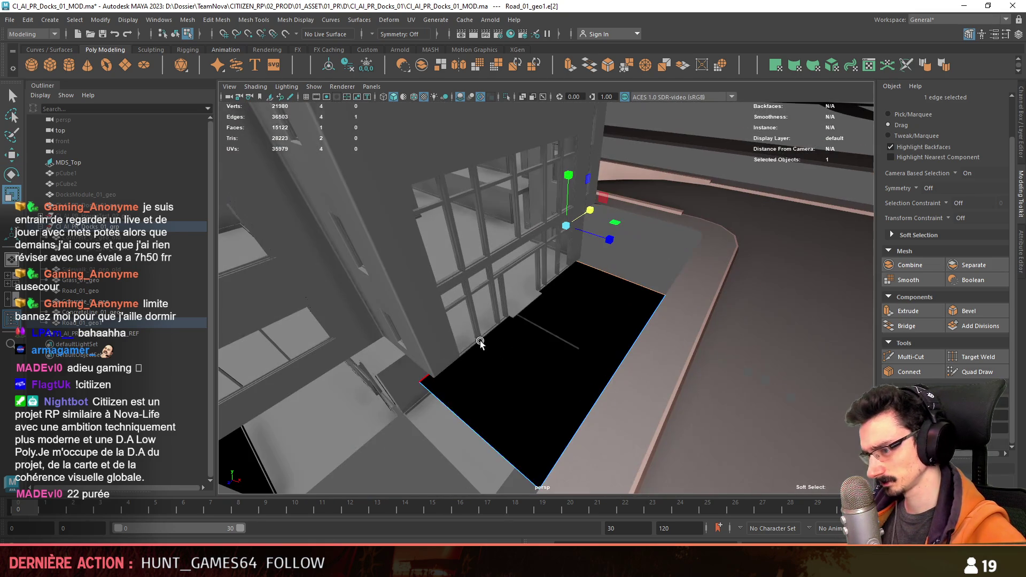
{"action": "left_click_drag", "start_coordinate": [439, 402], "coordinate": [429, 287], "text": "alt"}
{"action": "left_click_drag", "start_coordinate": [413, 340], "coordinate": [551, 367], "text": "alt"}
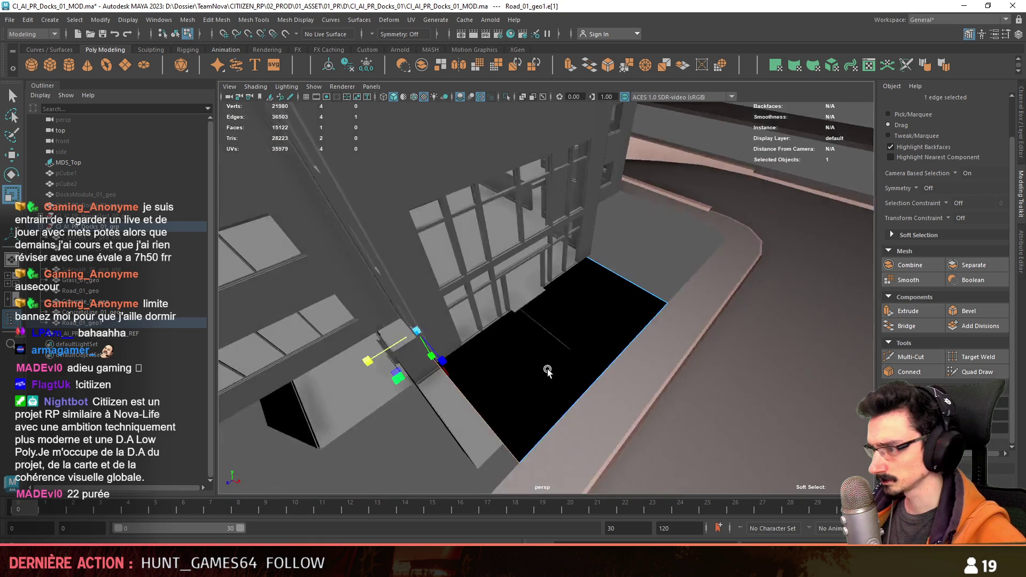
{"action": "scroll", "coordinate": [550, 366], "scroll_direction": "down", "scroll_amount": 5}
Step: Raise the forecourt face with the Move tool and pull an edge in to narrow the plane
{"action": "key", "text": "w"}
{"action": "key", "text": "f"}
{"action": "mouse_move", "coordinate": [583, 300]}
{"action": "left_mouse_down", "text": "alt"}
{"action": "mouse_move", "coordinate": [630, 309]}
{"action": "mouse_move", "coordinate": [615, 339]}
{"action": "mouse_move", "coordinate": [651, 309]}
{"action": "mouse_move", "coordinate": [807, 428]}
{"action": "mouse_move", "coordinate": [950, 451]}
{"action": "left_mouse_up", "text": "alt"}
{"action": "key", "text": "F11"}
{"action": "left_click", "coordinate": [630, 309]}
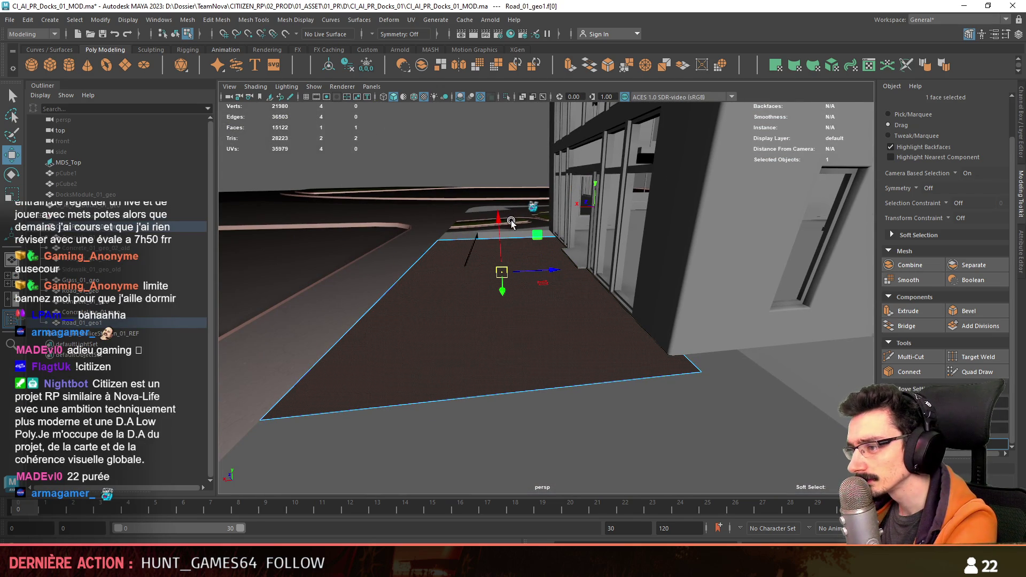
{"action": "mouse_move", "coordinate": [511, 222]}
{"action": "left_mouse_down"}
{"action": "mouse_move", "coordinate": [498, 216]}
{"action": "mouse_move", "coordinate": [510, 200]}
{"action": "left_mouse_up"}
{"action": "key", "text": "F10"}
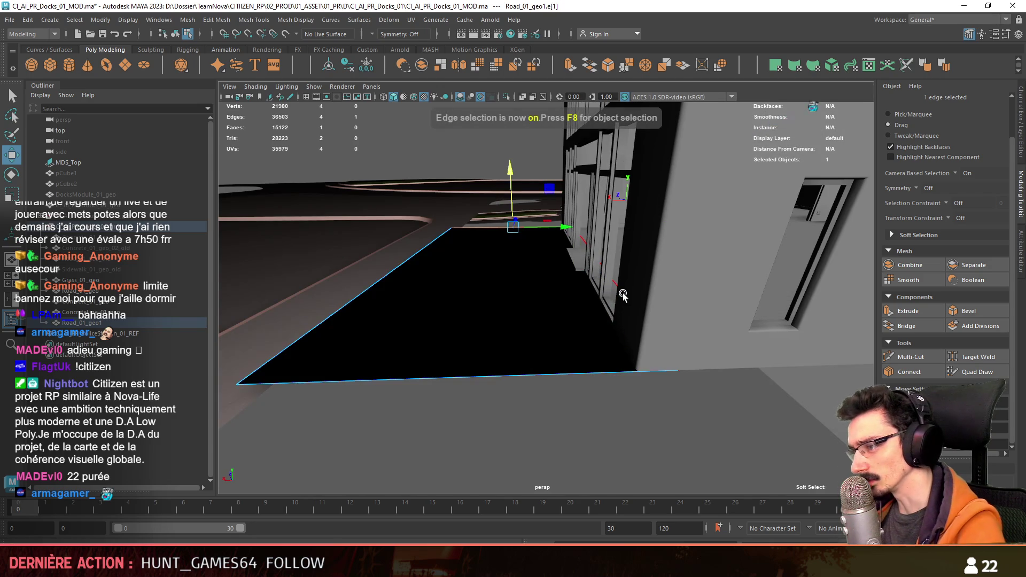
{"action": "left_click_drag", "start_coordinate": [576, 287], "coordinate": [859, 377], "text": "alt"}
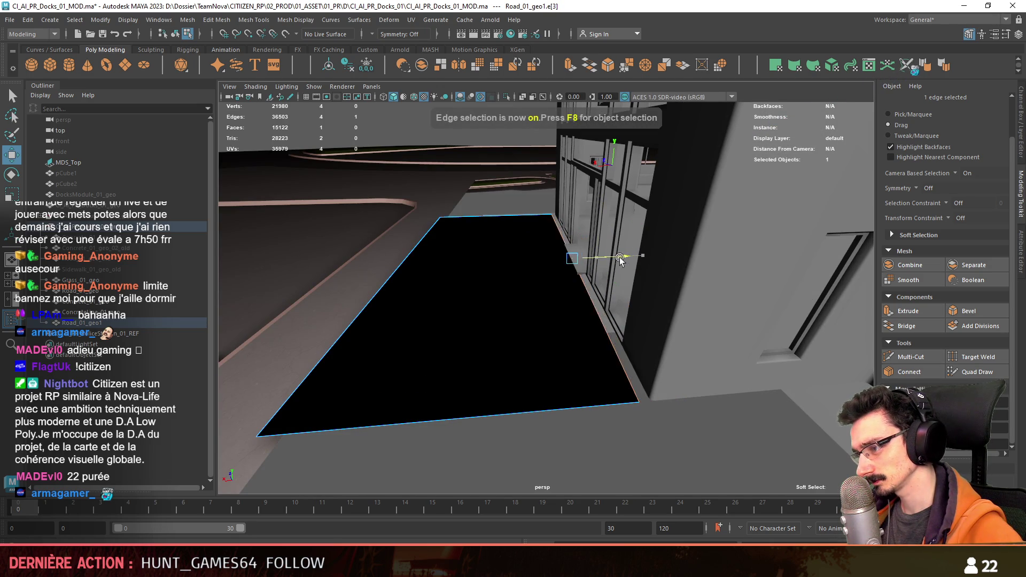
{"action": "left_click_drag", "start_coordinate": [544, 322], "coordinate": [579, 350], "text": "alt"}
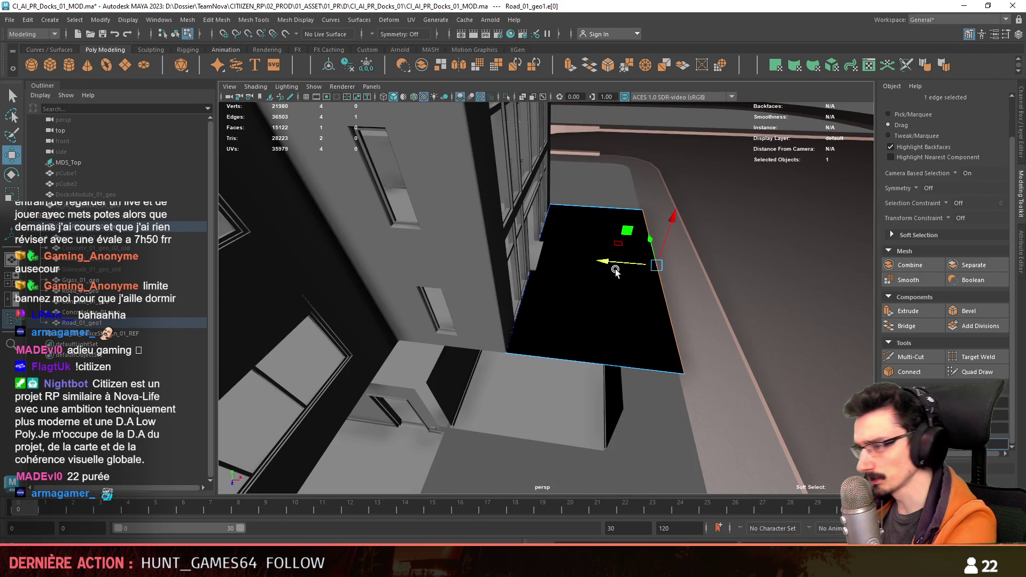
{"action": "mouse_move", "coordinate": [615, 271]}
{"action": "left_mouse_down"}
{"action": "mouse_move", "coordinate": [583, 265]}
{"action": "mouse_move", "coordinate": [660, 304]}
{"action": "mouse_move", "coordinate": [623, 323]}
{"action": "left_mouse_up"}
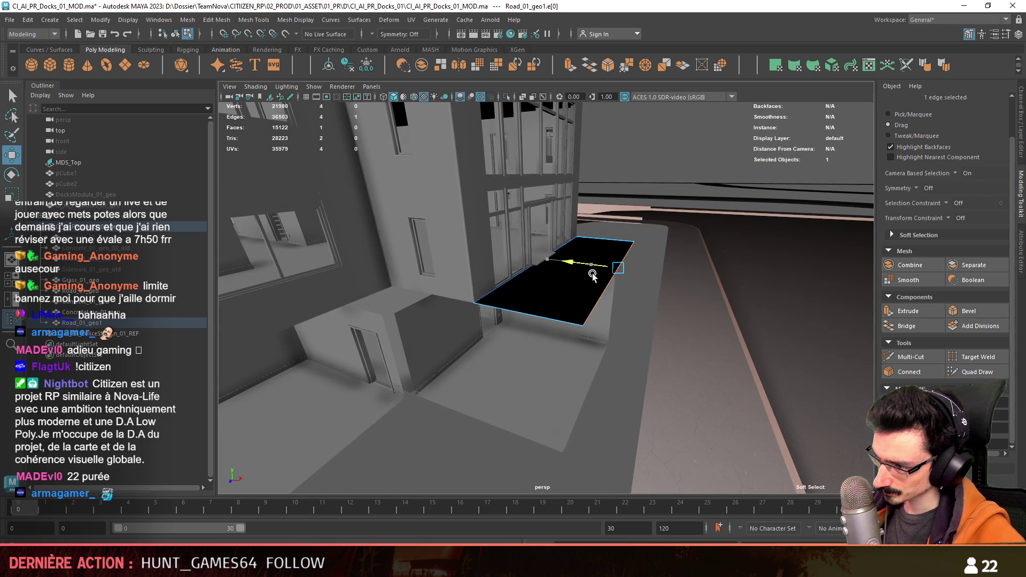
Step: Adjust a corner vertex of the plane from a top view and pick an edge for further editing
{"action": "mouse_move", "coordinate": [773, 338]}
{"action": "left_mouse_down", "text": "alt"}
{"action": "mouse_move", "coordinate": [537, 324]}
{"action": "mouse_move", "coordinate": [601, 339]}
{"action": "mouse_move", "coordinate": [753, 338]}
{"action": "mouse_move", "coordinate": [600, 239]}
{"action": "mouse_move", "coordinate": [637, 322]}
{"action": "mouse_move", "coordinate": [702, 254]}
{"action": "left_mouse_up", "text": "alt"}
{"action": "key", "text": "F9"}
{"action": "mouse_move", "coordinate": [563, 355]}
{"action": "left_mouse_down", "text": "alt"}
{"action": "mouse_move", "coordinate": [521, 321]}
{"action": "mouse_move", "coordinate": [470, 305]}
{"action": "mouse_move", "coordinate": [550, 291]}
{"action": "mouse_move", "coordinate": [478, 338]}
{"action": "mouse_move", "coordinate": [522, 321]}
{"action": "mouse_move", "coordinate": [675, 322]}
{"action": "left_mouse_up", "text": "alt"}
{"action": "left_click", "coordinate": [463, 374]}
{"action": "mouse_move", "coordinate": [471, 378]}
{"action": "left_mouse_down", "text": "alt"}
{"action": "mouse_move", "coordinate": [673, 317]}
{"action": "mouse_move", "coordinate": [601, 339]}
{"action": "mouse_move", "coordinate": [597, 383]}
{"action": "mouse_move", "coordinate": [679, 346]}
{"action": "mouse_move", "coordinate": [691, 361]}
{"action": "mouse_move", "coordinate": [543, 316]}
{"action": "left_mouse_up", "text": "alt"}
{"action": "key", "text": "F10"}
{"action": "left_click", "coordinate": [602, 345]}
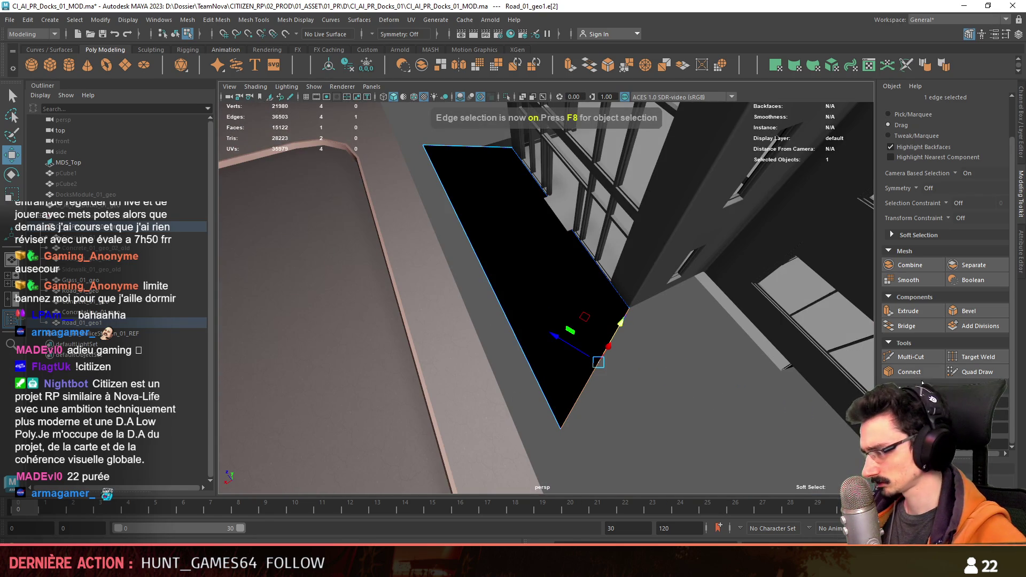
Step: Inspect the extruded forecourt faces and select two of their vertices from above
{"action": "mouse_move", "coordinate": [577, 337]}
{"action": "left_mouse_down", "text": "alt"}
{"action": "mouse_move", "coordinate": [556, 337]}
{"action": "mouse_move", "coordinate": [582, 354]}
{"action": "mouse_move", "coordinate": [571, 313]}
{"action": "mouse_move", "coordinate": [643, 312]}
{"action": "mouse_move", "coordinate": [664, 252]}
{"action": "mouse_move", "coordinate": [563, 360]}
{"action": "mouse_move", "coordinate": [481, 366]}
{"action": "mouse_move", "coordinate": [609, 350]}
{"action": "left_mouse_up", "text": "alt"}
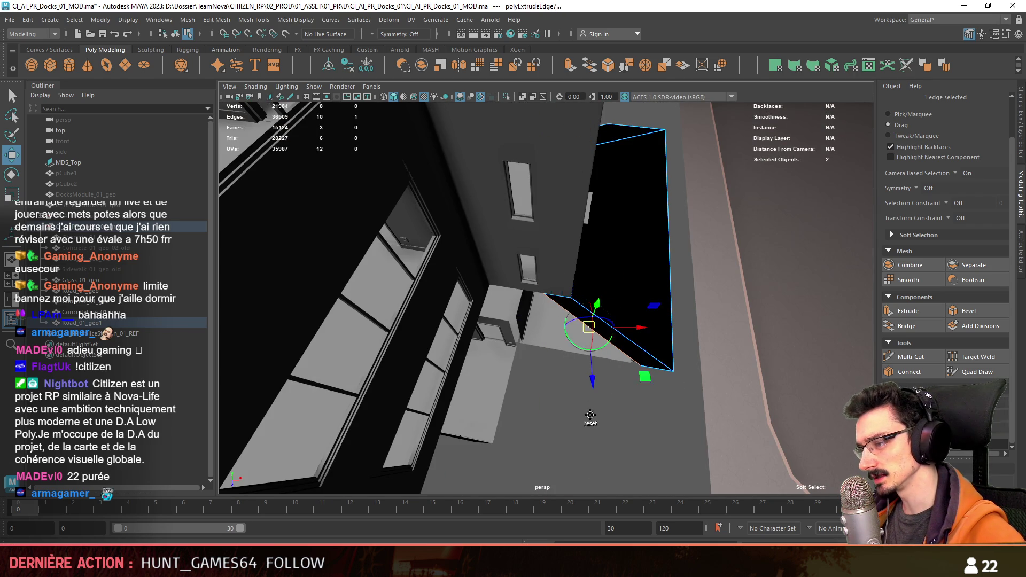
{"action": "mouse_move", "coordinate": [590, 415]}
{"action": "left_mouse_down", "text": "alt"}
{"action": "mouse_move", "coordinate": [680, 286]}
{"action": "mouse_move", "coordinate": [650, 313]}
{"action": "mouse_move", "coordinate": [663, 221]}
{"action": "left_mouse_up", "text": "alt"}
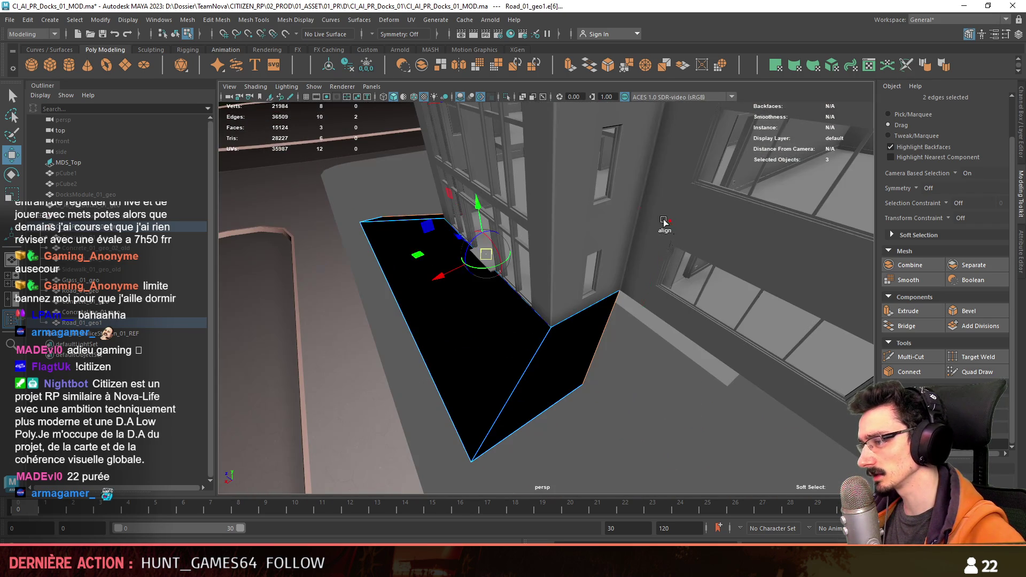
{"action": "scroll", "coordinate": [626, 410], "scroll_direction": "down", "scroll_amount": 3}
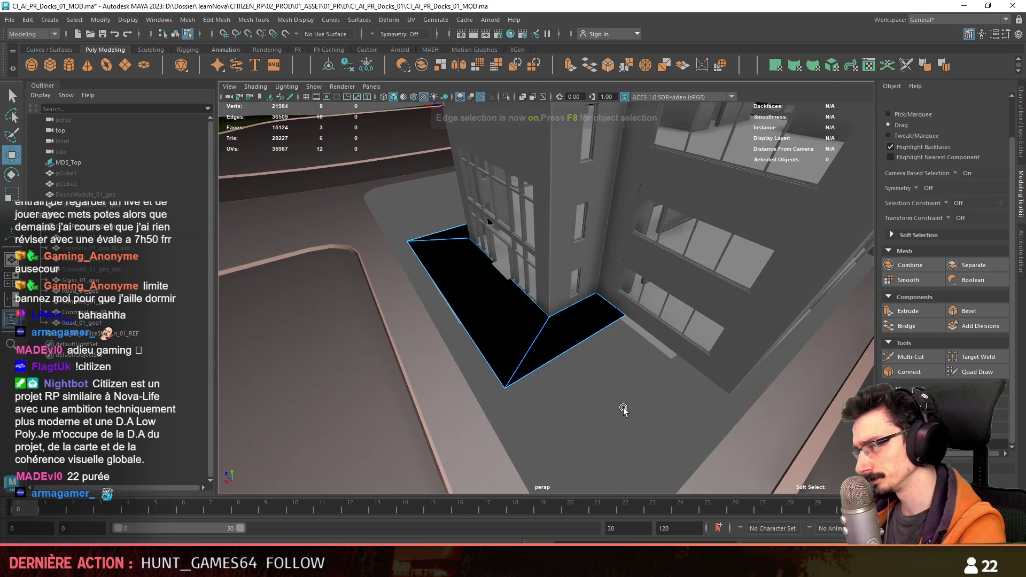
{"action": "key", "text": "F10"}
{"action": "left_click_drag", "start_coordinate": [626, 409], "coordinate": [660, 366], "text": "alt"}
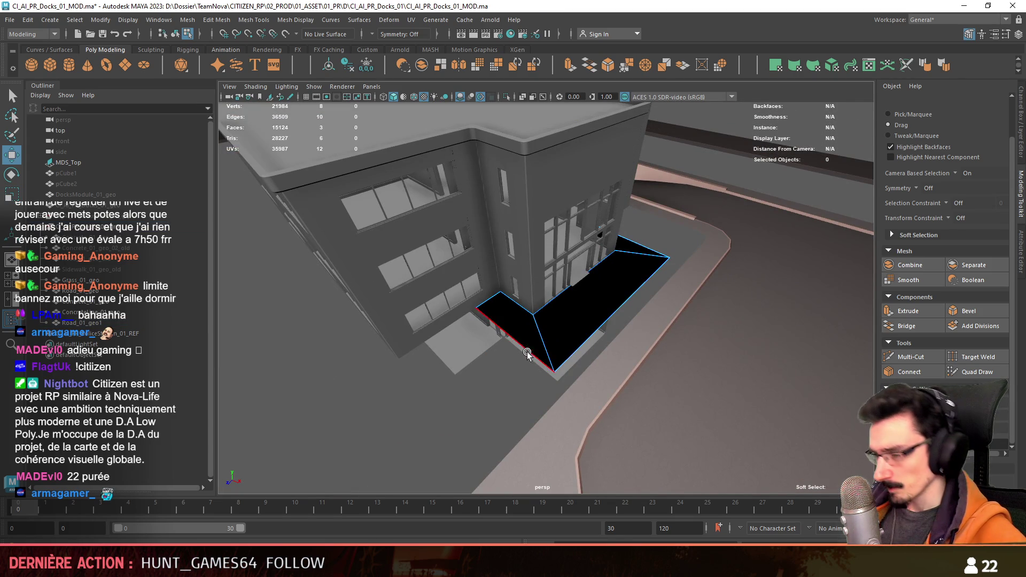
{"action": "mouse_move", "coordinate": [527, 355]}
{"action": "left_mouse_down", "text": "alt"}
{"action": "mouse_move", "coordinate": [483, 361]}
{"action": "mouse_move", "coordinate": [561, 349]}
{"action": "mouse_move", "coordinate": [527, 360]}
{"action": "mouse_move", "coordinate": [584, 297]}
{"action": "mouse_move", "coordinate": [520, 297]}
{"action": "left_mouse_up", "text": "alt"}
{"action": "key", "text": "F9"}
{"action": "left_click", "coordinate": [512, 337]}
{"action": "left_click", "coordinate": [694, 306], "text": "shift"}
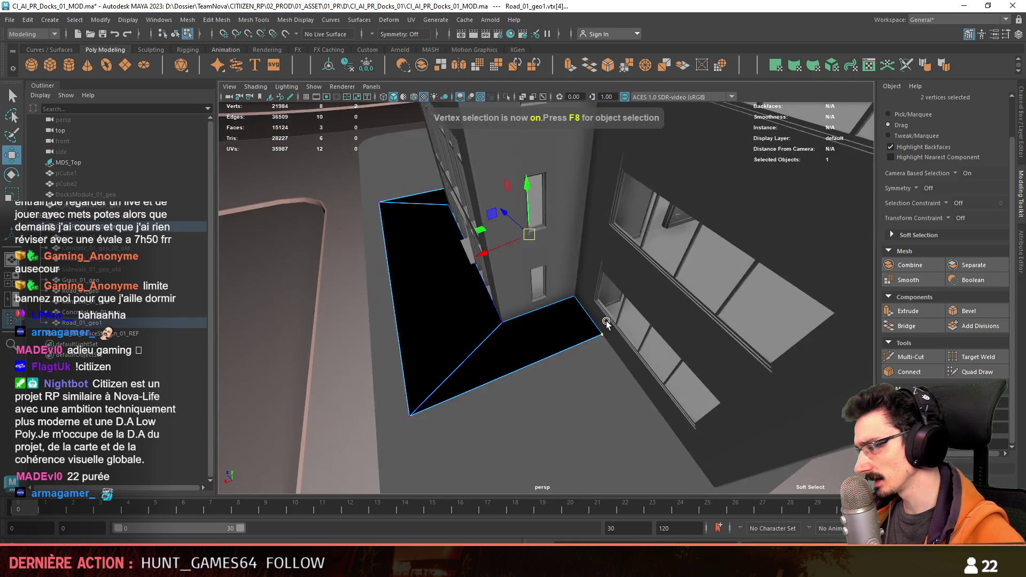
{"action": "mouse_move", "coordinate": [694, 306]}
{"action": "left_mouse_down", "text": "alt"}
{"action": "mouse_move", "coordinate": [570, 302]}
{"action": "mouse_move", "coordinate": [596, 305]}
{"action": "mouse_move", "coordinate": [582, 302]}
{"action": "mouse_move", "coordinate": [590, 316]}
{"action": "mouse_move", "coordinate": [508, 321]}
{"action": "mouse_move", "coordinate": [554, 340]}
{"action": "mouse_move", "coordinate": [513, 281]}
{"action": "mouse_move", "coordinate": [563, 340]}
{"action": "mouse_move", "coordinate": [570, 360]}
{"action": "mouse_move", "coordinate": [554, 374]}
{"action": "mouse_move", "coordinate": [568, 361]}
{"action": "left_mouse_up", "text": "alt"}
Step: Extrude a forecourt edge into a new side face running beside the building
{"action": "key", "text": "F10"}
{"action": "left_click", "coordinate": [575, 269]}
{"action": "key", "text": "f"}
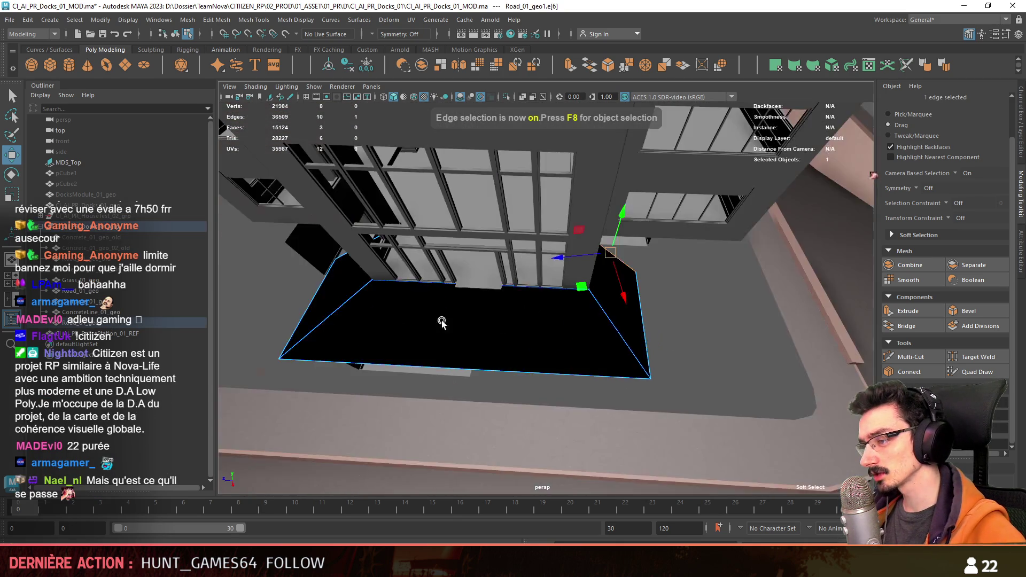
{"action": "mouse_move", "coordinate": [440, 320]}
{"action": "left_mouse_down", "text": "alt"}
{"action": "mouse_move", "coordinate": [551, 346]}
{"action": "mouse_move", "coordinate": [455, 291]}
{"action": "left_mouse_up", "text": "alt"}
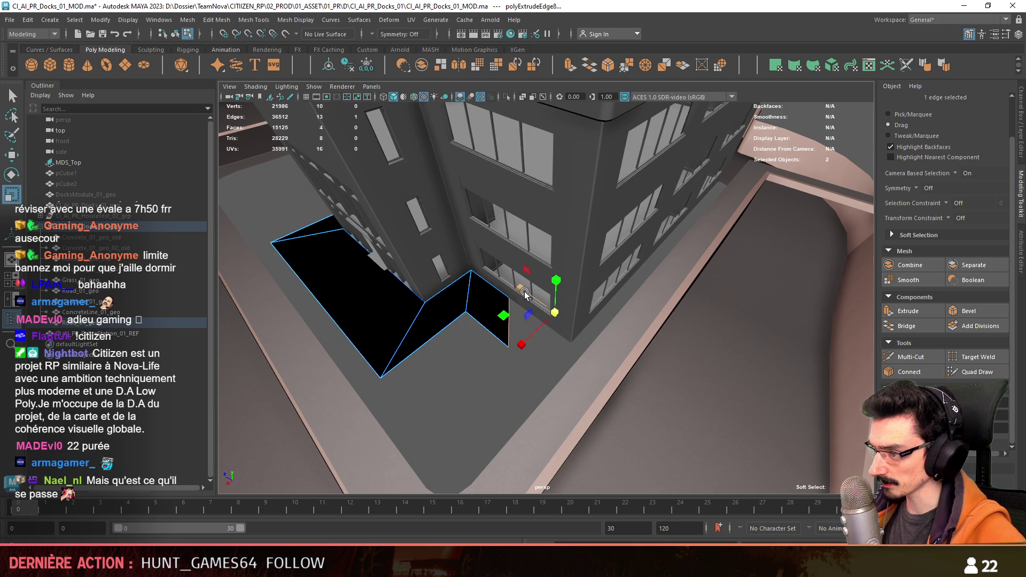
{"action": "key", "text": "w"}
{"action": "mouse_move", "coordinate": [464, 380]}
{"action": "left_mouse_down", "text": "alt"}
{"action": "mouse_move", "coordinate": [417, 380]}
{"action": "mouse_move", "coordinate": [498, 290]}
{"action": "left_mouse_up", "text": "alt"}
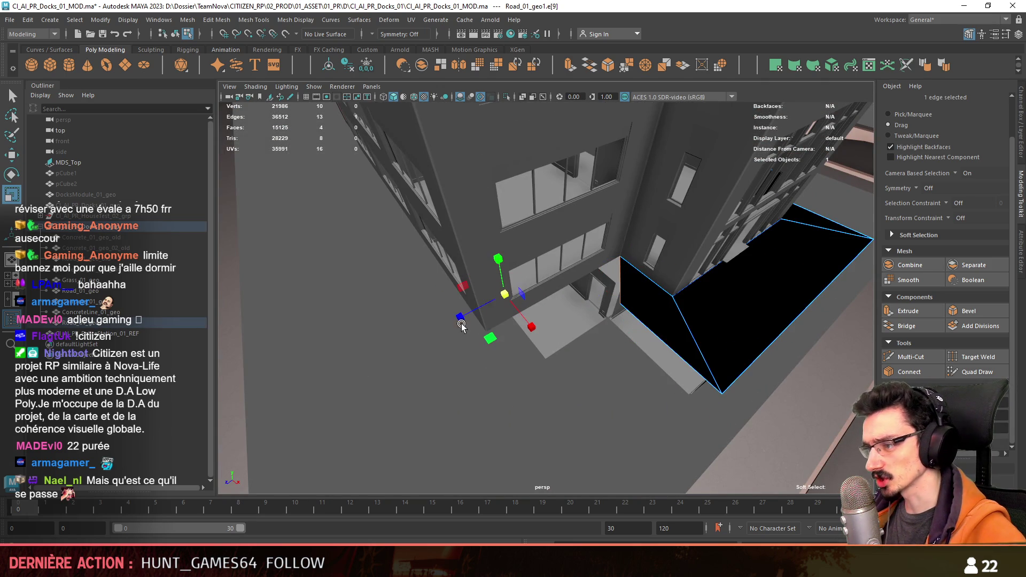
{"action": "left_click_drag", "start_coordinate": [461, 325], "coordinate": [574, 349], "text": "shift"}
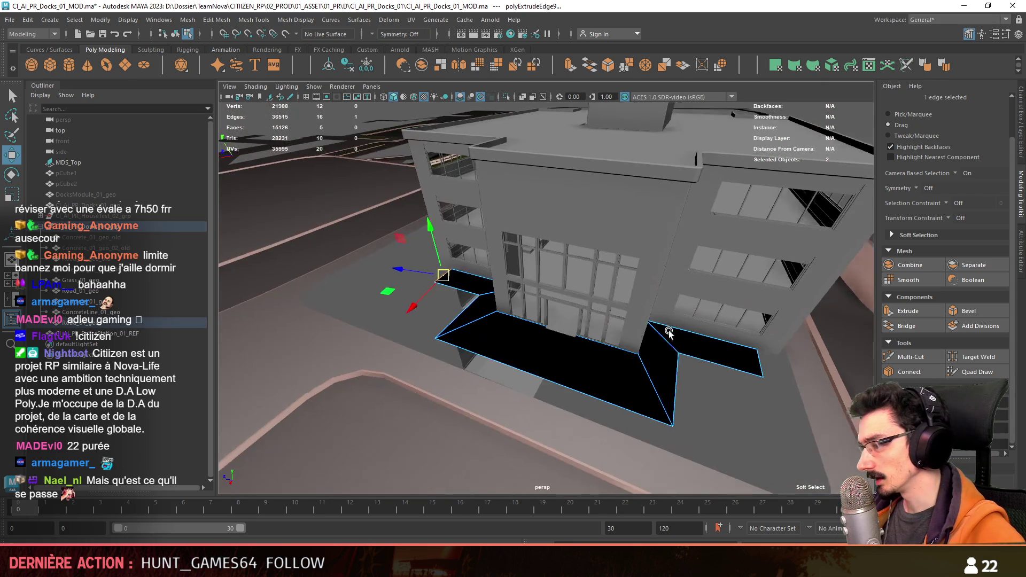
{"action": "mouse_move", "coordinate": [598, 400]}
{"action": "left_mouse_down", "text": "alt"}
{"action": "mouse_move", "coordinate": [463, 331]}
{"action": "mouse_move", "coordinate": [648, 315]}
{"action": "left_mouse_up", "text": "alt"}
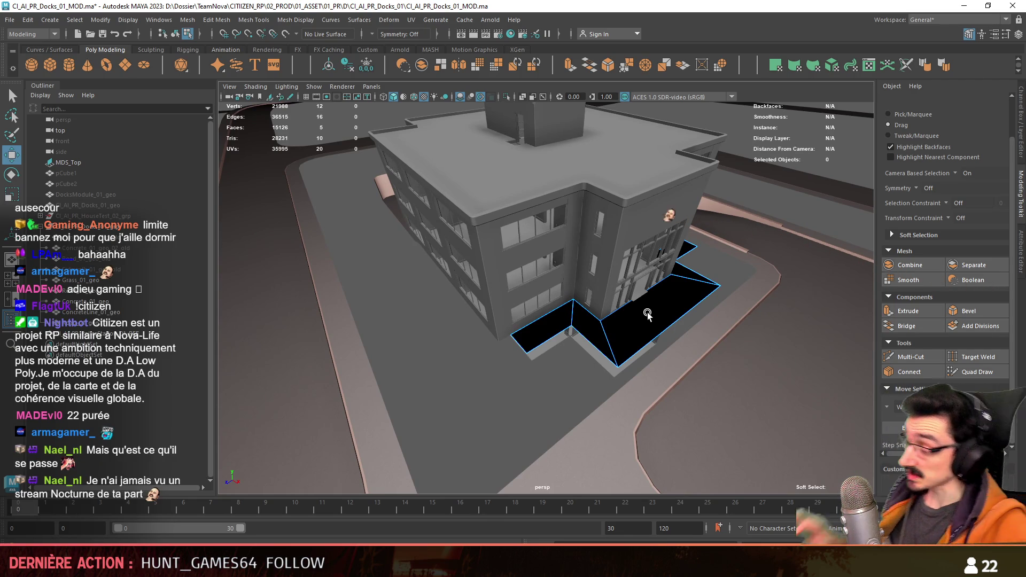
{"action": "mouse_move", "coordinate": [648, 315]}
{"action": "left_mouse_down", "text": "alt"}
{"action": "mouse_move", "coordinate": [565, 309]}
{"action": "mouse_move", "coordinate": [607, 320]}
{"action": "mouse_move", "coordinate": [551, 297]}
{"action": "mouse_move", "coordinate": [696, 301]}
{"action": "mouse_move", "coordinate": [625, 343]}
{"action": "left_mouse_up", "text": "alt"}
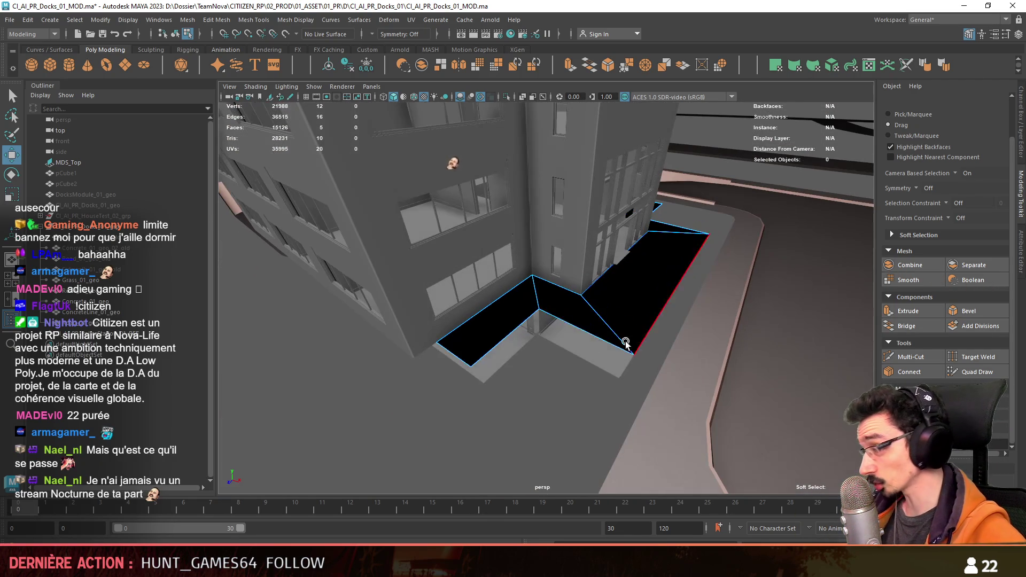
Step: Extrude the slab's border edges downward to give the ledge thickness, checking it side-on
{"action": "left_click", "coordinate": [464, 355]}
{"action": "mouse_move", "coordinate": [463, 355]}
{"action": "left_mouse_down", "text": "alt"}
{"action": "mouse_move", "coordinate": [655, 337]}
{"action": "mouse_move", "coordinate": [993, 447]}
{"action": "left_mouse_up", "text": "alt"}
{"action": "mouse_move", "coordinate": [803, 422]}
{"action": "left_mouse_down", "text": "alt"}
{"action": "mouse_move", "coordinate": [666, 396]}
{"action": "mouse_move", "coordinate": [702, 396]}
{"action": "left_mouse_up", "text": "alt"}
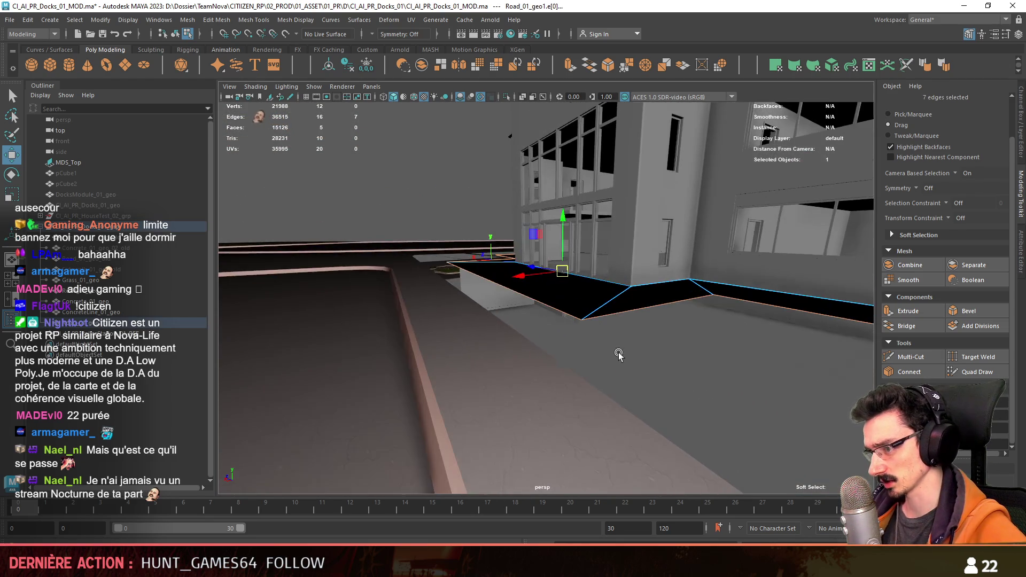
{"action": "key", "text": "space"}
{"action": "key", "text": "space"}
{"action": "key", "text": "space"}
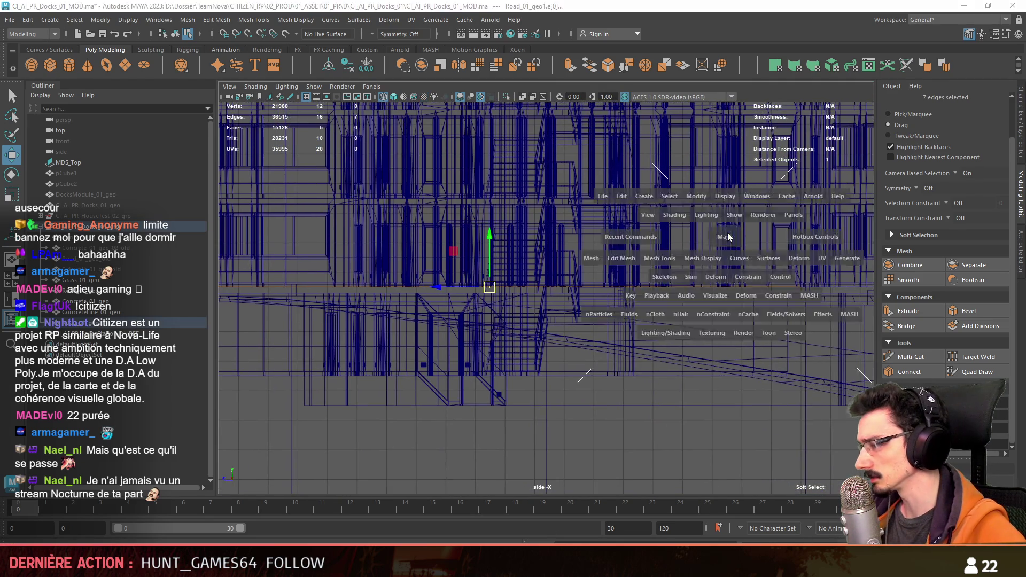
{"action": "key", "text": "space"}
{"action": "mouse_move", "coordinate": [650, 257]}
{"action": "left_mouse_down", "text": "alt"}
{"action": "mouse_move", "coordinate": [493, 277]}
{"action": "mouse_move", "coordinate": [609, 265]}
{"action": "mouse_move", "coordinate": [586, 311]}
{"action": "mouse_move", "coordinate": [450, 394]}
{"action": "left_mouse_up", "text": "alt"}
{"action": "left_click", "coordinate": [603, 258], "text": "shift"}
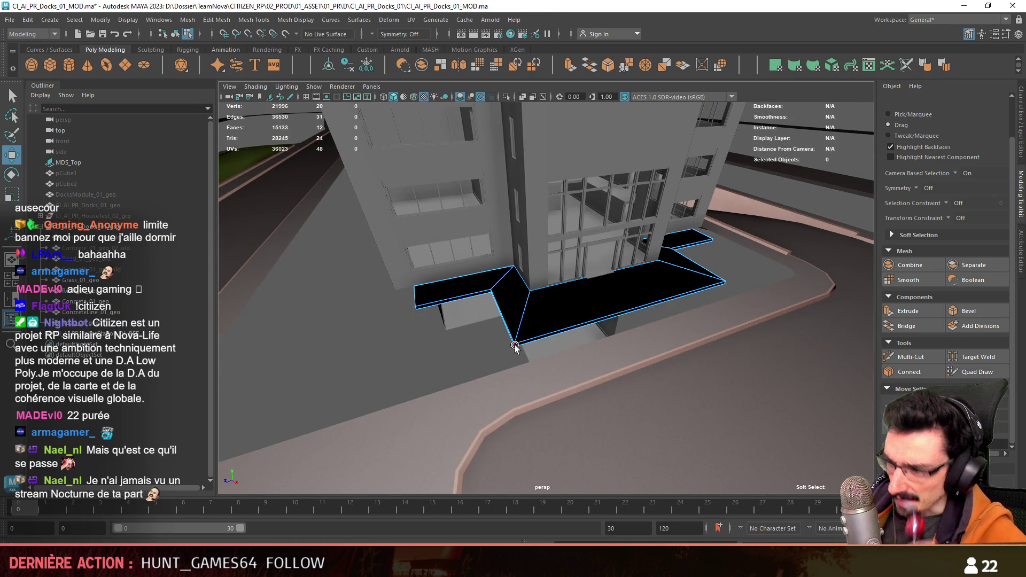
{"action": "mouse_move", "coordinate": [634, 335]}
{"action": "left_mouse_down", "text": "alt"}
{"action": "mouse_move", "coordinate": [600, 316]}
{"action": "mouse_move", "coordinate": [498, 320]}
{"action": "mouse_move", "coordinate": [546, 327]}
{"action": "mouse_move", "coordinate": [481, 306]}
{"action": "left_mouse_up", "text": "alt"}
Step: Try another edge extrusion on the ledge and undo it as unwanted
{"action": "left_click", "coordinate": [480, 306]}
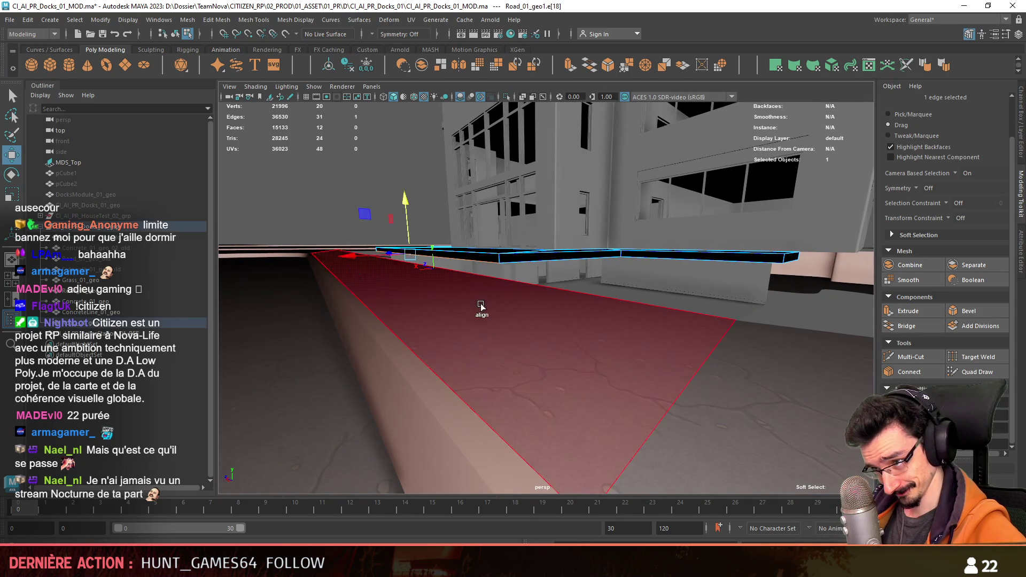
{"action": "mouse_move", "coordinate": [459, 225]}
{"action": "left_mouse_down", "text": "alt"}
{"action": "mouse_move", "coordinate": [513, 314]}
{"action": "mouse_move", "coordinate": [474, 316]}
{"action": "left_mouse_up", "text": "alt"}
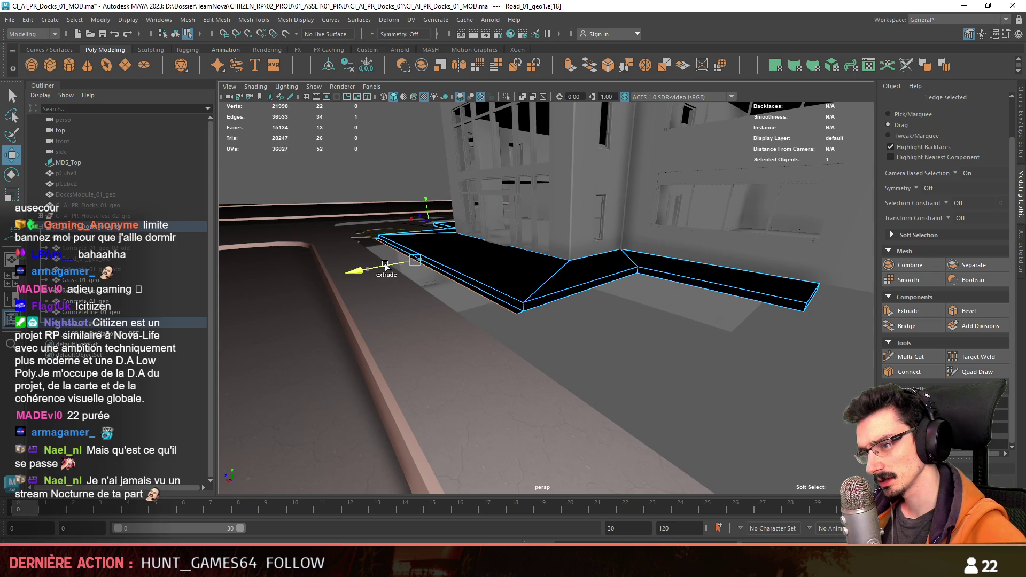
{"action": "mouse_move", "coordinate": [386, 267]}
{"action": "left_mouse_down"}
{"action": "mouse_move", "coordinate": [376, 215]}
{"action": "mouse_move", "coordinate": [396, 278]}
{"action": "left_mouse_up"}
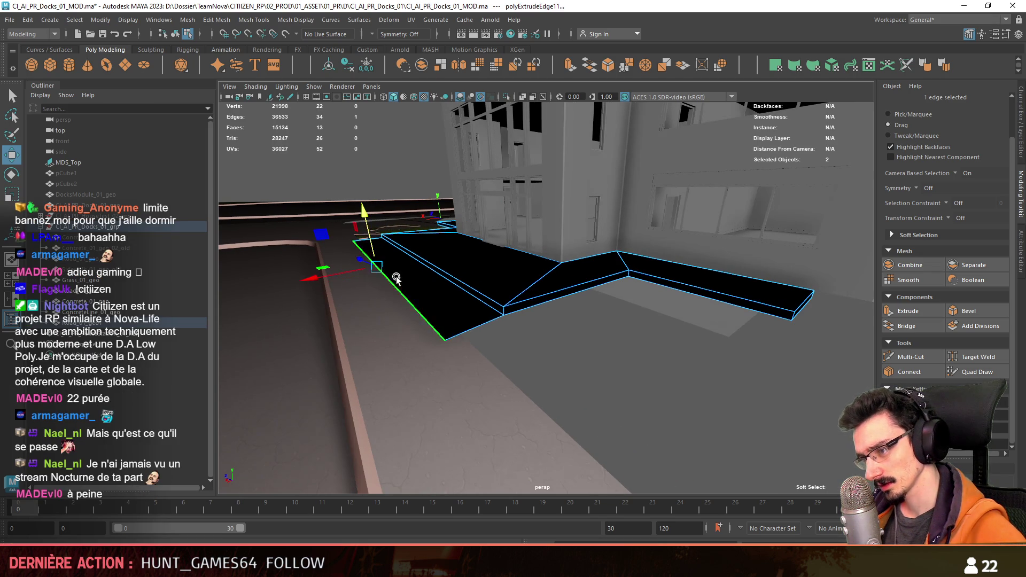
{"action": "key", "text": "ctrl+z"}
{"action": "mouse_move", "coordinate": [485, 331]}
{"action": "left_mouse_down", "text": "alt"}
{"action": "mouse_move", "coordinate": [515, 312]}
{"action": "mouse_move", "coordinate": [577, 337]}
{"action": "left_mouse_up", "text": "alt"}
Step: Bevel the selected slab edges and tune the bevel settings in the in-view editor
{"action": "left_click", "coordinate": [538, 307]}
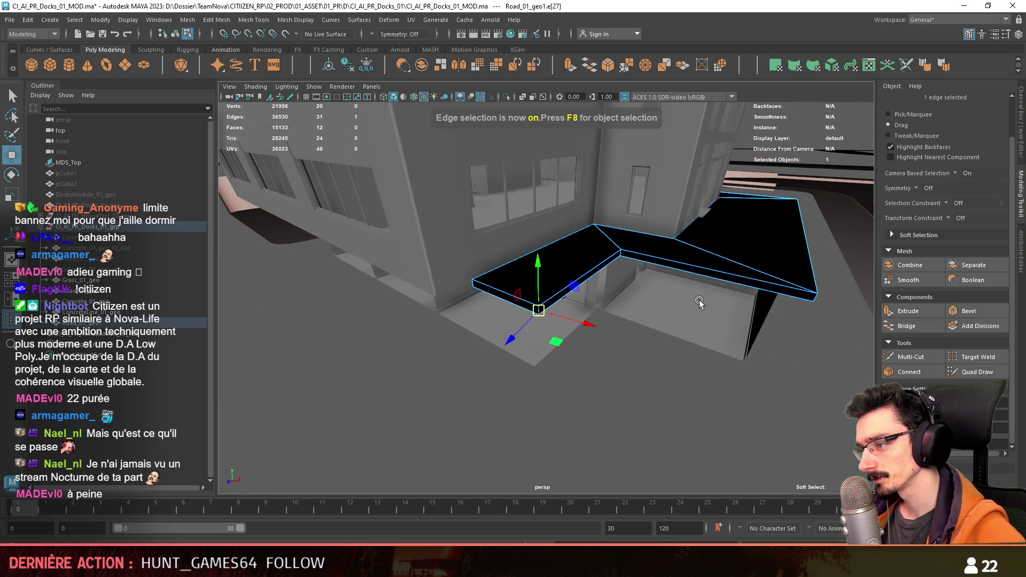
{"action": "scroll", "coordinate": [583, 291], "scroll_direction": "up", "scroll_amount": 3}
{"action": "scroll", "coordinate": [582, 291], "scroll_direction": "down", "scroll_amount": 4}
{"action": "scroll", "coordinate": [582, 293], "scroll_direction": "down", "scroll_amount": 2}
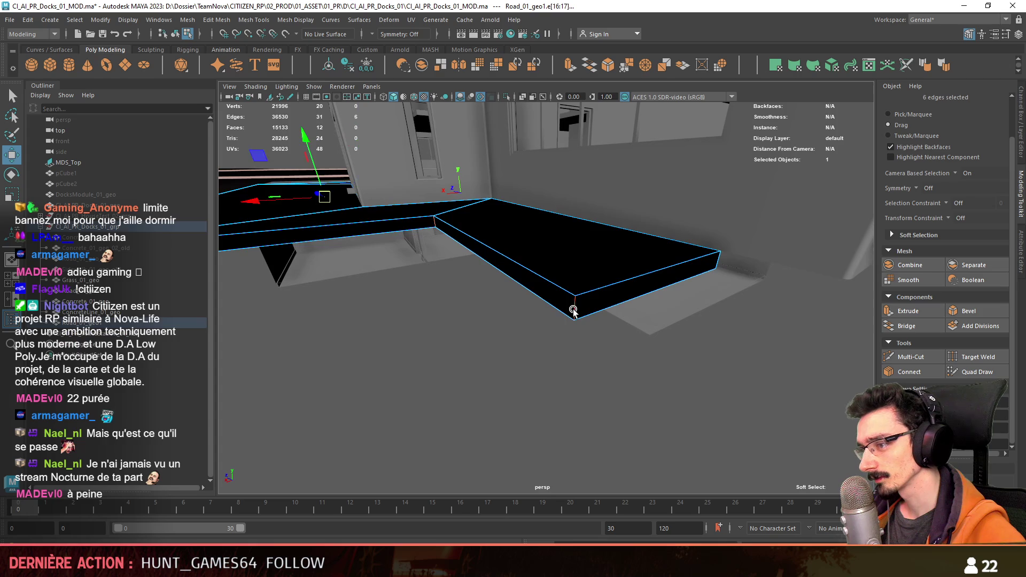
{"action": "left_click_drag", "start_coordinate": [573, 311], "coordinate": [585, 343], "text": "alt"}
{"action": "left_click", "coordinate": [970, 311]}
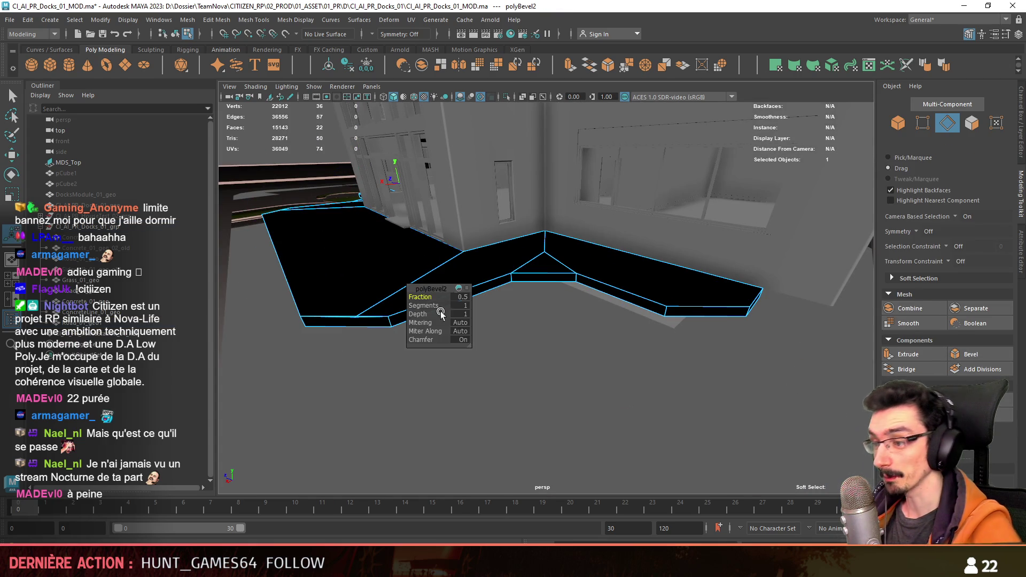
{"action": "left_click_drag", "start_coordinate": [420, 305], "coordinate": [434, 302]}
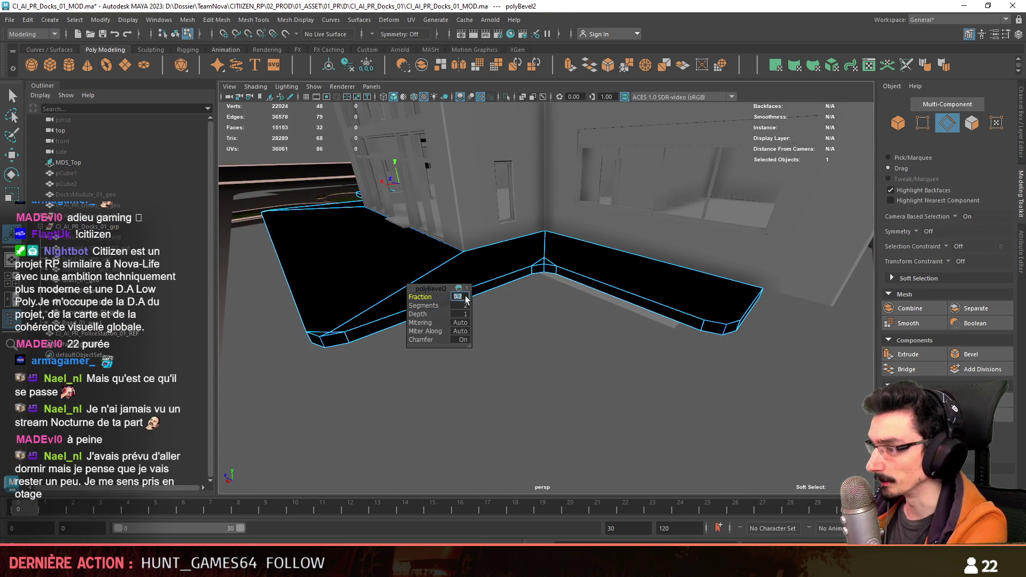
{"action": "key", "text": "w"}
{"action": "scroll", "coordinate": [540, 384], "scroll_direction": "up", "scroll_amount": 3}
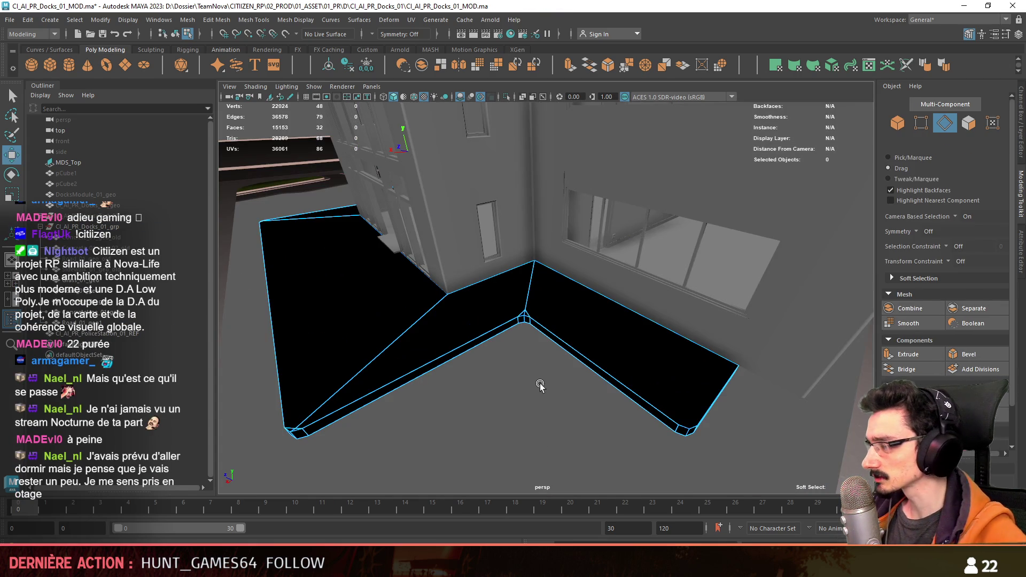
{"action": "left_click_drag", "start_coordinate": [538, 389], "coordinate": [470, 293], "text": "alt"}
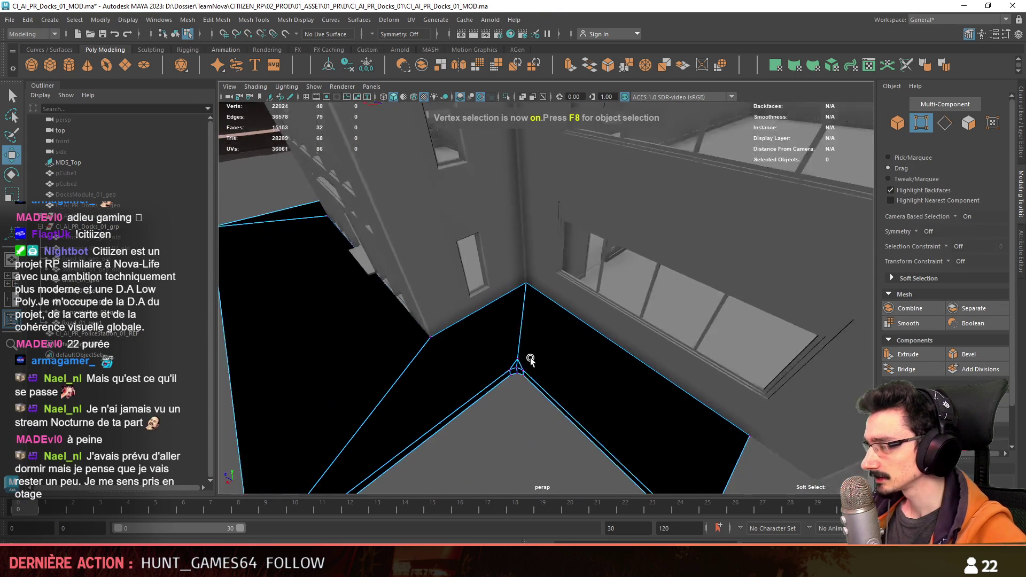
Step: Isolate the slab and add a new cut edge across it near the inner corner
{"action": "key", "text": "F8"}
{"action": "scroll", "coordinate": [471, 292], "scroll_direction": "down", "scroll_amount": 2}
{"action": "left_click", "coordinate": [504, 97]}
{"action": "key", "text": "F8"}
{"action": "scroll", "coordinate": [507, 378], "scroll_direction": "up", "scroll_amount": 3}
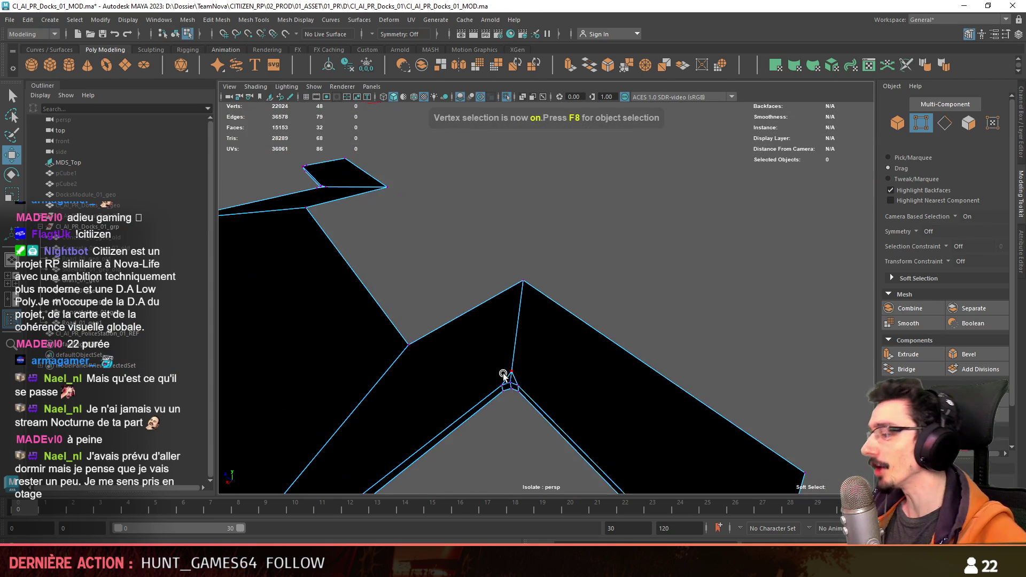
{"action": "scroll", "coordinate": [514, 325], "scroll_direction": "up", "scroll_amount": 2}
{"action": "scroll", "coordinate": [602, 347], "scroll_direction": "up", "scroll_amount": 2}
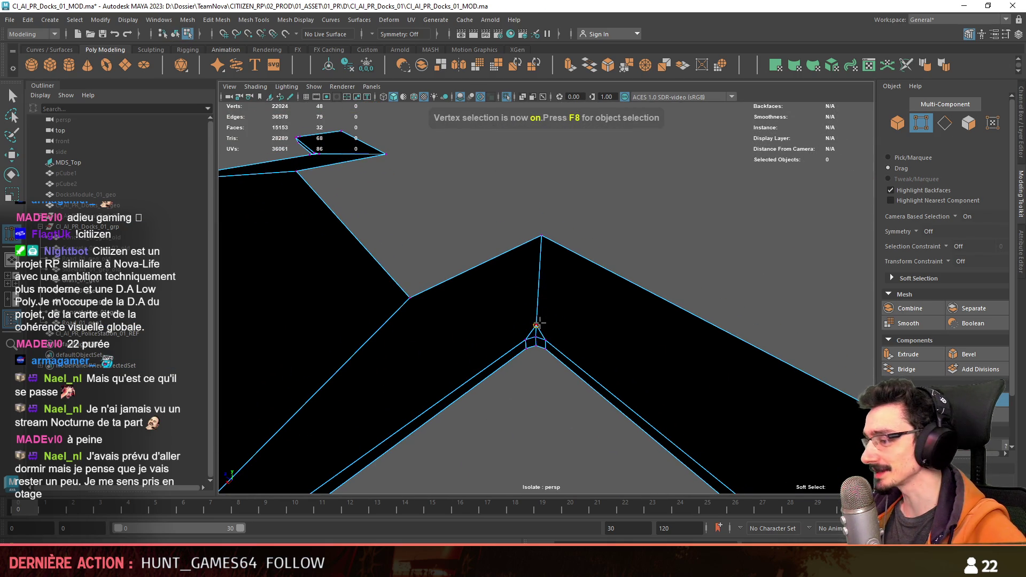
{"action": "left_click_drag", "start_coordinate": [587, 300], "coordinate": [489, 407], "text": "alt"}
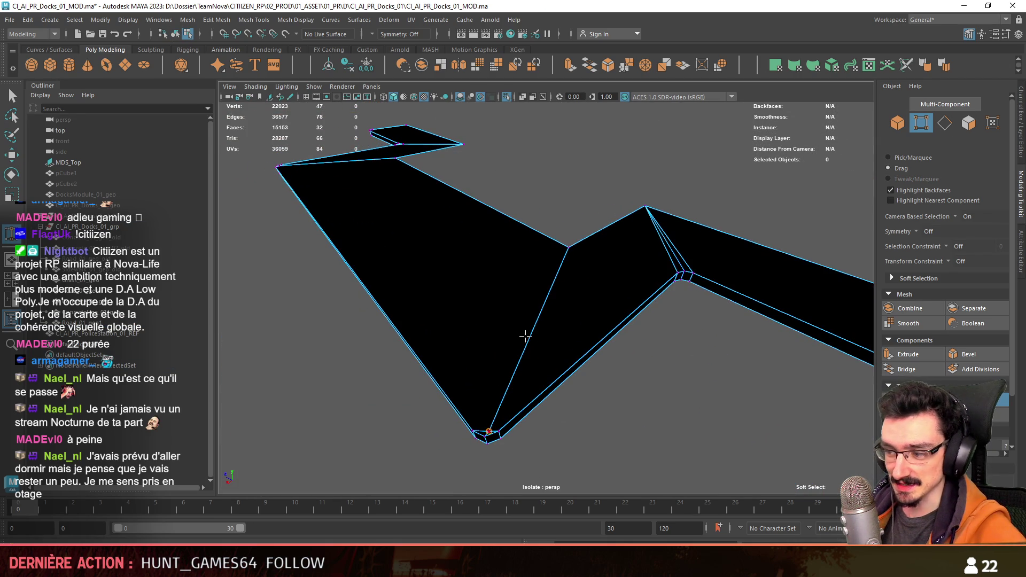
{"action": "left_click_drag", "start_coordinate": [525, 335], "coordinate": [644, 355], "text": "alt"}
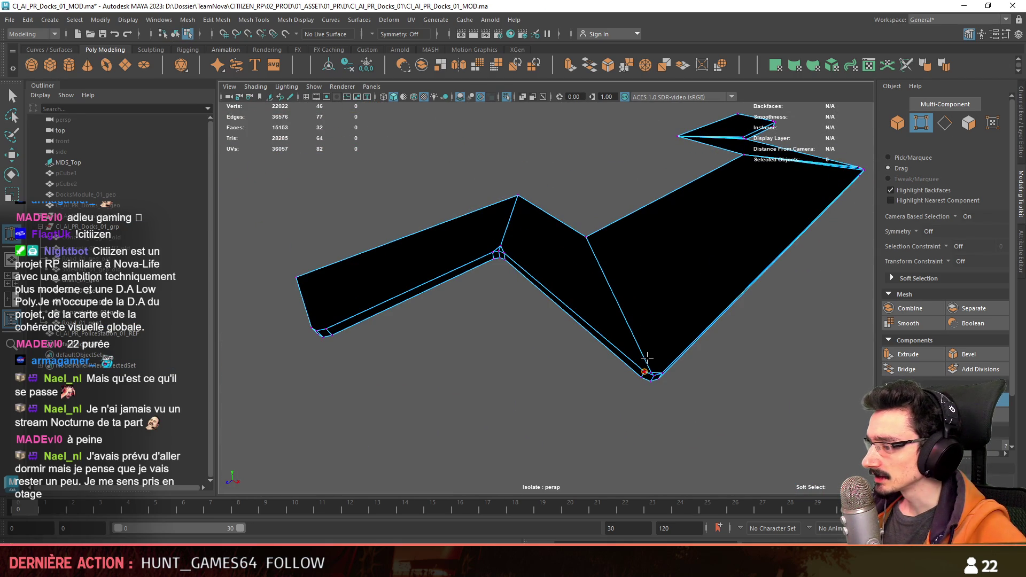
{"action": "left_click", "coordinate": [592, 229]}
{"action": "scroll", "coordinate": [550, 297], "scroll_direction": "up", "scroll_amount": 3}
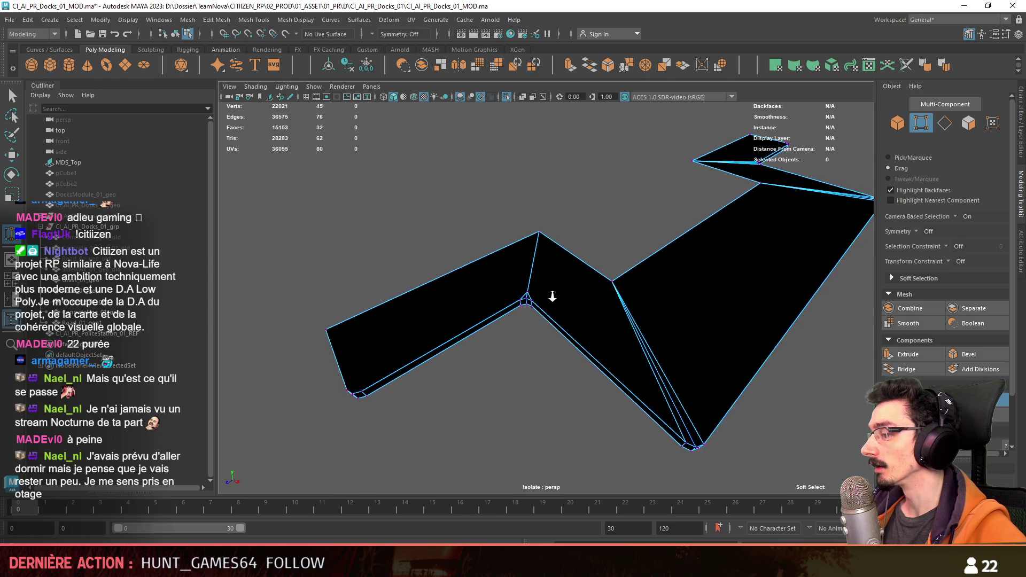
{"action": "mouse_move", "coordinate": [579, 209]}
{"action": "left_mouse_down", "text": "alt"}
{"action": "mouse_move", "coordinate": [645, 293]}
{"action": "mouse_move", "coordinate": [701, 410]}
{"action": "left_mouse_up", "text": "alt"}
Step: Adjust the slab's right and lower-left corner vertices with the Move tool
{"action": "key", "text": "w"}
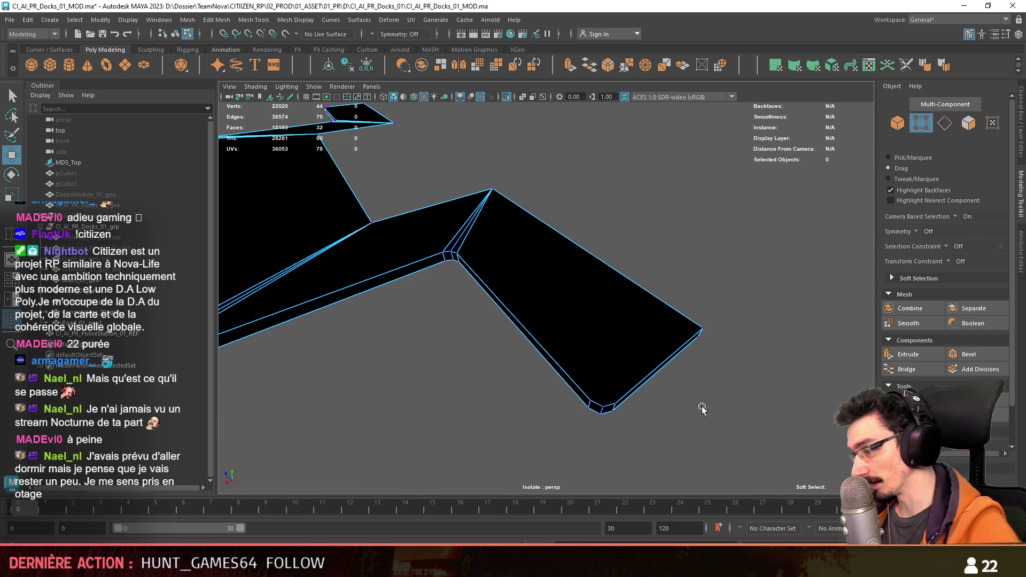
{"action": "left_click", "coordinate": [700, 326]}
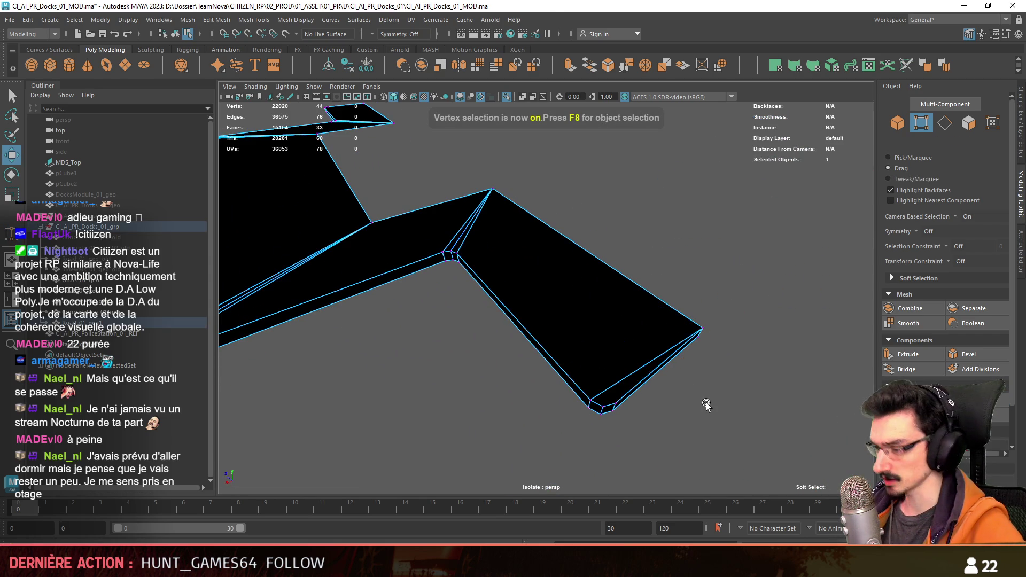
{"action": "mouse_move", "coordinate": [706, 405]}
{"action": "left_mouse_down", "text": "alt"}
{"action": "mouse_move", "coordinate": [517, 380]}
{"action": "mouse_move", "coordinate": [565, 403]}
{"action": "left_mouse_up", "text": "alt"}
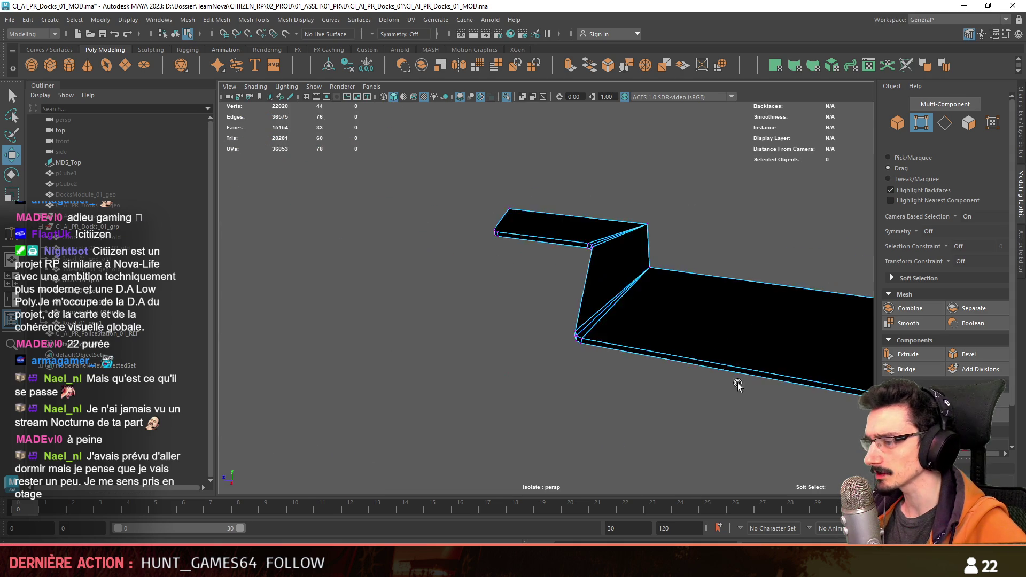
{"action": "left_click", "coordinate": [564, 428]}
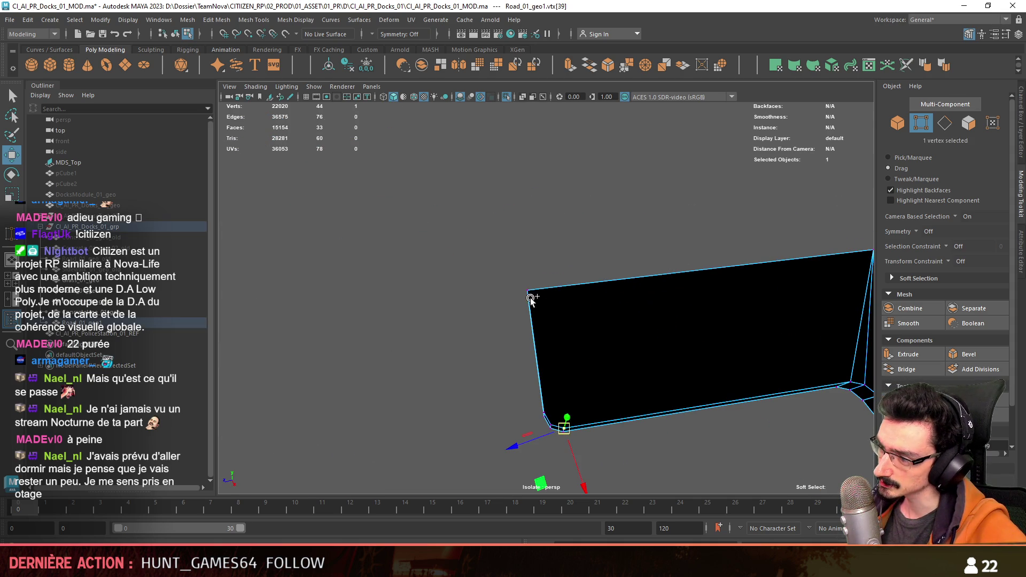
Step: Return to object mode and turn off Isolate Select to show the whole scene again
{"action": "key", "text": "F8"}
{"action": "mouse_move", "coordinate": [603, 249]}
{"action": "left_mouse_down", "text": "alt"}
{"action": "mouse_move", "coordinate": [614, 257]}
{"action": "mouse_move", "coordinate": [553, 281]}
{"action": "mouse_move", "coordinate": [577, 276]}
{"action": "mouse_move", "coordinate": [598, 288]}
{"action": "mouse_move", "coordinate": [644, 361]}
{"action": "left_mouse_up", "text": "alt"}
{"action": "left_click", "coordinate": [598, 288]}
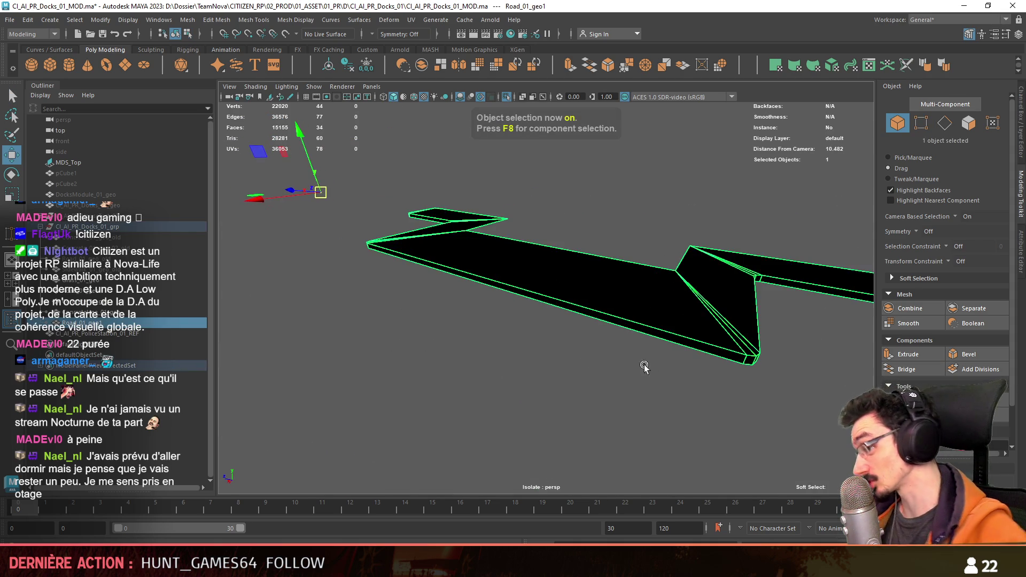
{"action": "left_click", "coordinate": [644, 362]}
{"action": "left_click_drag", "start_coordinate": [524, 394], "coordinate": [496, 119], "text": "alt"}
{"action": "left_click", "coordinate": [506, 100]}
{"action": "mouse_move", "coordinate": [561, 320]}
{"action": "left_mouse_down", "text": "alt"}
{"action": "mouse_move", "coordinate": [686, 419]}
{"action": "mouse_move", "coordinate": [695, 348]}
{"action": "mouse_move", "coordinate": [545, 307]}
{"action": "mouse_move", "coordinate": [584, 297]}
{"action": "mouse_move", "coordinate": [481, 360]}
{"action": "mouse_move", "coordinate": [416, 339]}
{"action": "left_mouse_up", "text": "alt"}
{"action": "left_click", "coordinate": [688, 420]}
{"action": "left_click", "coordinate": [694, 348]}
Step: Switch to Unity and fly the Scene camera around the police station's roof and front
{"action": "key", "text": "alt+Tab"}
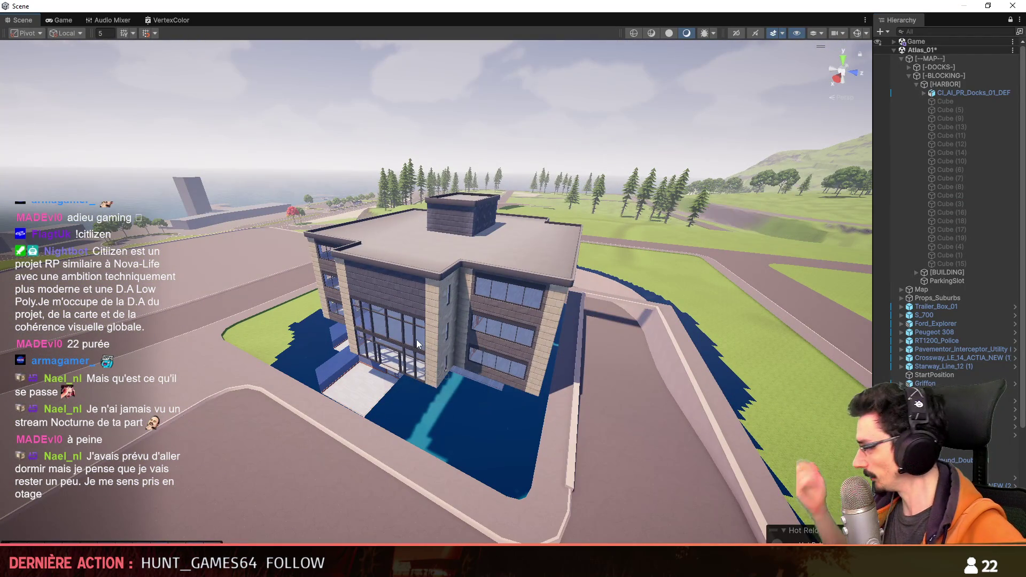
{"action": "mouse_move", "coordinate": [402, 325]}
{"action": "right_mouse_down"}
{"action": "mouse_move", "coordinate": [395, 307]}
{"action": "mouse_move", "coordinate": [525, 336]}
{"action": "mouse_move", "coordinate": [504, 341]}
{"action": "right_mouse_up"}
{"action": "scroll", "coordinate": [395, 307], "scroll_direction": "up", "scroll_amount": 2}
{"action": "key", "text": "w"}
{"action": "scroll", "coordinate": [525, 337], "scroll_direction": "down", "scroll_amount": 5}
{"action": "scroll", "coordinate": [525, 336], "scroll_direction": "up", "scroll_amount": 4}
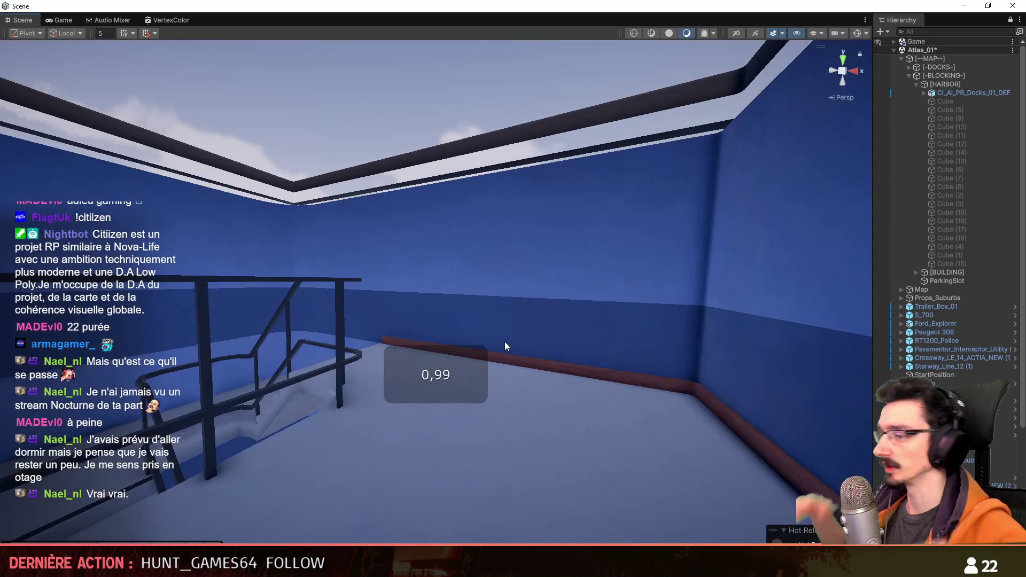
{"action": "right_click_drag", "start_coordinate": [492, 282], "coordinate": [420, 388]}
{"action": "scroll", "coordinate": [419, 389], "scroll_direction": "up", "scroll_amount": 3}
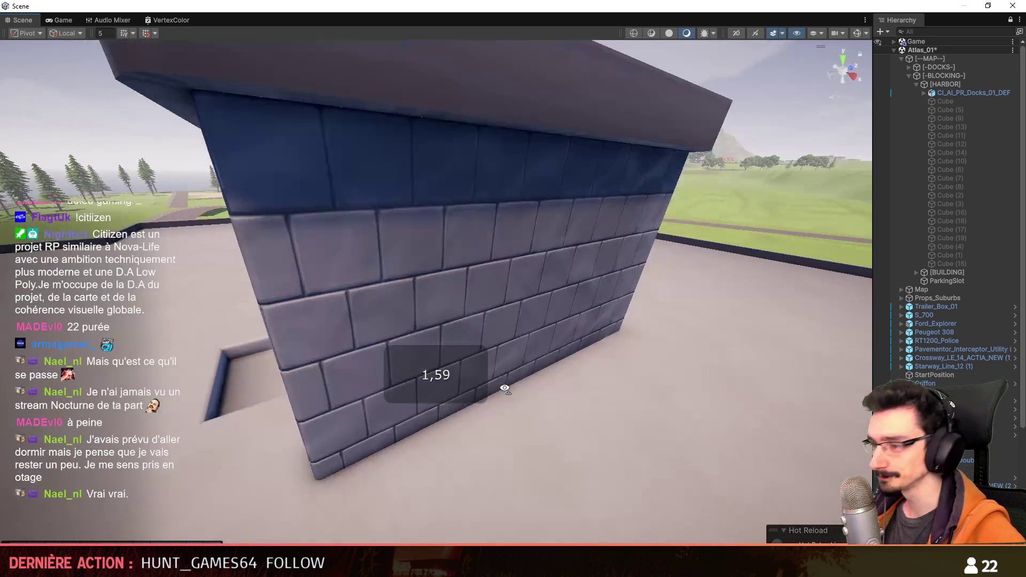
{"action": "scroll", "coordinate": [419, 389], "scroll_direction": "up", "scroll_amount": 2}
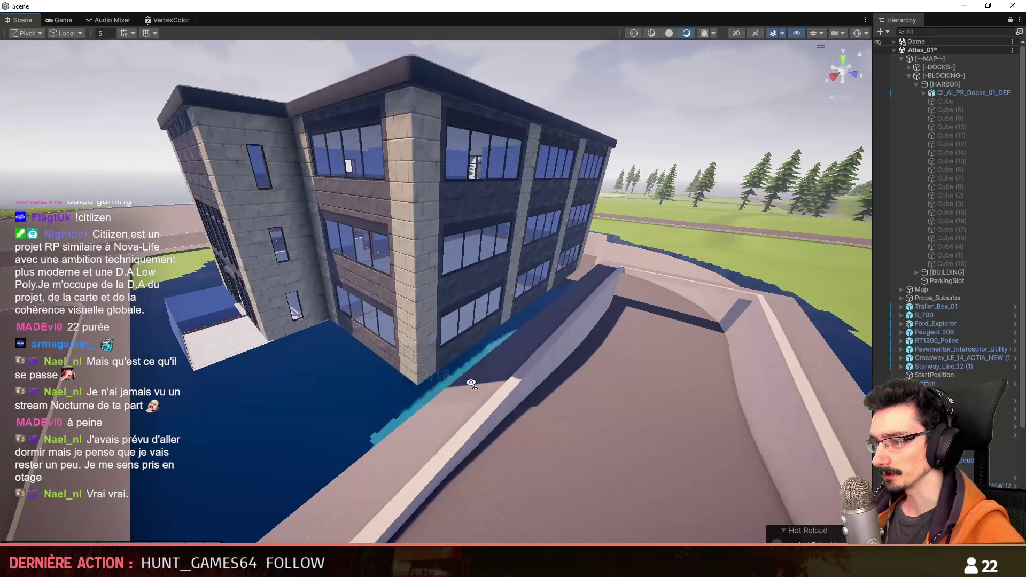
{"action": "mouse_move", "coordinate": [419, 389]}
{"action": "right_mouse_down"}
{"action": "mouse_move", "coordinate": [460, 385]}
{"action": "mouse_move", "coordinate": [408, 399]}
{"action": "right_mouse_up"}
{"action": "scroll", "coordinate": [433, 393], "scroll_direction": "up", "scroll_amount": 1}
{"action": "scroll", "coordinate": [417, 396], "scroll_direction": "up", "scroll_amount": 2}
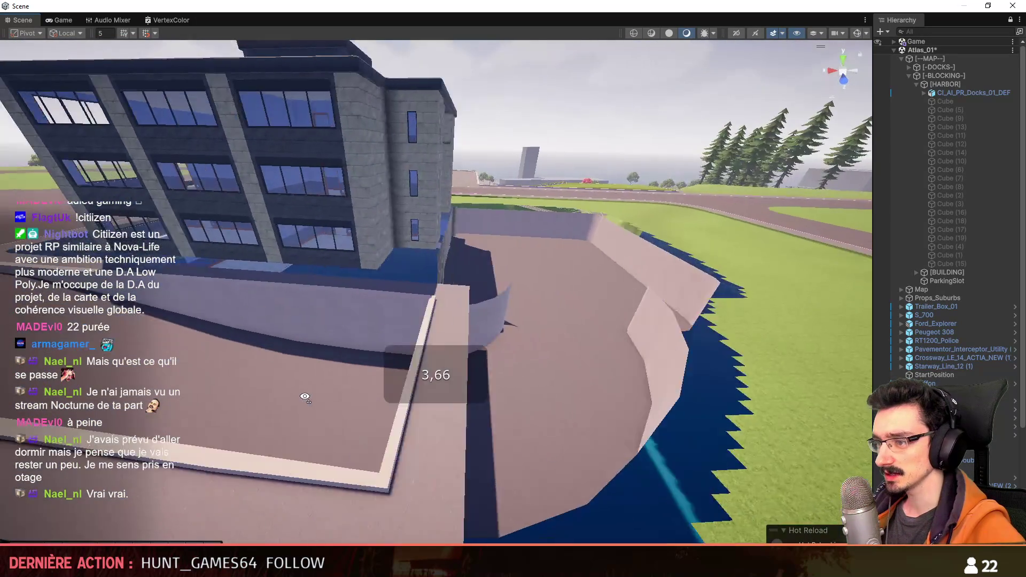
{"action": "scroll", "coordinate": [408, 400], "scroll_direction": "up", "scroll_amount": 1}
{"action": "right_click_drag", "start_coordinate": [408, 399], "coordinate": [326, 327]}
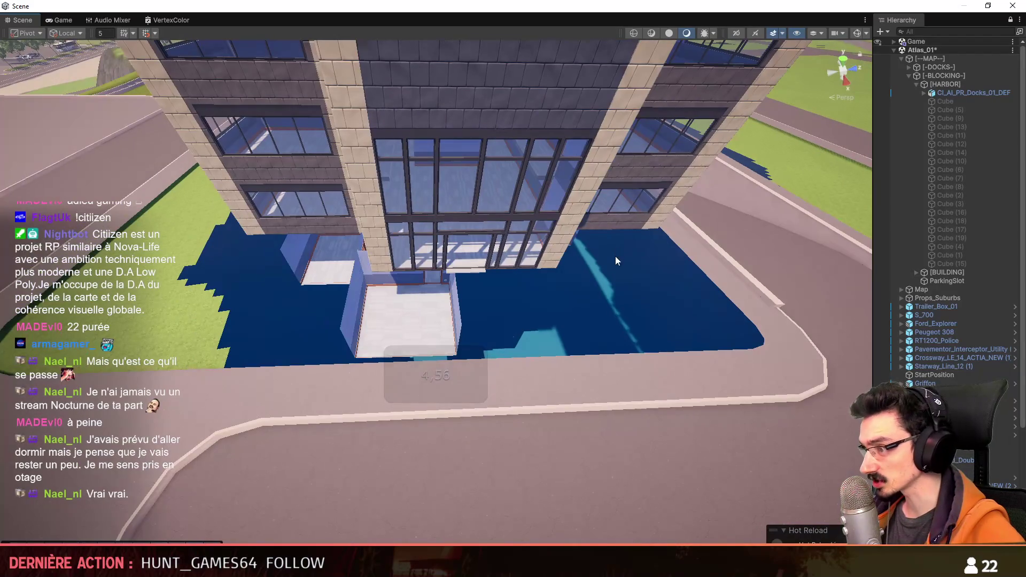
{"action": "scroll", "coordinate": [429, 363], "scroll_direction": "up", "scroll_amount": 1}
{"action": "right_click_drag", "start_coordinate": [430, 362], "coordinate": [547, 373]}
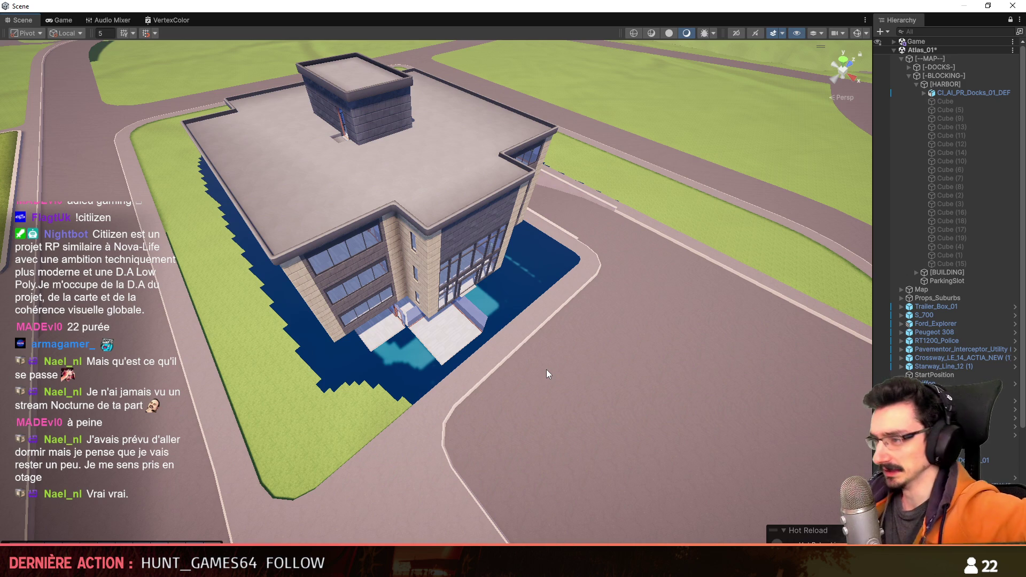
{"action": "right_click_drag", "start_coordinate": [546, 370], "coordinate": [586, 201]}
{"action": "scroll", "coordinate": [547, 370], "scroll_direction": "up", "scroll_amount": 2}
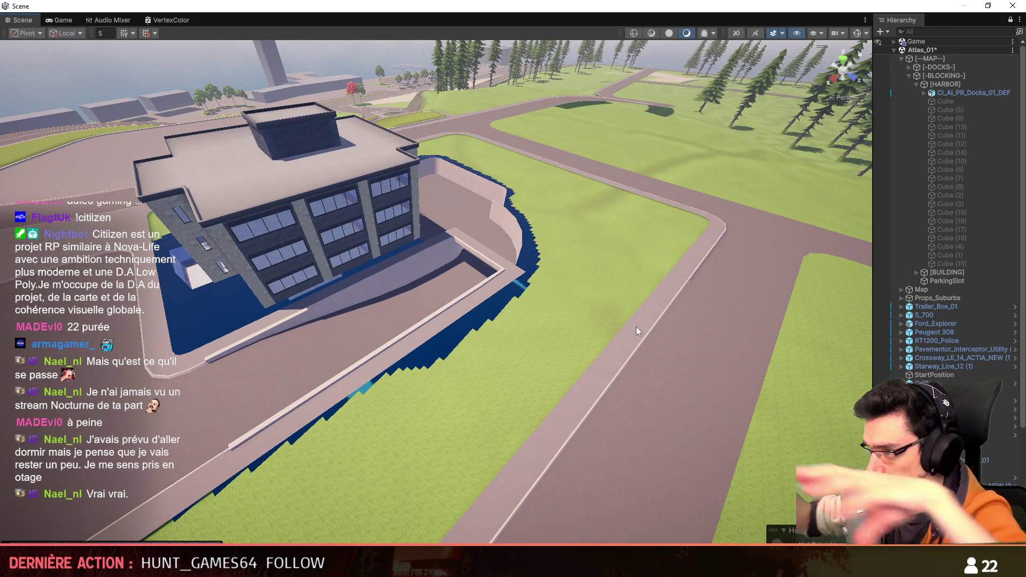
Step: Fly through the glass facade and corridor, review the entrance, then return to Maya
{"action": "mouse_move", "coordinate": [636, 327]}
{"action": "right_mouse_down"}
{"action": "mouse_move", "coordinate": [497, 322]}
{"action": "mouse_move", "coordinate": [517, 327]}
{"action": "right_mouse_up"}
{"action": "scroll", "coordinate": [498, 325], "scroll_direction": "down", "scroll_amount": 2}
{"action": "scroll", "coordinate": [500, 329], "scroll_direction": "down", "scroll_amount": 2}
{"action": "scroll", "coordinate": [500, 330], "scroll_direction": "down", "scroll_amount": 2}
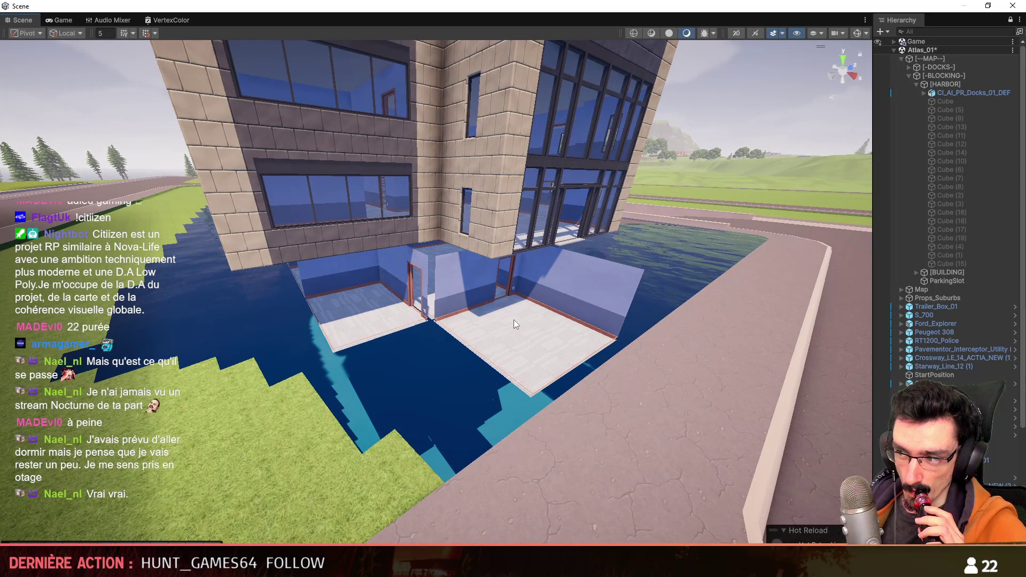
{"action": "mouse_move", "coordinate": [514, 325]}
{"action": "right_mouse_down"}
{"action": "mouse_move", "coordinate": [530, 363]}
{"action": "mouse_move", "coordinate": [360, 255]}
{"action": "right_mouse_up"}
{"action": "scroll", "coordinate": [531, 363], "scroll_direction": "down", "scroll_amount": 4}
{"action": "scroll", "coordinate": [481, 337], "scroll_direction": "down", "scroll_amount": 1}
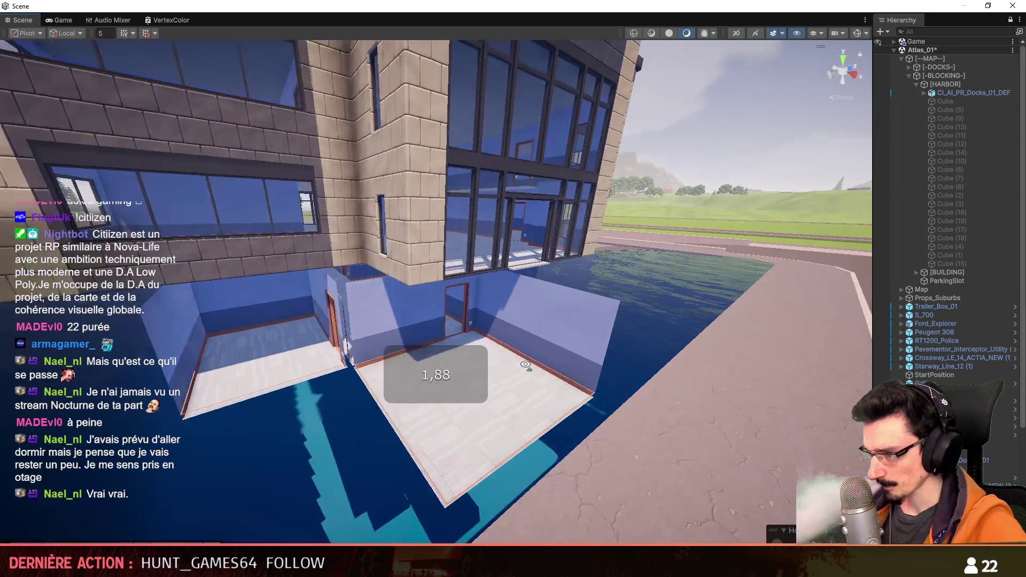
{"action": "scroll", "coordinate": [417, 297], "scroll_direction": "up", "scroll_amount": 1}
{"action": "scroll", "coordinate": [359, 255], "scroll_direction": "up", "scroll_amount": 3}
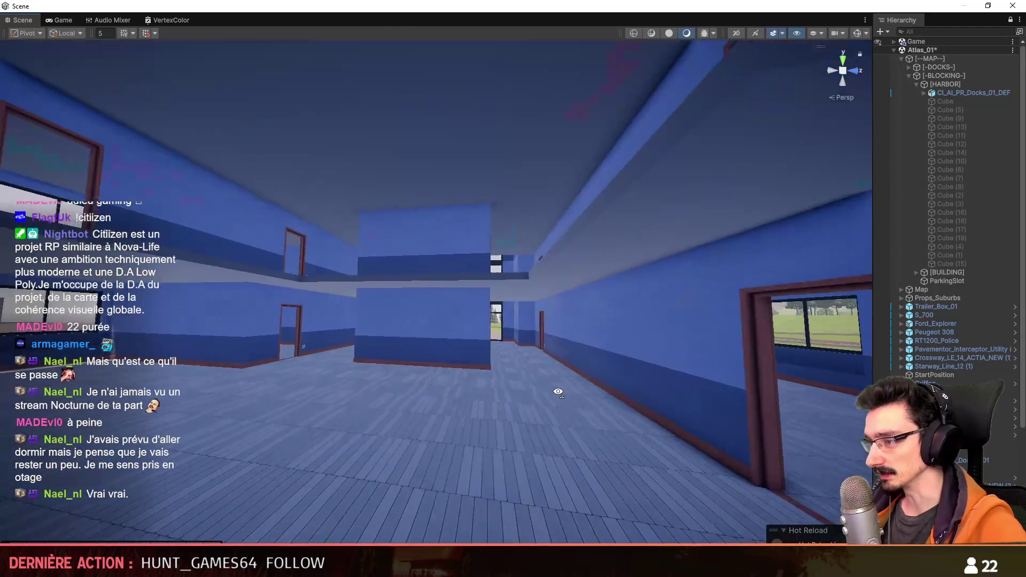
{"action": "right_click_drag", "start_coordinate": [360, 256], "coordinate": [564, 391]}
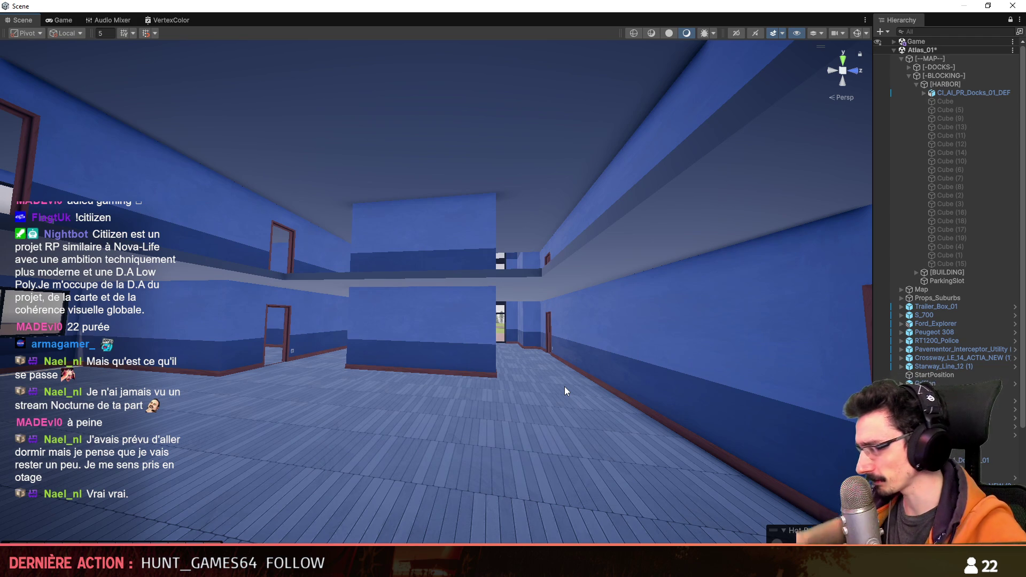
{"action": "mouse_move", "coordinate": [549, 381]}
{"action": "right_mouse_down"}
{"action": "mouse_move", "coordinate": [550, 303]}
{"action": "mouse_move", "coordinate": [407, 270]}
{"action": "right_mouse_up"}
{"action": "scroll", "coordinate": [513, 295], "scroll_direction": "up", "scroll_amount": 2}
{"action": "scroll", "coordinate": [481, 286], "scroll_direction": "down", "scroll_amount": 4}
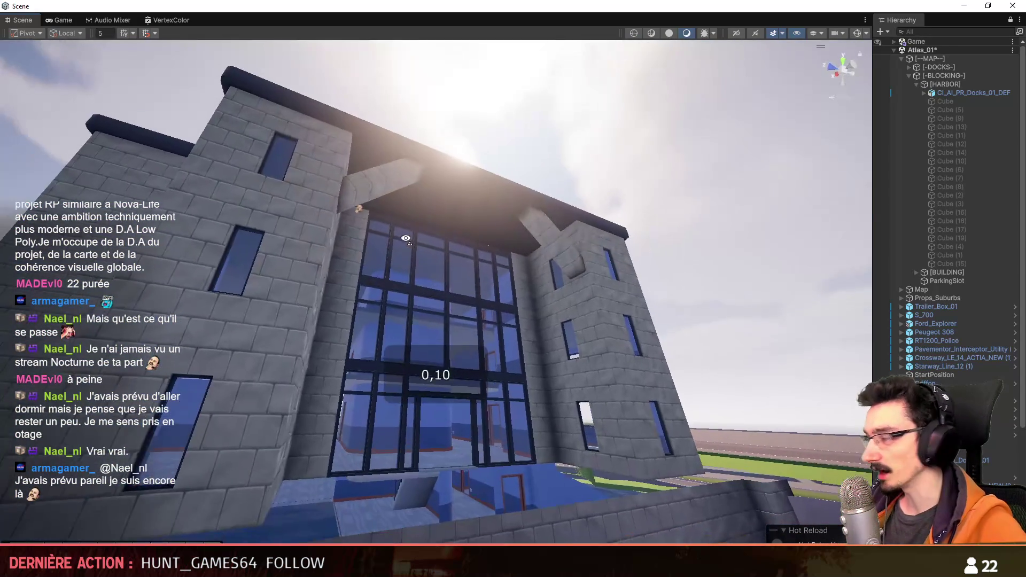
{"action": "scroll", "coordinate": [440, 278], "scroll_direction": "up", "scroll_amount": 2}
{"action": "scroll", "coordinate": [407, 270], "scroll_direction": "up", "scroll_amount": 2}
{"action": "scroll", "coordinate": [407, 270], "scroll_direction": "up", "scroll_amount": 1}
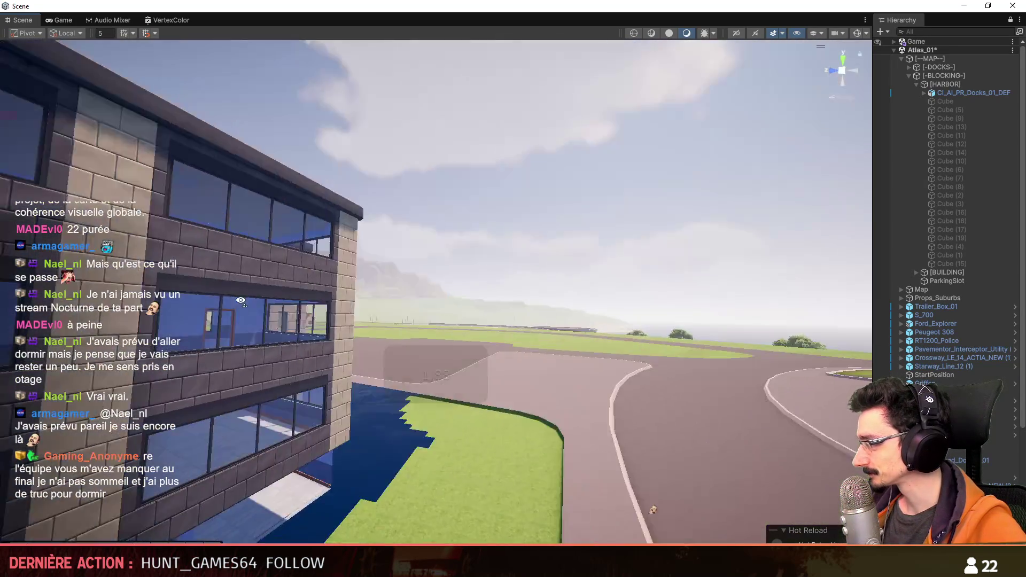
{"action": "right_click_drag", "start_coordinate": [406, 271], "coordinate": [372, 288]}
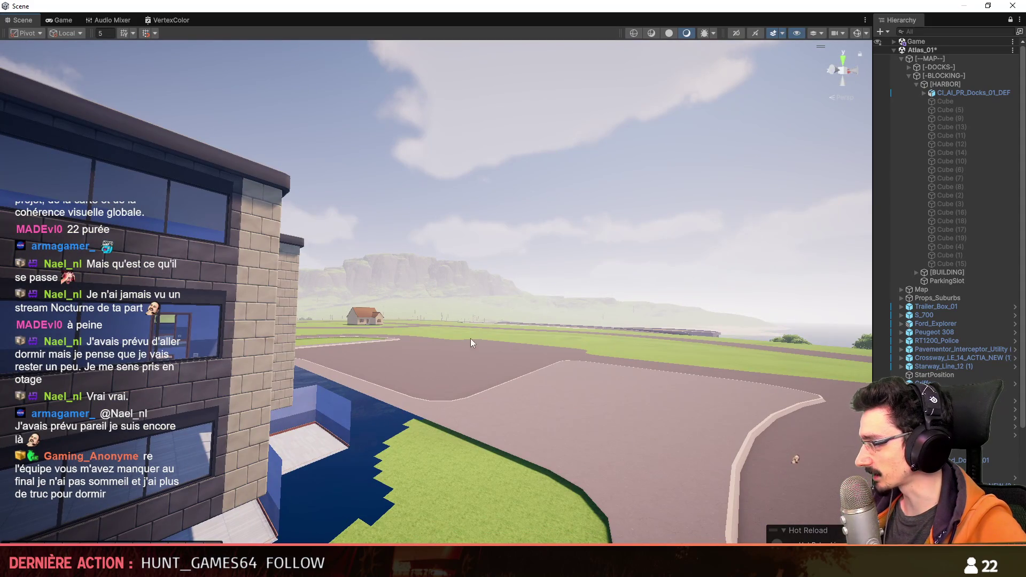
{"action": "right_click_drag", "start_coordinate": [690, 276], "coordinate": [234, 331]}
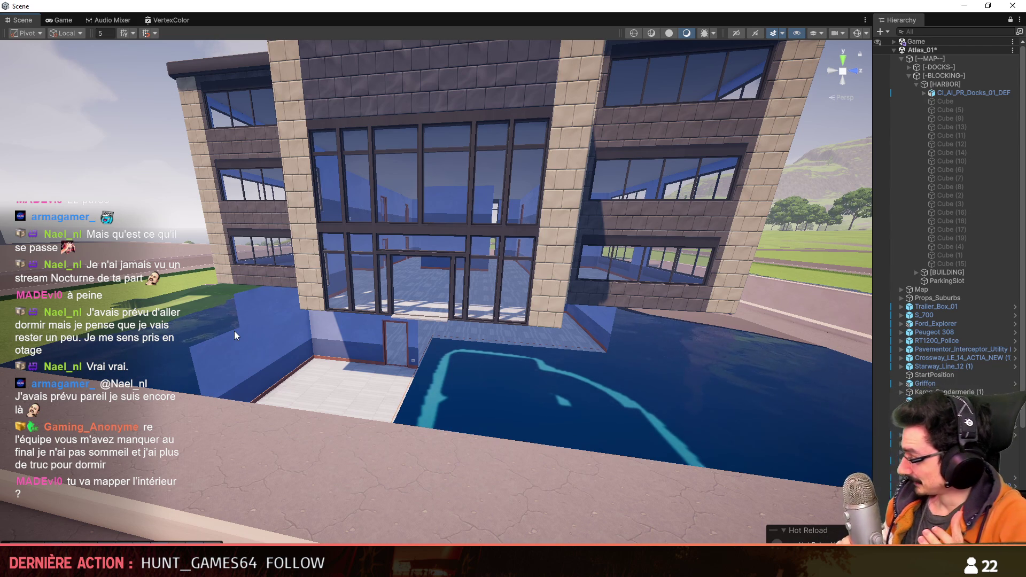
{"action": "right_click_drag", "start_coordinate": [694, 333], "coordinate": [727, 367]}
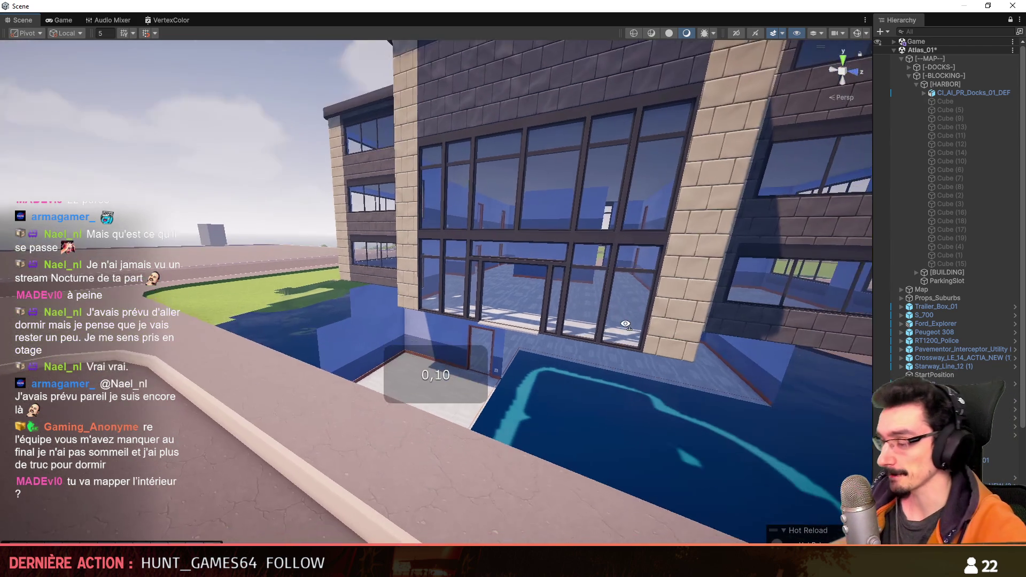
{"action": "scroll", "coordinate": [727, 367], "scroll_direction": "up", "scroll_amount": 1}
{"action": "key", "text": "alt+Tab"}
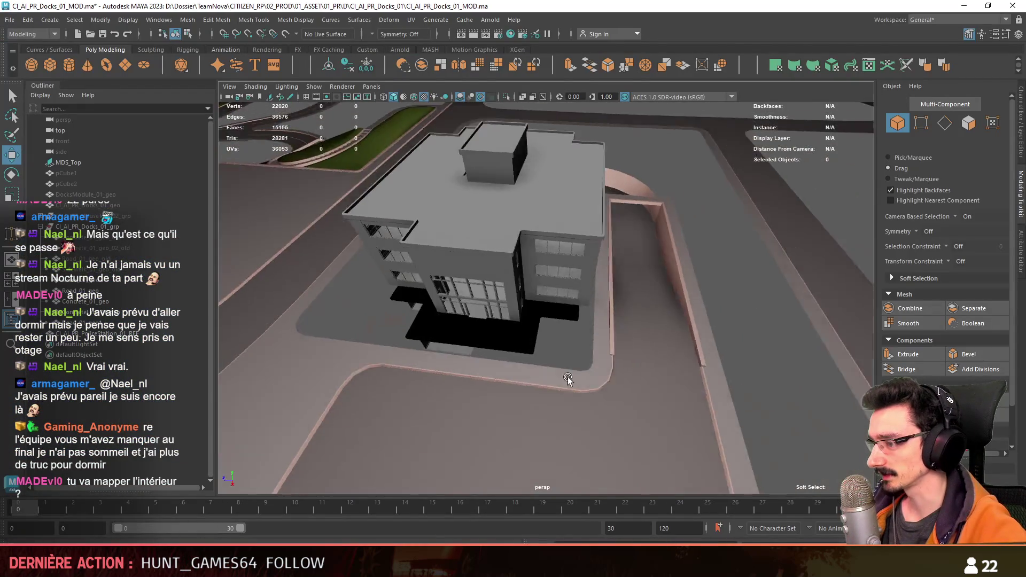
Step: Frame the black slab and check its corner vertices before returning to object mode
{"action": "mouse_move", "coordinate": [594, 345]}
{"action": "left_mouse_down", "text": "alt"}
{"action": "mouse_move", "coordinate": [648, 353]}
{"action": "mouse_move", "coordinate": [610, 371]}
{"action": "mouse_move", "coordinate": [663, 297]}
{"action": "left_mouse_up", "text": "alt"}
{"action": "left_click", "coordinate": [573, 348]}
{"action": "key", "text": "2"}
{"action": "scroll", "coordinate": [670, 378], "scroll_direction": "up", "scroll_amount": 3}
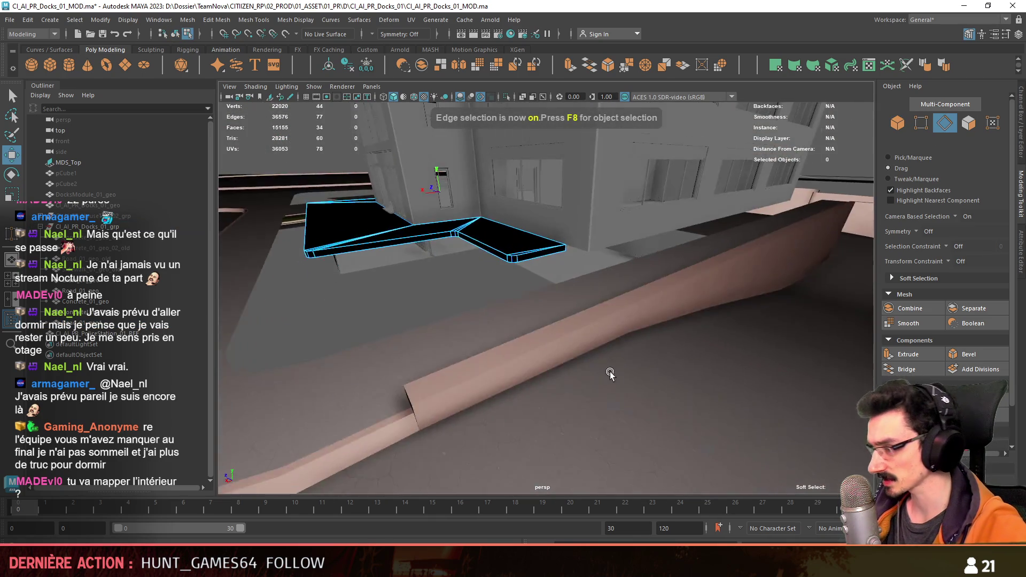
{"action": "key", "text": "f"}
{"action": "left_click", "coordinate": [610, 367]}
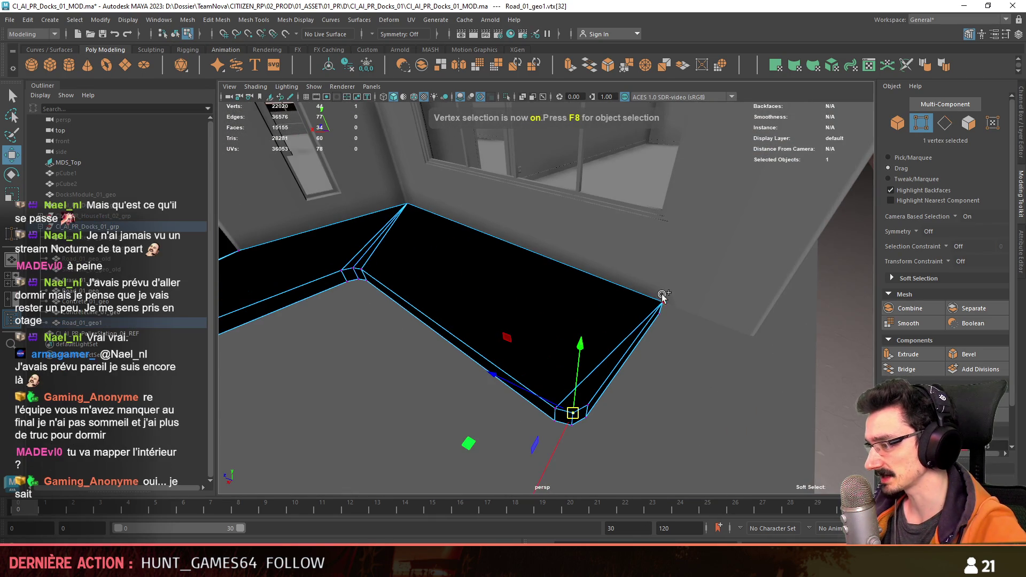
{"action": "left_click", "coordinate": [686, 351]}
{"action": "mouse_move", "coordinate": [687, 351]}
{"action": "left_mouse_down", "text": "alt"}
{"action": "mouse_move", "coordinate": [550, 353]}
{"action": "mouse_move", "coordinate": [565, 345]}
{"action": "left_mouse_up", "text": "alt"}
{"action": "left_click", "coordinate": [566, 349]}
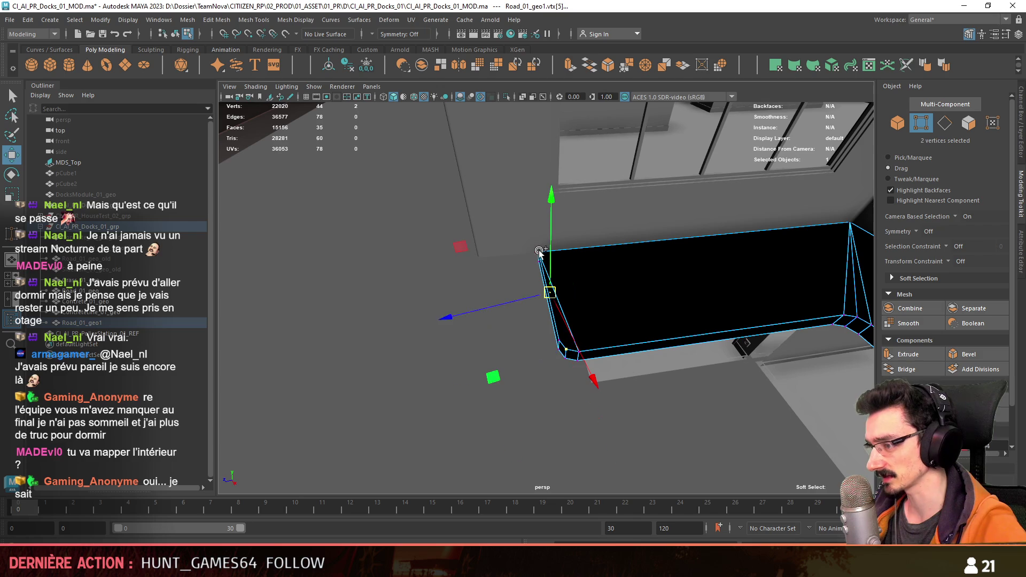
{"action": "key", "text": "minus"}
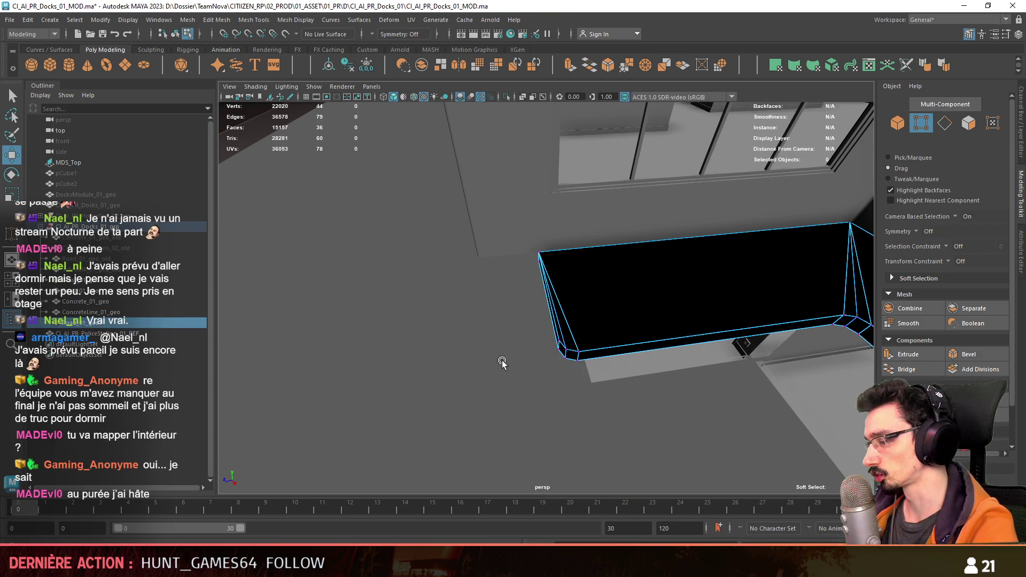
{"action": "key", "text": "F8"}
{"action": "mouse_move", "coordinate": [502, 362]}
{"action": "left_mouse_down", "text": "alt"}
{"action": "mouse_move", "coordinate": [477, 383]}
{"action": "mouse_move", "coordinate": [481, 348]}
{"action": "mouse_move", "coordinate": [547, 337]}
{"action": "mouse_move", "coordinate": [574, 376]}
{"action": "mouse_move", "coordinate": [652, 437]}
{"action": "mouse_move", "coordinate": [529, 412]}
{"action": "left_mouse_up", "text": "alt"}
Step: Bevel the slab's selected outer and corner edges with Fraction 0.2
{"action": "key", "text": "F10"}
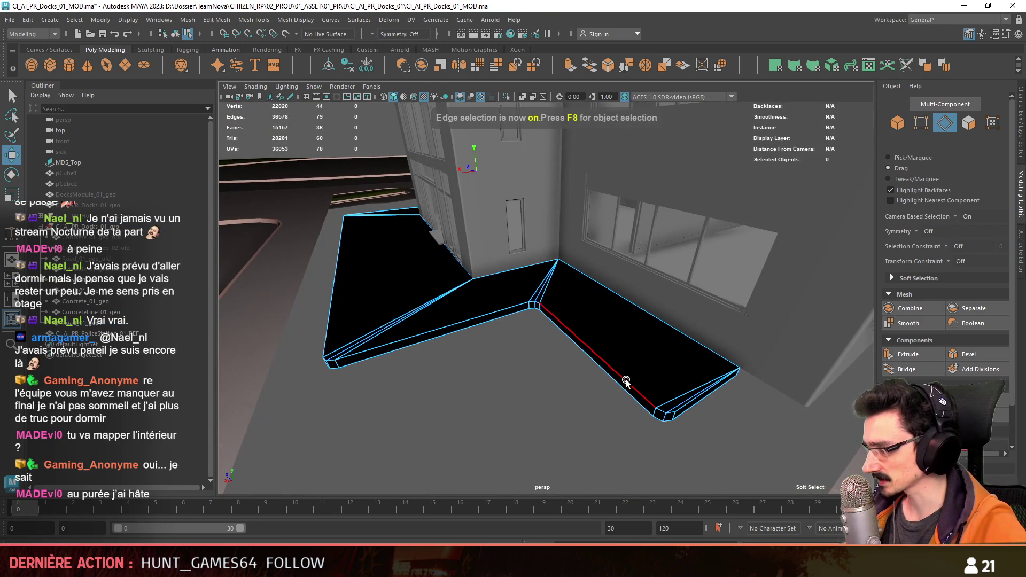
{"action": "double_click", "coordinate": [518, 385]}
{"action": "left_click", "coordinate": [527, 416]}
{"action": "scroll", "coordinate": [533, 426], "scroll_direction": "up", "scroll_amount": 2}
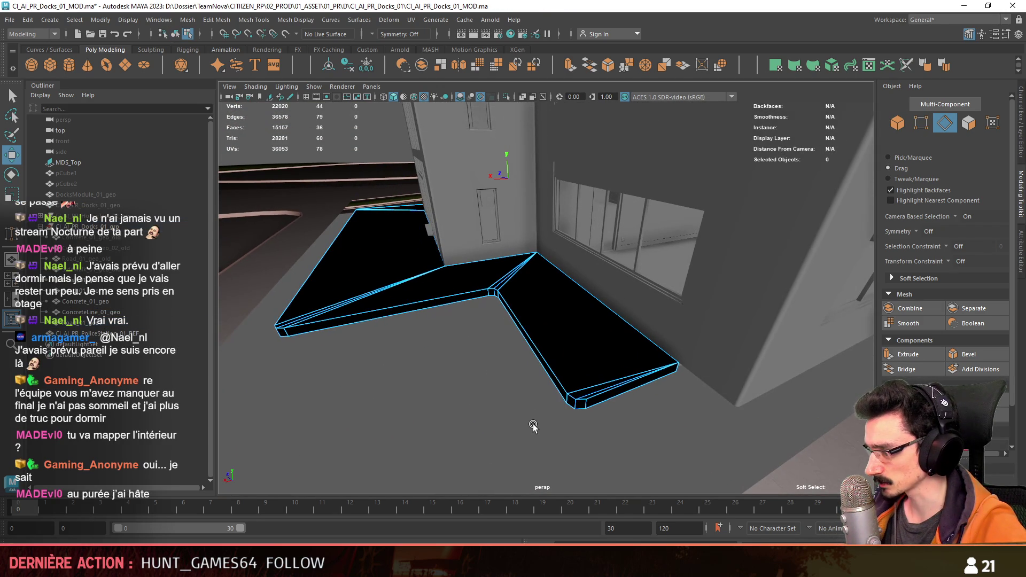
{"action": "left_click", "coordinate": [583, 389]}
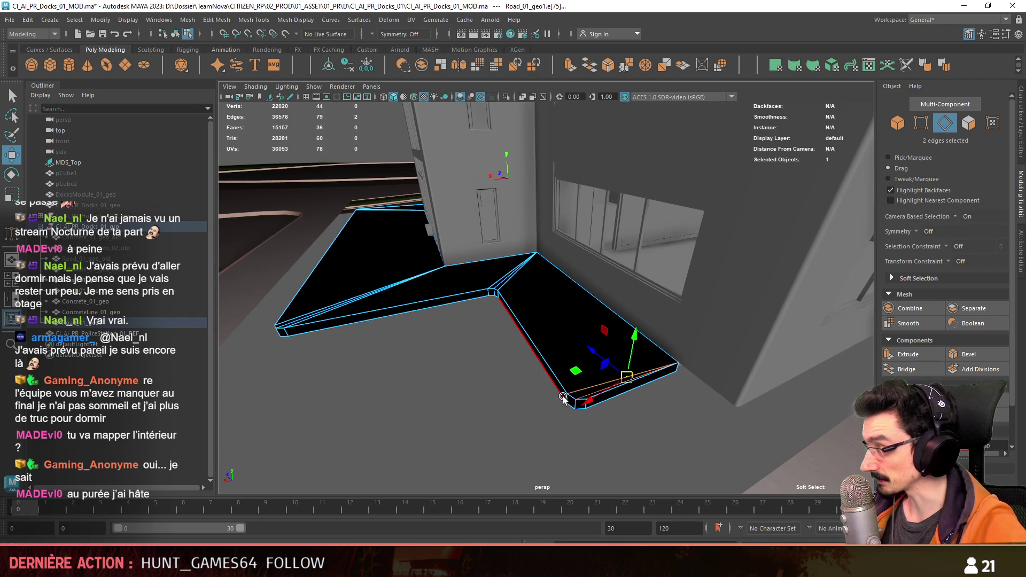
{"action": "mouse_move", "coordinate": [571, 403]}
{"action": "left_mouse_down", "text": "alt"}
{"action": "mouse_move", "coordinate": [452, 318]}
{"action": "mouse_move", "coordinate": [508, 331]}
{"action": "mouse_move", "coordinate": [532, 316]}
{"action": "mouse_move", "coordinate": [478, 297]}
{"action": "mouse_move", "coordinate": [516, 311]}
{"action": "left_mouse_up", "text": "alt"}
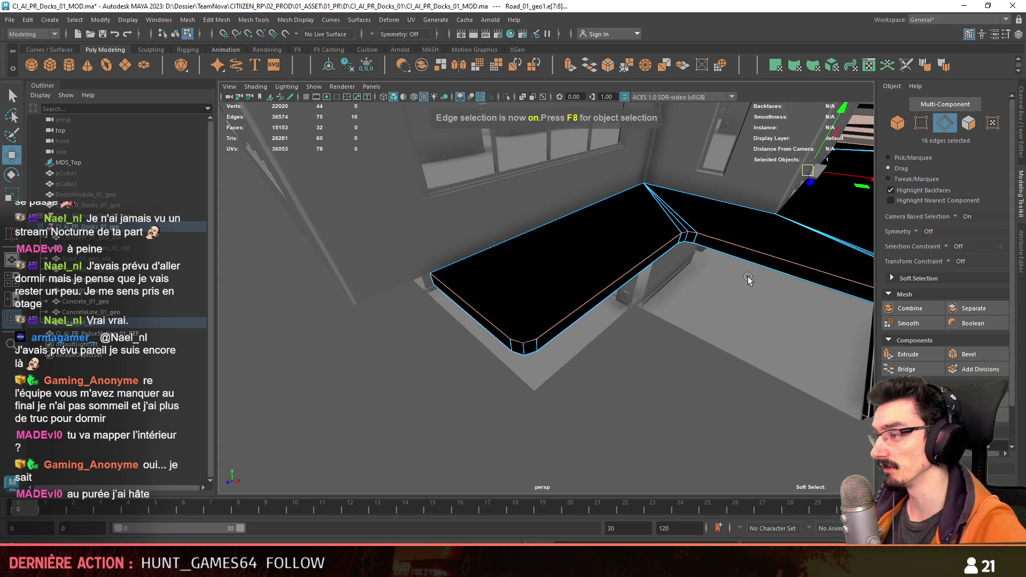
{"action": "mouse_move", "coordinate": [748, 278]}
{"action": "left_mouse_down", "text": "alt"}
{"action": "mouse_move", "coordinate": [419, 321]}
{"action": "mouse_move", "coordinate": [509, 282]}
{"action": "mouse_move", "coordinate": [449, 294]}
{"action": "mouse_move", "coordinate": [490, 294]}
{"action": "mouse_move", "coordinate": [530, 343]}
{"action": "mouse_move", "coordinate": [472, 356]}
{"action": "mouse_move", "coordinate": [508, 293]}
{"action": "mouse_move", "coordinate": [634, 344]}
{"action": "left_mouse_up", "text": "alt"}
{"action": "left_click", "coordinate": [550, 346], "text": "shift"}
{"action": "left_click", "coordinate": [961, 354]}
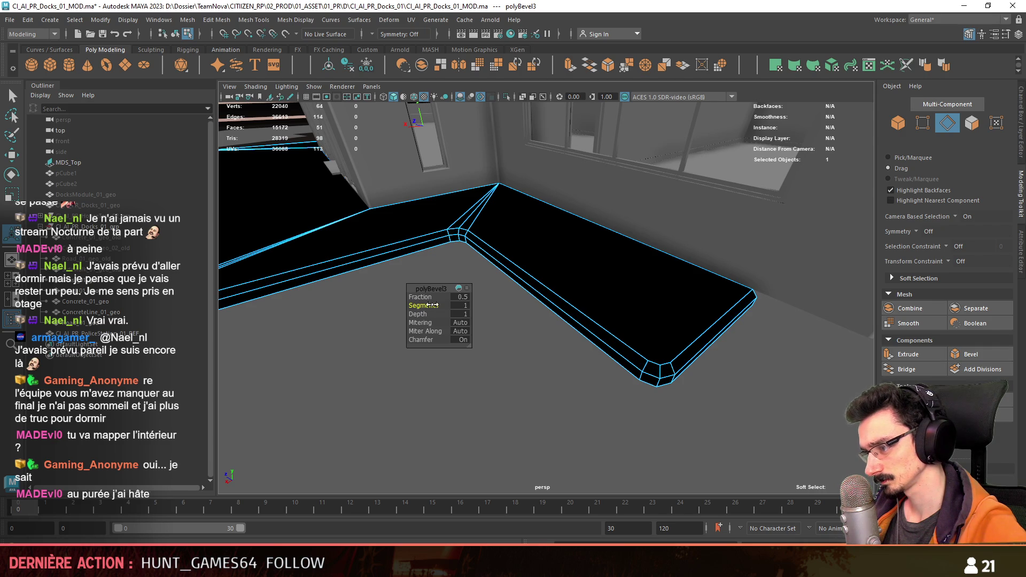
{"action": "left_click", "coordinate": [464, 298]}
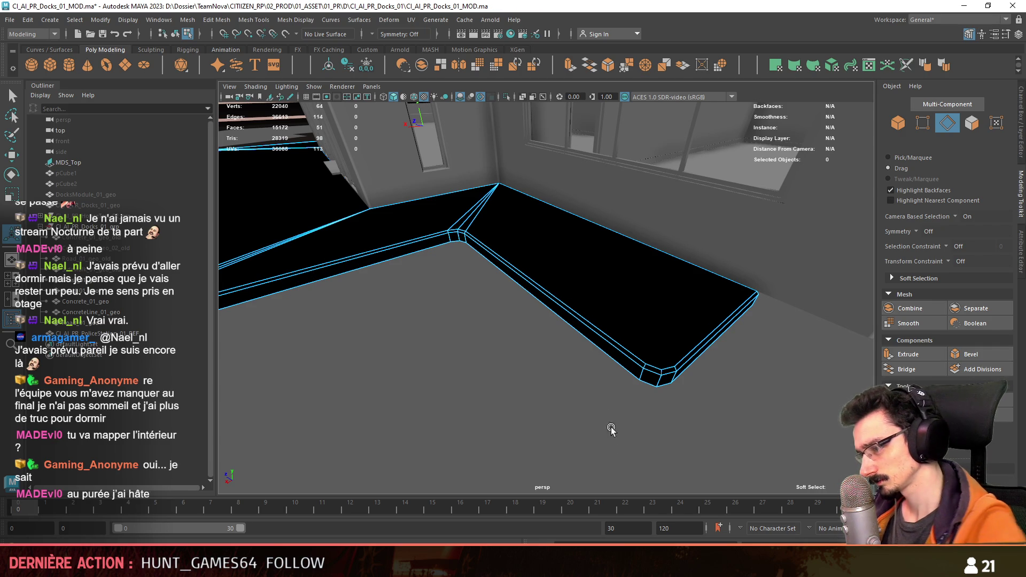
{"action": "left_click_drag", "start_coordinate": [567, 414], "coordinate": [630, 385], "text": "alt"}
Step: Connect the beveled corner vertices with new diagonal edges splitting the corner faces
{"action": "key", "text": "F9"}
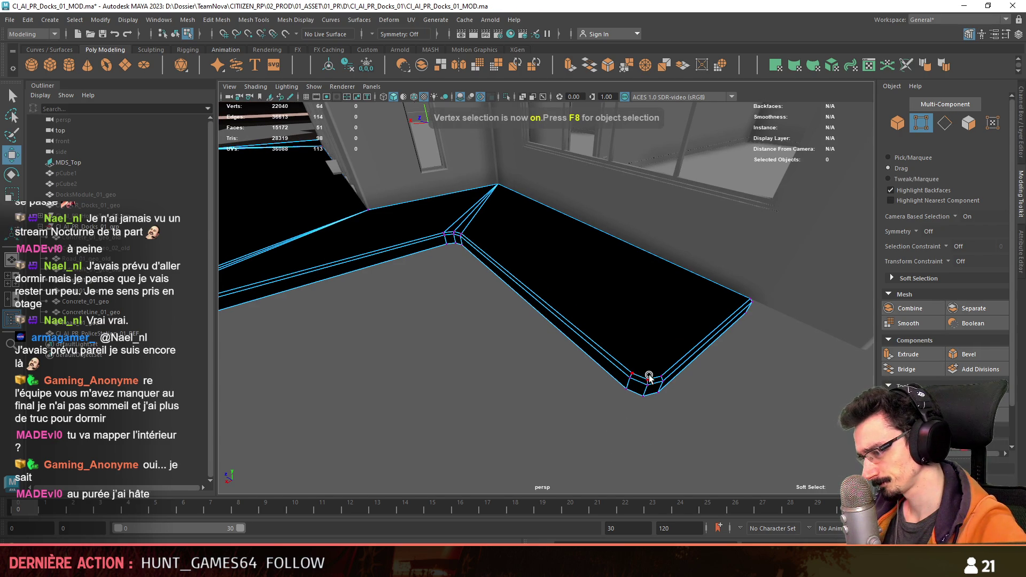
{"action": "left_click", "coordinate": [648, 378]}
{"action": "right_click_drag", "start_coordinate": [605, 307], "coordinate": [646, 368], "text": "shift"}
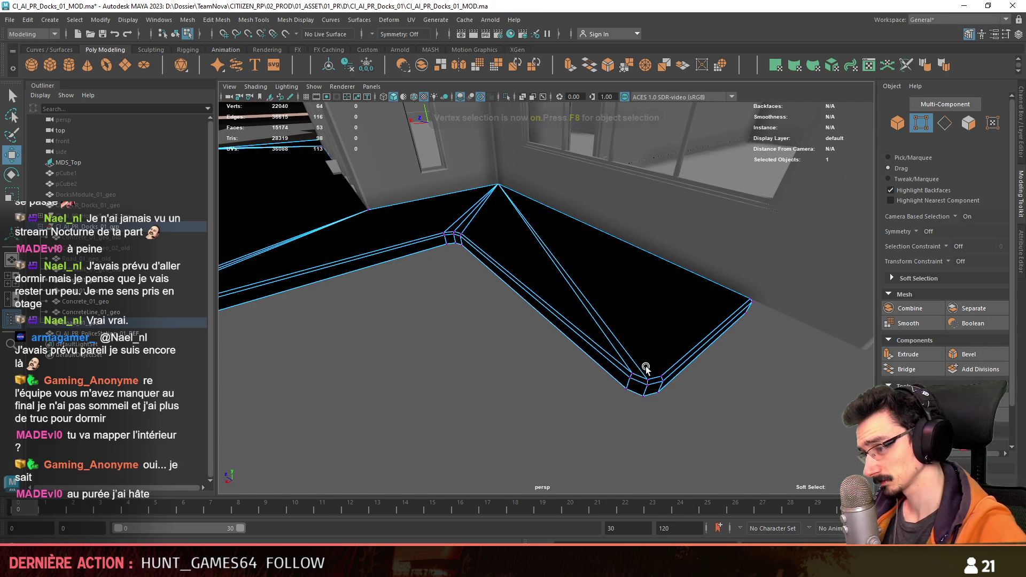
{"action": "key", "text": "g"}
{"action": "left_click_drag", "start_coordinate": [504, 370], "coordinate": [771, 321], "text": "alt"}
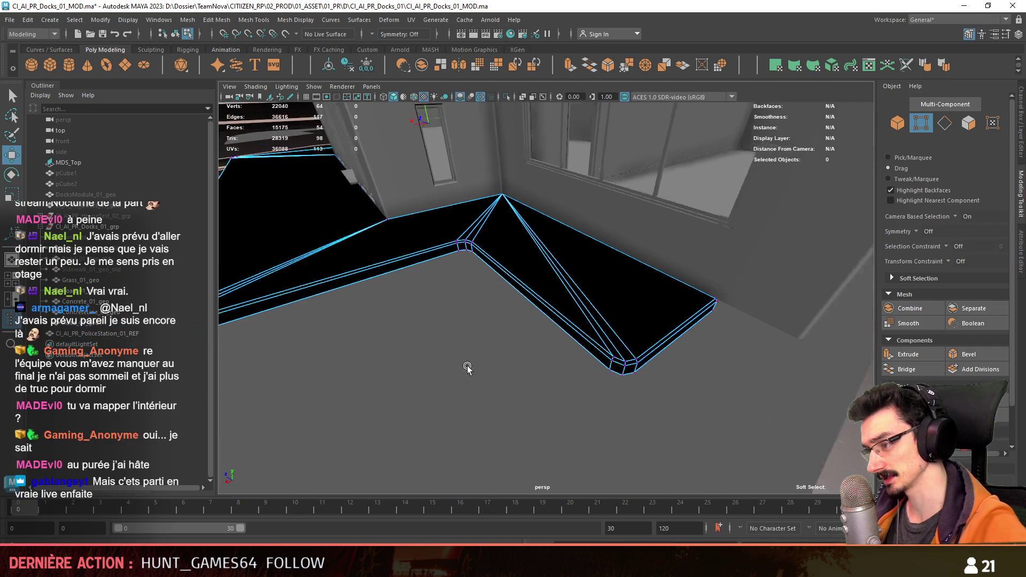
{"action": "scroll", "coordinate": [772, 320], "scroll_direction": "up", "scroll_amount": 5}
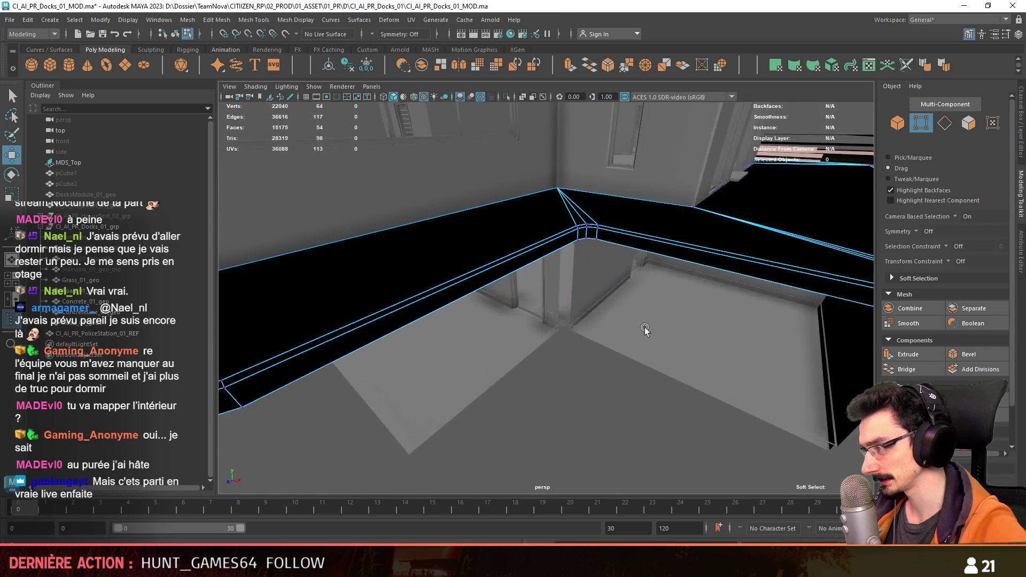
{"action": "scroll", "coordinate": [618, 343], "scroll_direction": "up", "scroll_amount": 2}
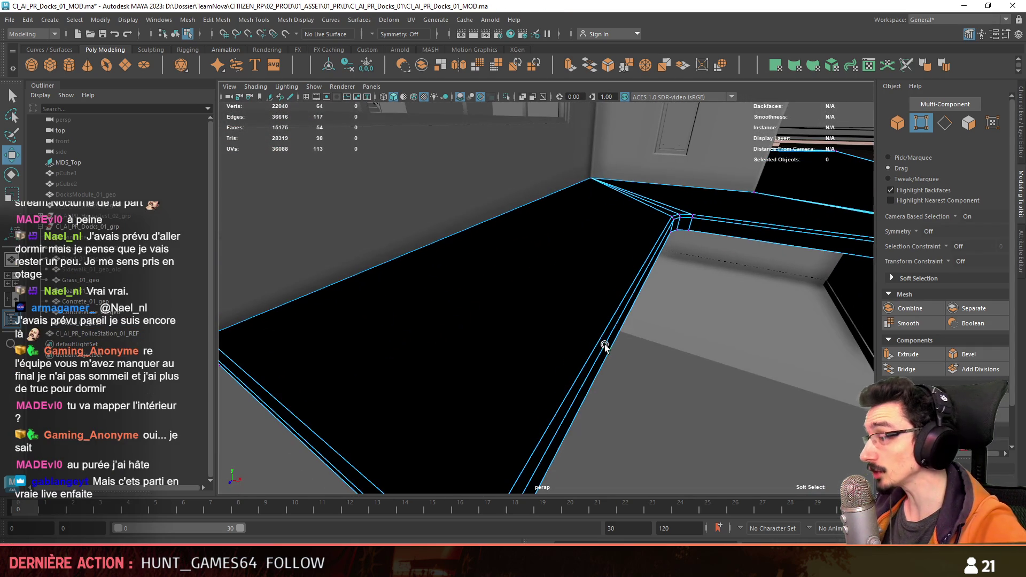
{"action": "left_click", "coordinate": [590, 182]}
{"action": "scroll", "coordinate": [590, 183], "scroll_direction": "down", "scroll_amount": 3}
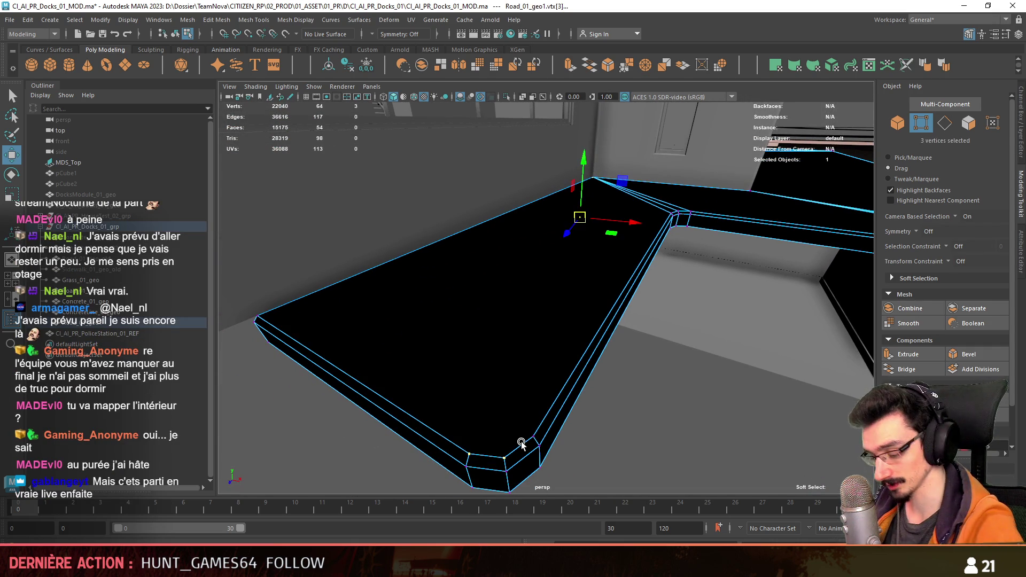
{"action": "key", "text": "g"}
{"action": "left_click", "coordinate": [525, 454]}
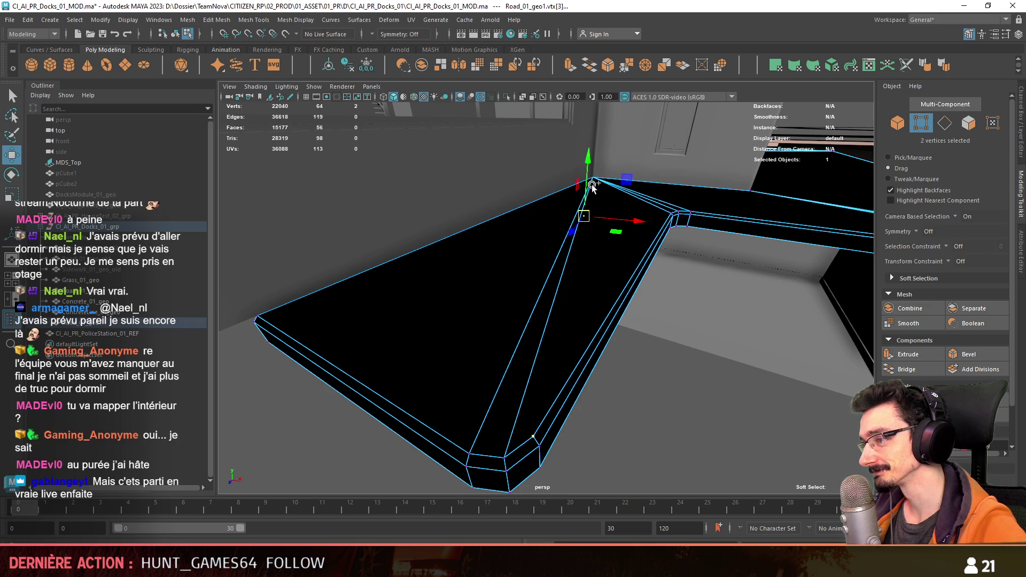
{"action": "left_click_drag", "start_coordinate": [655, 346], "coordinate": [555, 242], "text": "alt"}
{"action": "left_click", "coordinate": [555, 241]}
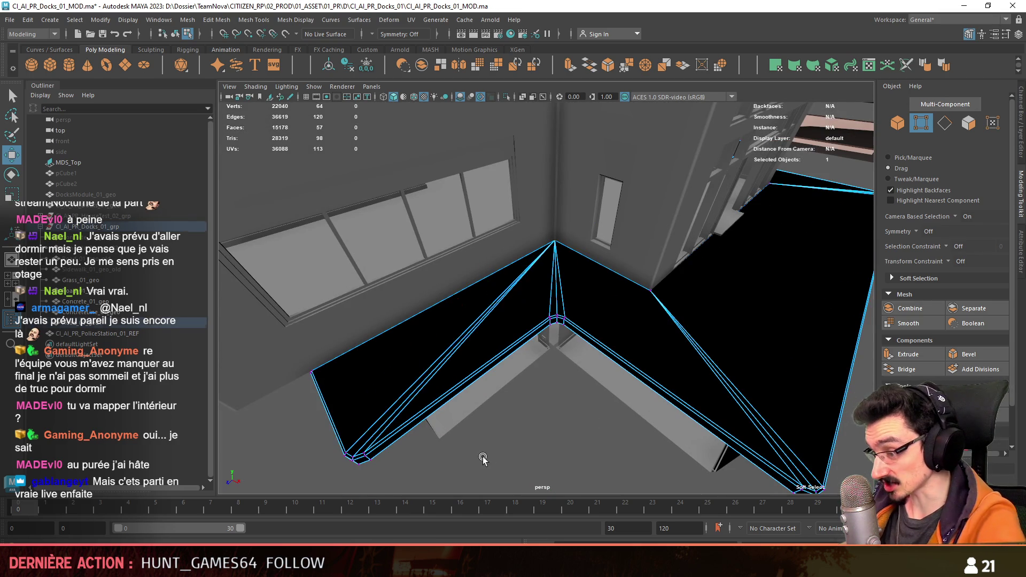
{"action": "mouse_move", "coordinate": [483, 459]}
{"action": "left_mouse_down", "text": "alt"}
{"action": "mouse_move", "coordinate": [513, 417]}
{"action": "mouse_move", "coordinate": [751, 313]}
{"action": "mouse_move", "coordinate": [588, 293]}
{"action": "mouse_move", "coordinate": [555, 307]}
{"action": "left_mouse_up", "text": "alt"}
{"action": "key", "text": "F8"}
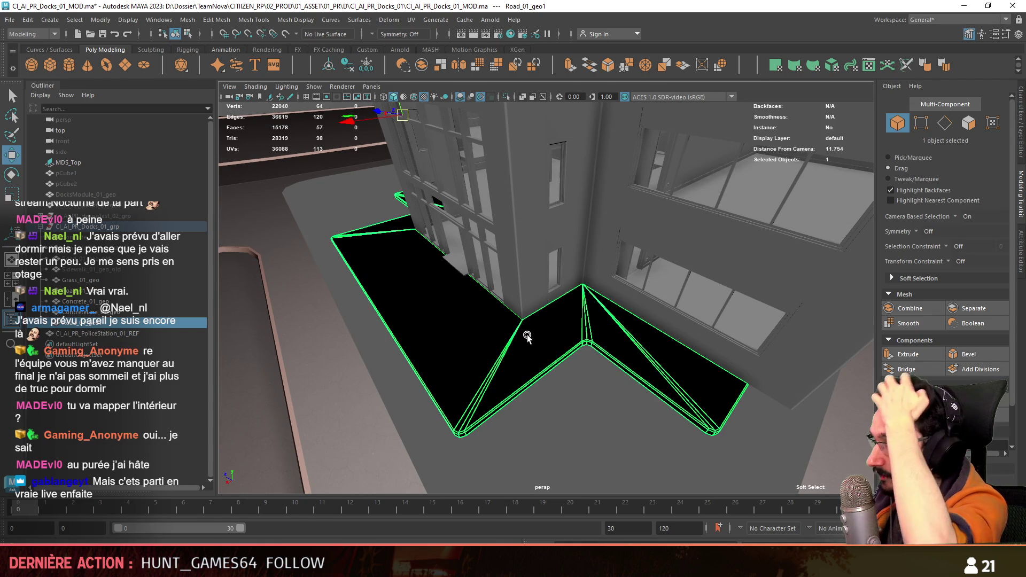
{"action": "scroll", "coordinate": [522, 341], "scroll_direction": "up", "scroll_amount": 2}
Step: Assign the FX_Planks_01 material to the road mesh and inspect its corner vertices
{"action": "right_click", "coordinate": [546, 250]}
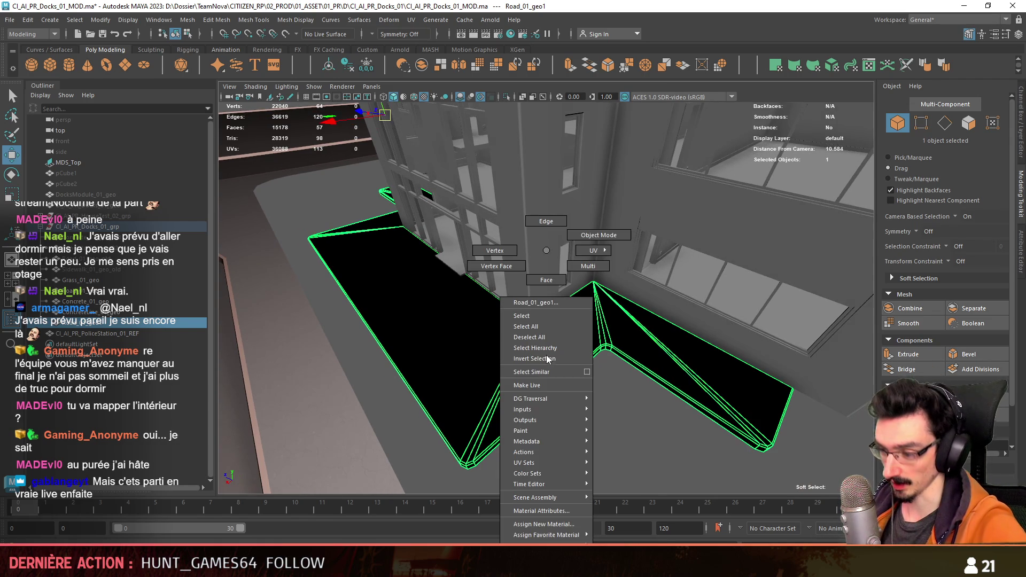
{"action": "left_click", "coordinate": [622, 463]}
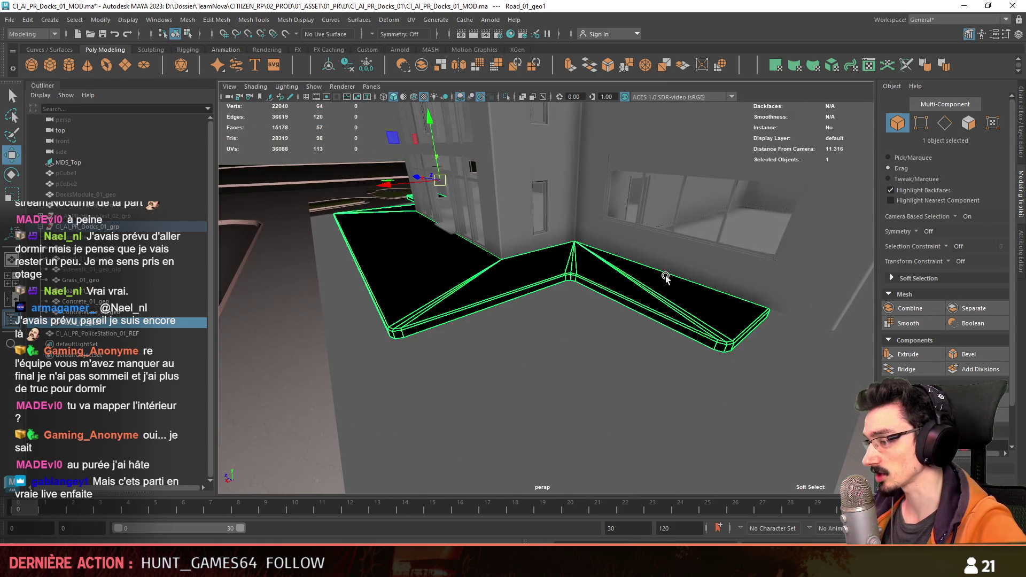
{"action": "left_click_drag", "start_coordinate": [622, 464], "coordinate": [454, 376], "text": "alt"}
{"action": "key", "text": "F9"}
{"action": "left_click", "coordinate": [518, 411]}
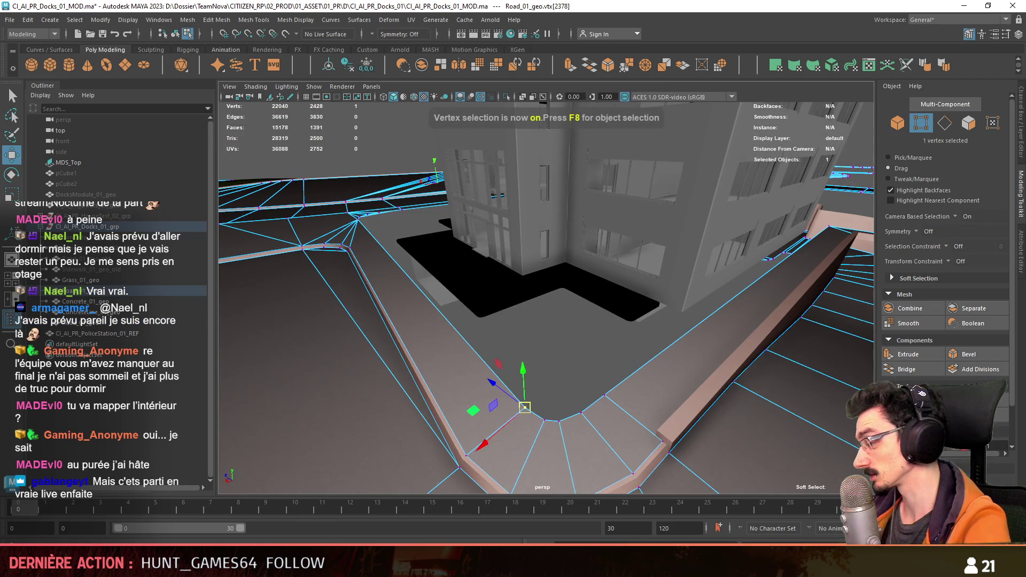
{"action": "left_click_drag", "start_coordinate": [522, 408], "coordinate": [647, 369], "text": "alt"}
Step: Select all faces of the curb mesh and return to object selection
{"action": "key", "text": "F8"}
{"action": "left_click", "coordinate": [698, 313]}
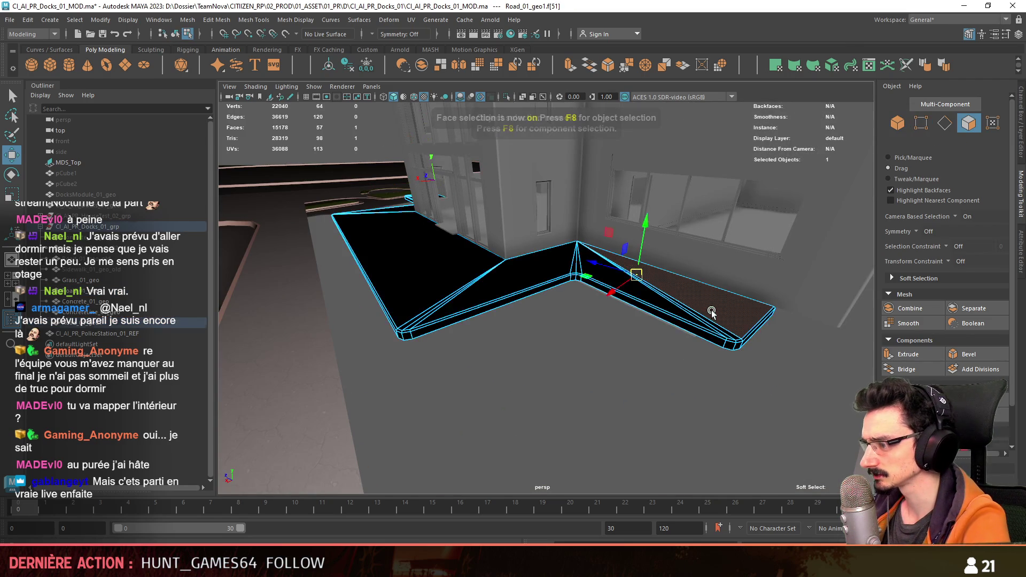
{"action": "key", "text": "ctrl+F11"}
{"action": "key", "text": "F8"}
{"action": "left_click_drag", "start_coordinate": [591, 389], "coordinate": [566, 340], "text": "alt"}
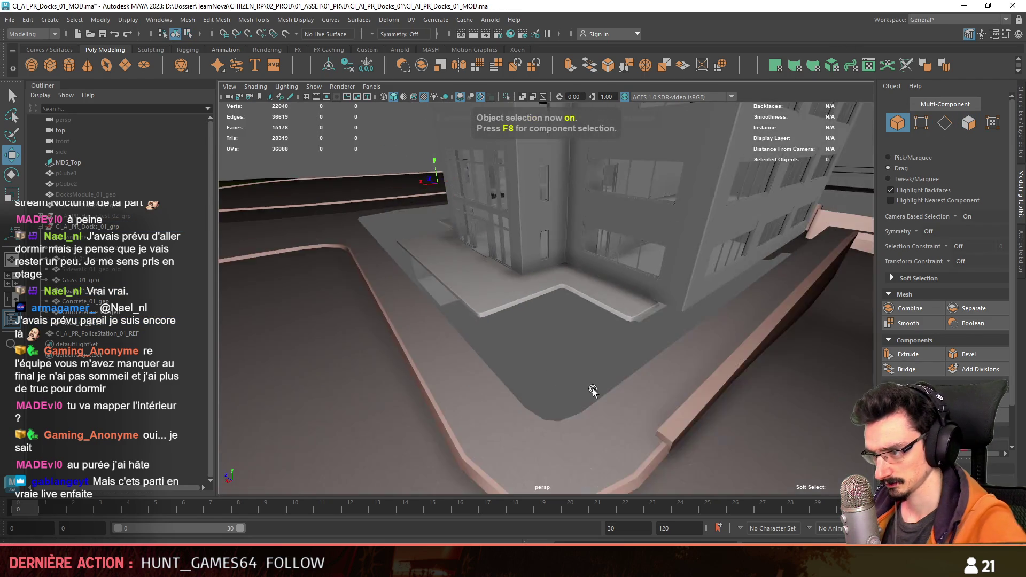
Step: Assign FX_Road_01 to the sidewalk piece and apply an Automatic UV projection
{"action": "left_click", "coordinate": [561, 335]}
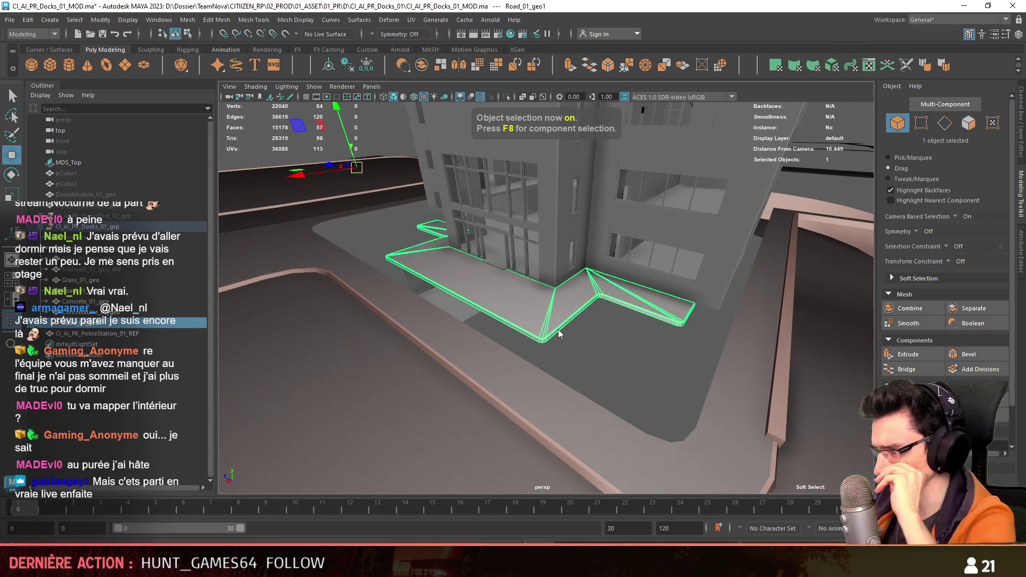
{"action": "right_click_drag", "start_coordinate": [560, 333], "coordinate": [561, 542]}
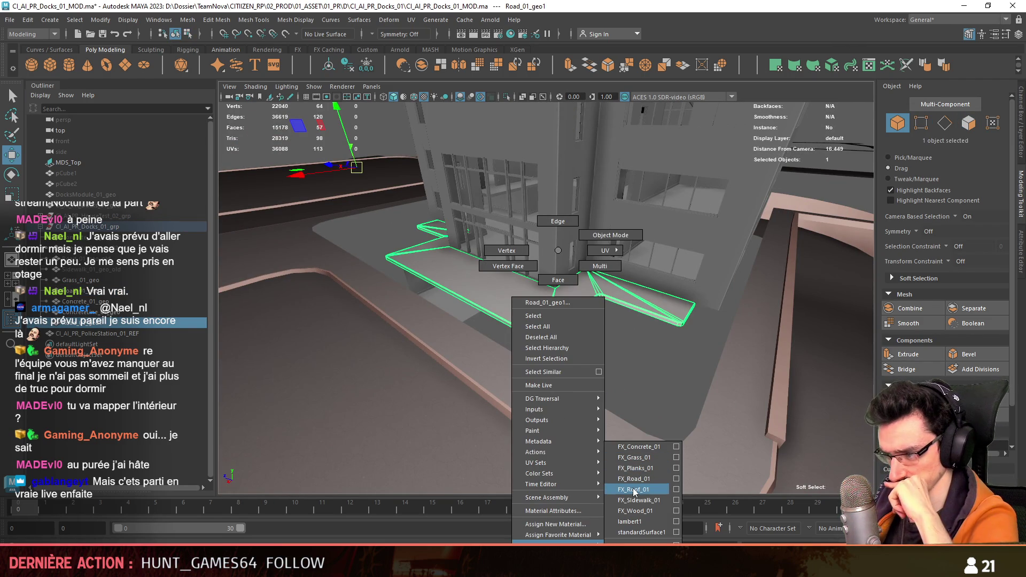
{"action": "left_click", "coordinate": [641, 479]}
{"action": "scroll", "coordinate": [589, 332], "scroll_direction": "up", "scroll_amount": 5}
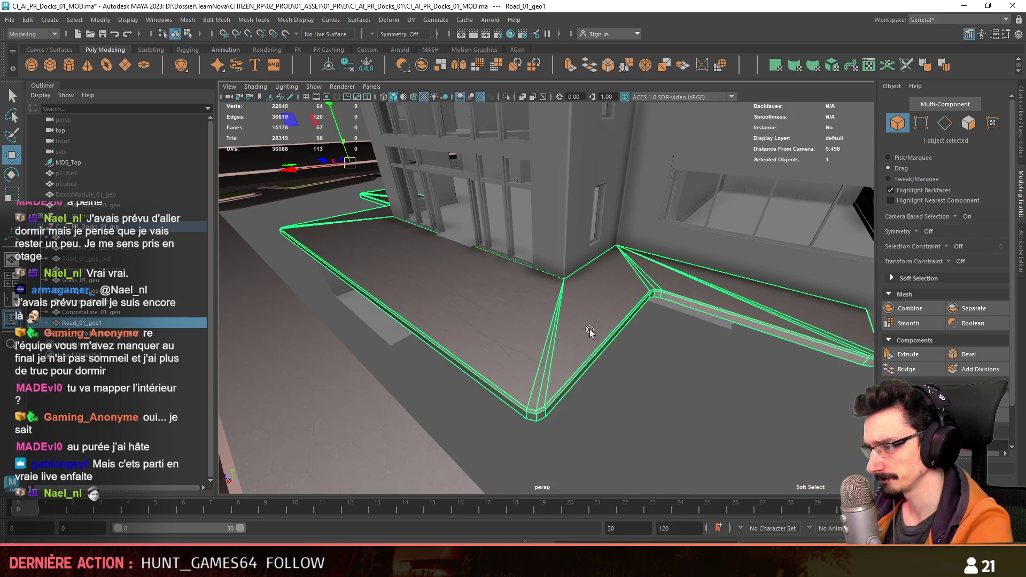
{"action": "left_click", "coordinate": [853, 70]}
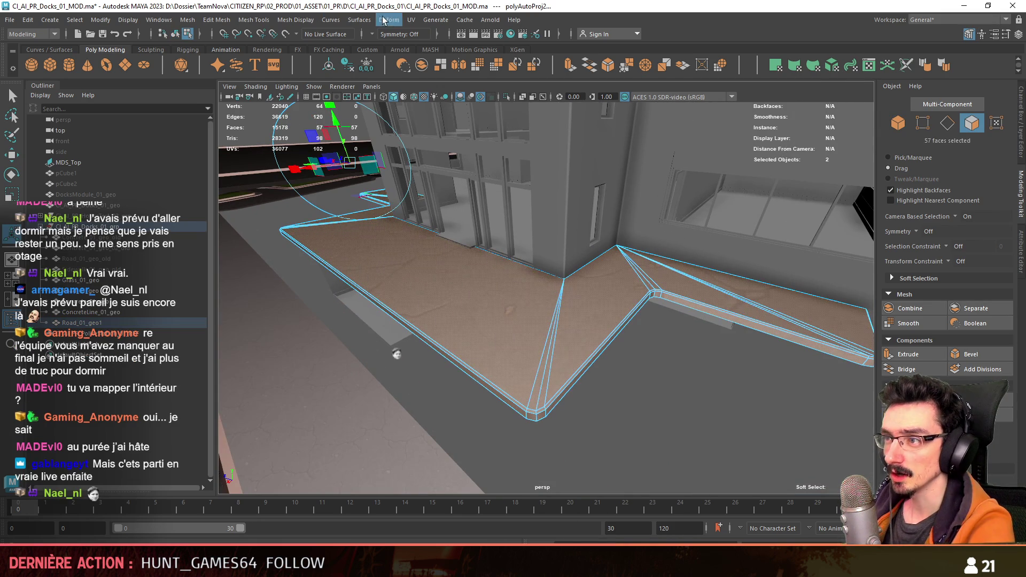
{"action": "left_click", "coordinate": [410, 20]}
{"action": "left_click", "coordinate": [449, 41]}
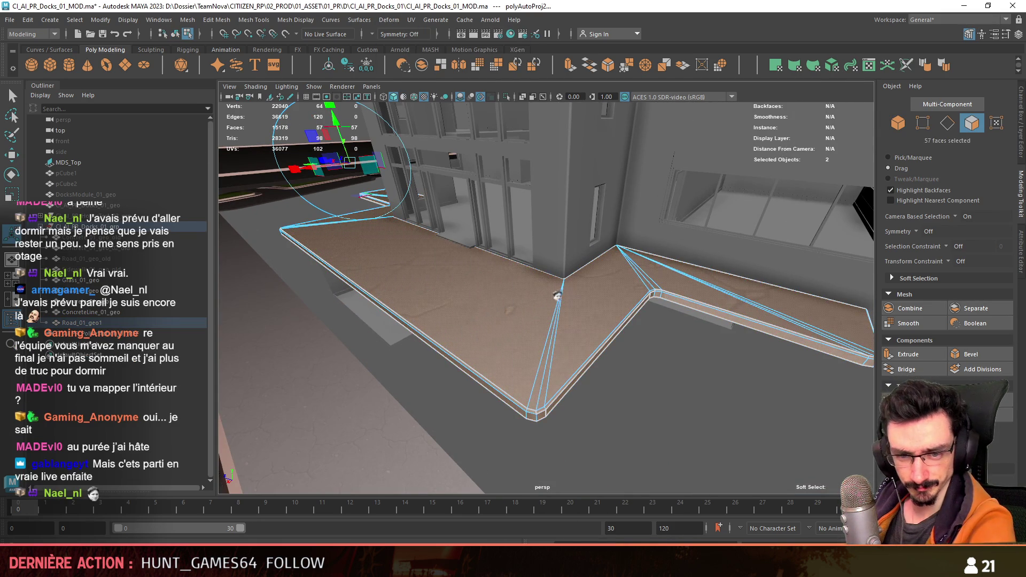
{"action": "mouse_move", "coordinate": [592, 284]}
{"action": "left_mouse_down", "text": "alt"}
{"action": "mouse_move", "coordinate": [360, 336]}
{"action": "mouse_move", "coordinate": [590, 413]}
{"action": "mouse_move", "coordinate": [634, 358]}
{"action": "left_mouse_up", "text": "alt"}
{"action": "key", "text": "F8"}
{"action": "key", "text": "w"}
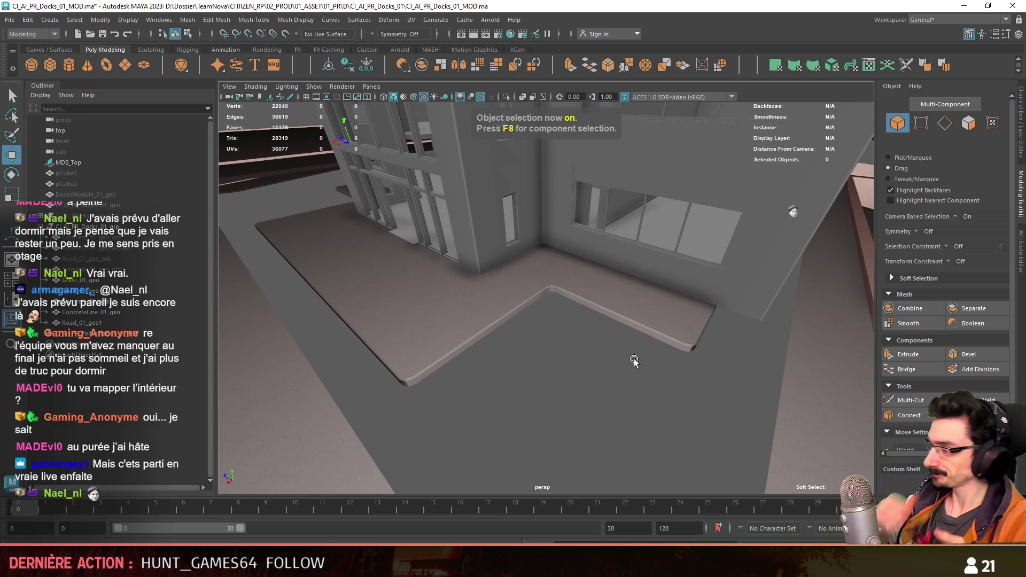
{"action": "scroll", "coordinate": [633, 361], "scroll_direction": "down", "scroll_amount": 5}
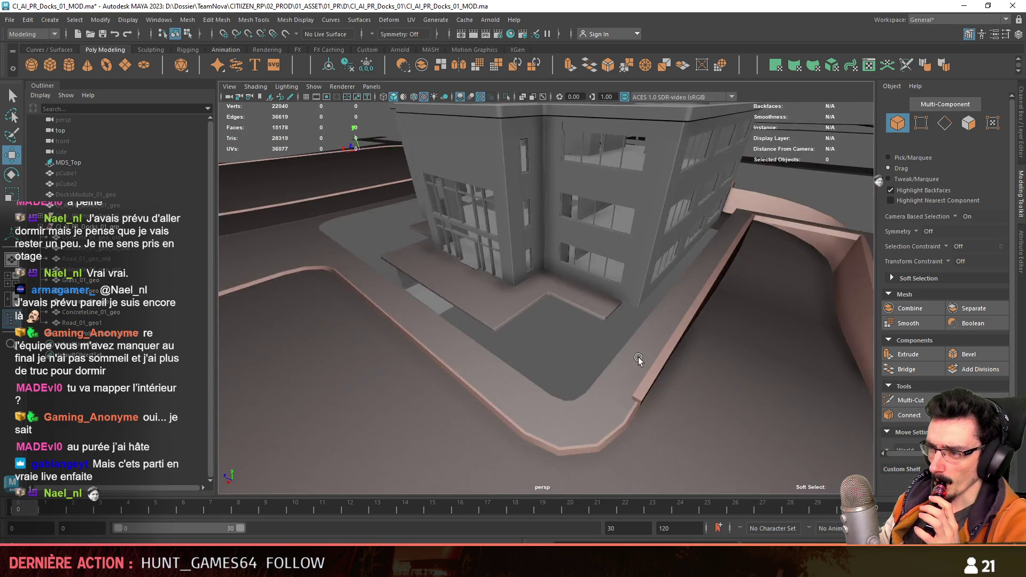
{"action": "scroll", "coordinate": [630, 351], "scroll_direction": "down", "scroll_amount": 3}
{"action": "scroll", "coordinate": [620, 343], "scroll_direction": "up", "scroll_amount": 5}
{"action": "mouse_move", "coordinate": [620, 343]}
{"action": "left_mouse_down", "text": "alt"}
{"action": "mouse_move", "coordinate": [620, 321]}
{"action": "mouse_move", "coordinate": [532, 327]}
{"action": "left_mouse_up", "text": "alt"}
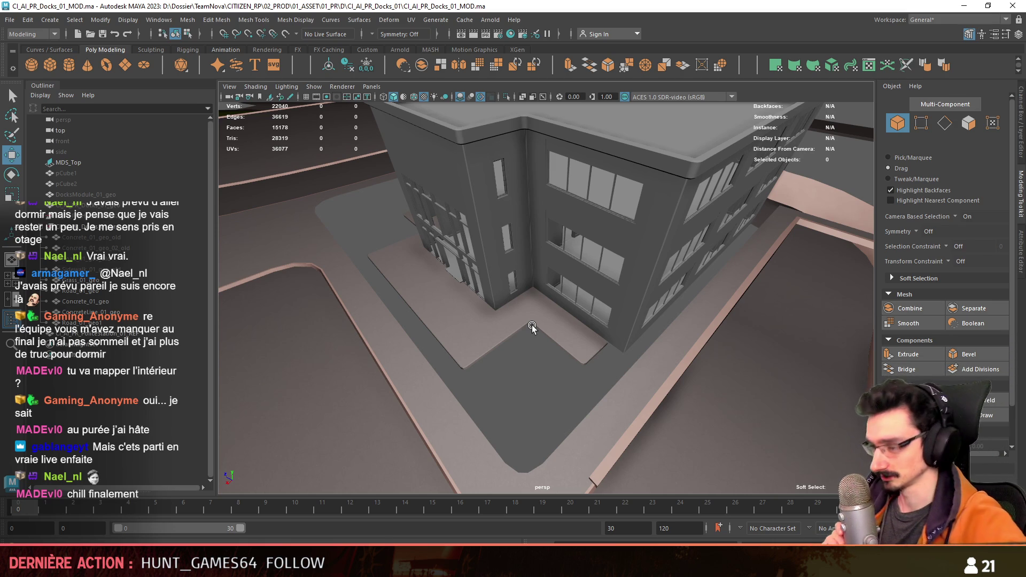
{"action": "mouse_move", "coordinate": [521, 303]}
{"action": "left_mouse_down", "text": "alt"}
{"action": "mouse_move", "coordinate": [499, 286]}
{"action": "mouse_move", "coordinate": [527, 275]}
{"action": "mouse_move", "coordinate": [499, 298]}
{"action": "mouse_move", "coordinate": [562, 290]}
{"action": "mouse_move", "coordinate": [537, 285]}
{"action": "left_mouse_up", "text": "alt"}
{"action": "left_click", "coordinate": [537, 285]}
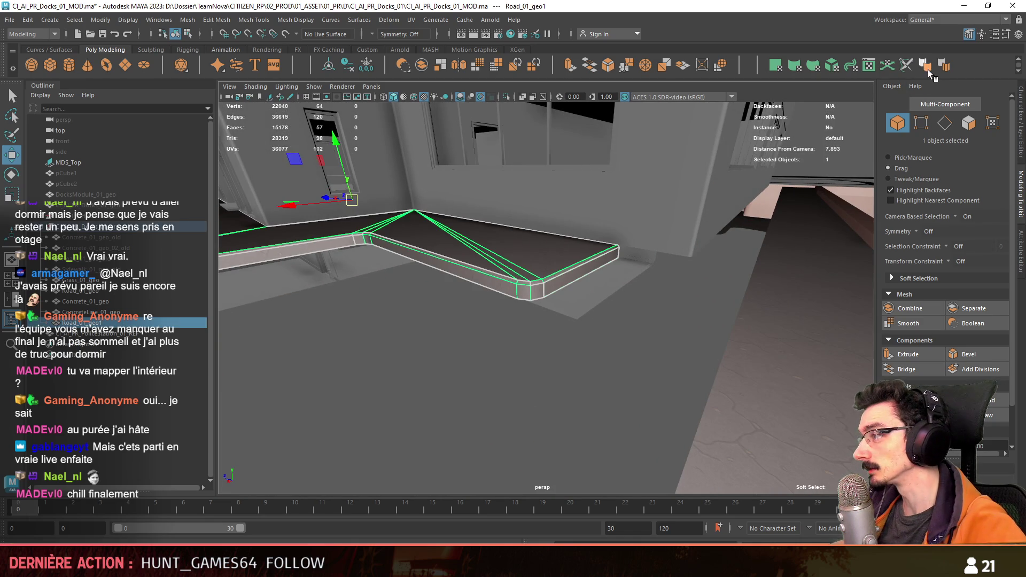
{"action": "mouse_move", "coordinate": [417, 345]}
{"action": "left_mouse_down", "text": "alt"}
{"action": "mouse_move", "coordinate": [617, 363]}
{"action": "mouse_move", "coordinate": [520, 378]}
{"action": "left_mouse_up", "text": "alt"}
{"action": "key", "text": "F10"}
{"action": "left_click", "coordinate": [616, 368]}
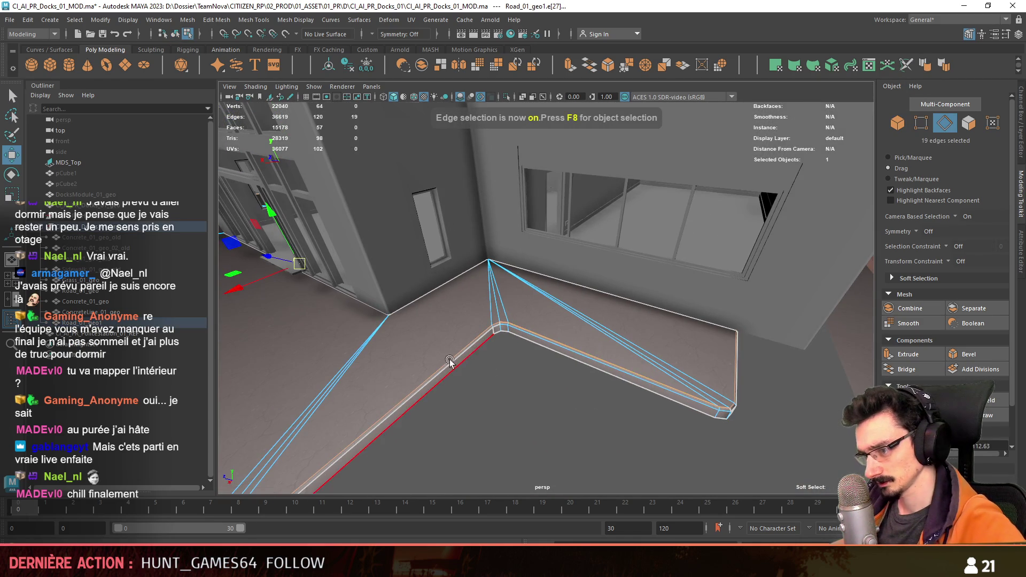
{"action": "left_click_drag", "start_coordinate": [449, 363], "coordinate": [905, 102], "text": "alt"}
{"action": "left_click_drag", "start_coordinate": [536, 329], "coordinate": [513, 293], "text": "alt"}
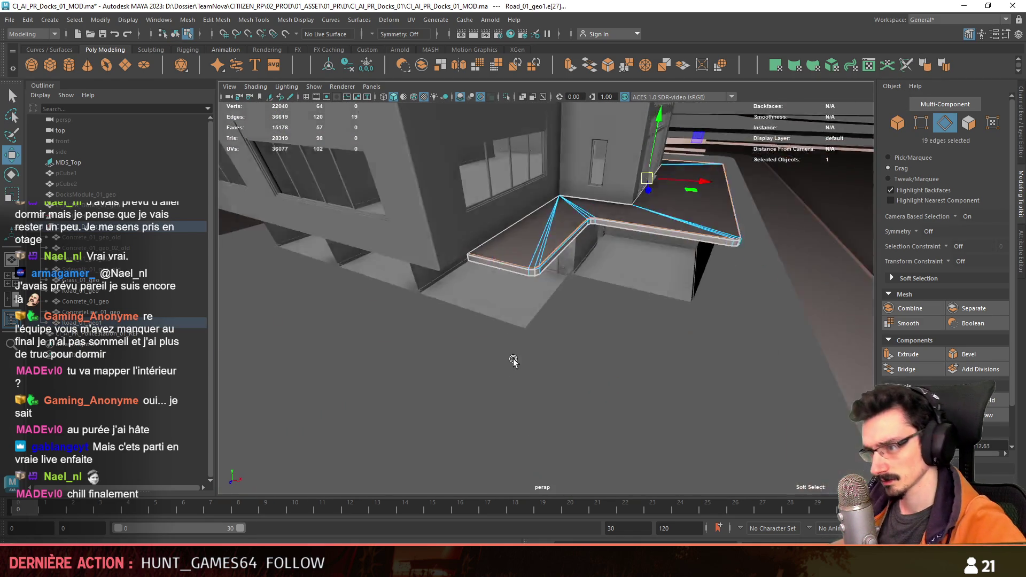
{"action": "key", "text": "F8"}
{"action": "mouse_move", "coordinate": [650, 369]}
{"action": "left_mouse_down", "text": "alt"}
{"action": "mouse_move", "coordinate": [455, 351]}
{"action": "mouse_move", "coordinate": [538, 390]}
{"action": "mouse_move", "coordinate": [522, 390]}
{"action": "mouse_move", "coordinate": [554, 388]}
{"action": "mouse_move", "coordinate": [574, 298]}
{"action": "mouse_move", "coordinate": [595, 301]}
{"action": "left_mouse_up", "text": "alt"}
{"action": "scroll", "coordinate": [574, 298], "scroll_direction": "down", "scroll_amount": 5}
{"action": "scroll", "coordinate": [596, 300], "scroll_direction": "up", "scroll_amount": 5}
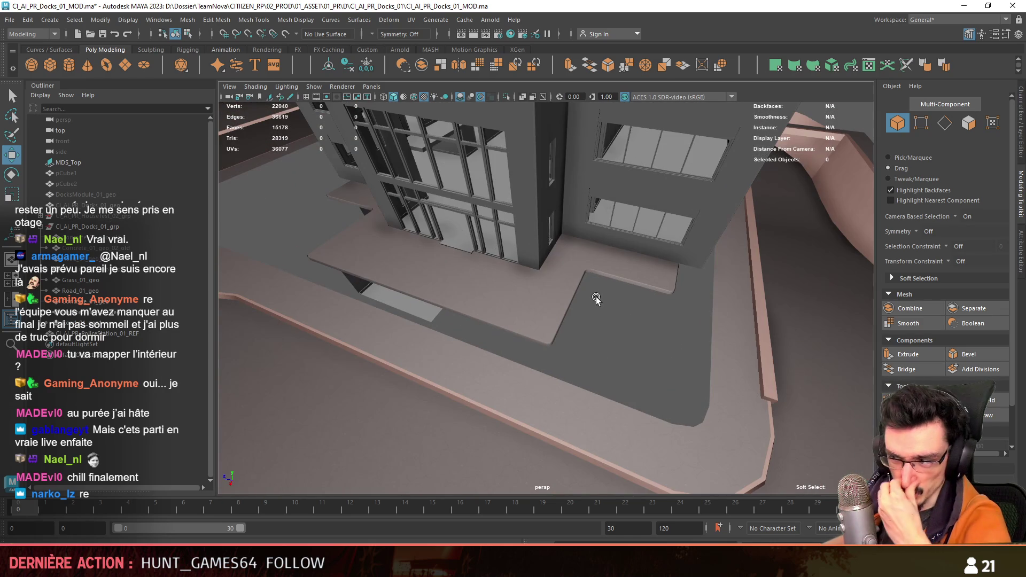
{"action": "mouse_move", "coordinate": [627, 299]}
{"action": "left_mouse_down", "text": "alt"}
{"action": "mouse_move", "coordinate": [595, 328]}
{"action": "mouse_move", "coordinate": [607, 310]}
{"action": "mouse_move", "coordinate": [545, 318]}
{"action": "mouse_move", "coordinate": [547, 351]}
{"action": "mouse_move", "coordinate": [678, 331]}
{"action": "left_mouse_up", "text": "alt"}
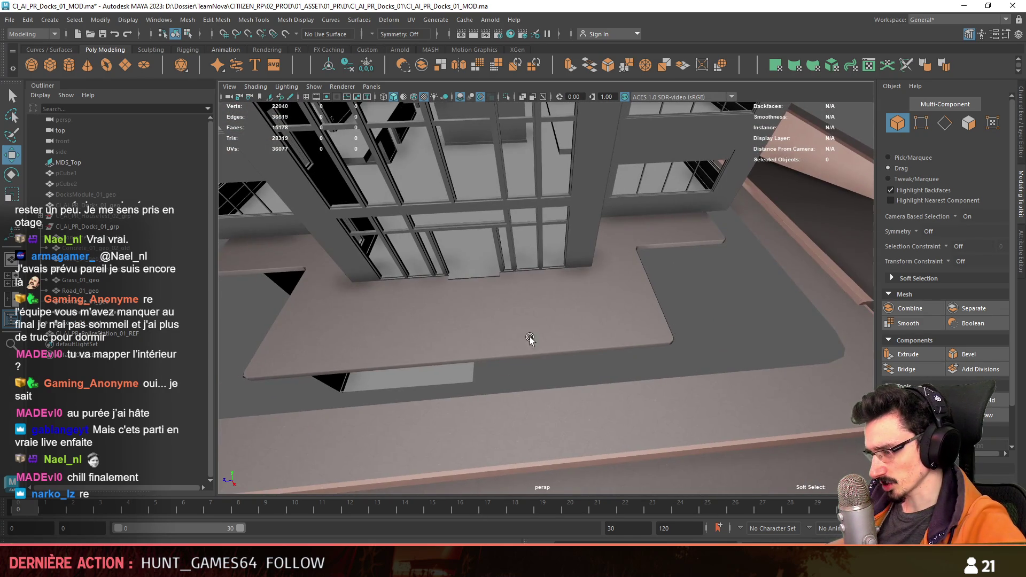
{"action": "mouse_move", "coordinate": [531, 338]}
{"action": "left_mouse_down", "text": "alt"}
{"action": "mouse_move", "coordinate": [623, 339]}
{"action": "mouse_move", "coordinate": [344, 324]}
{"action": "mouse_move", "coordinate": [473, 322]}
{"action": "left_mouse_up", "text": "alt"}
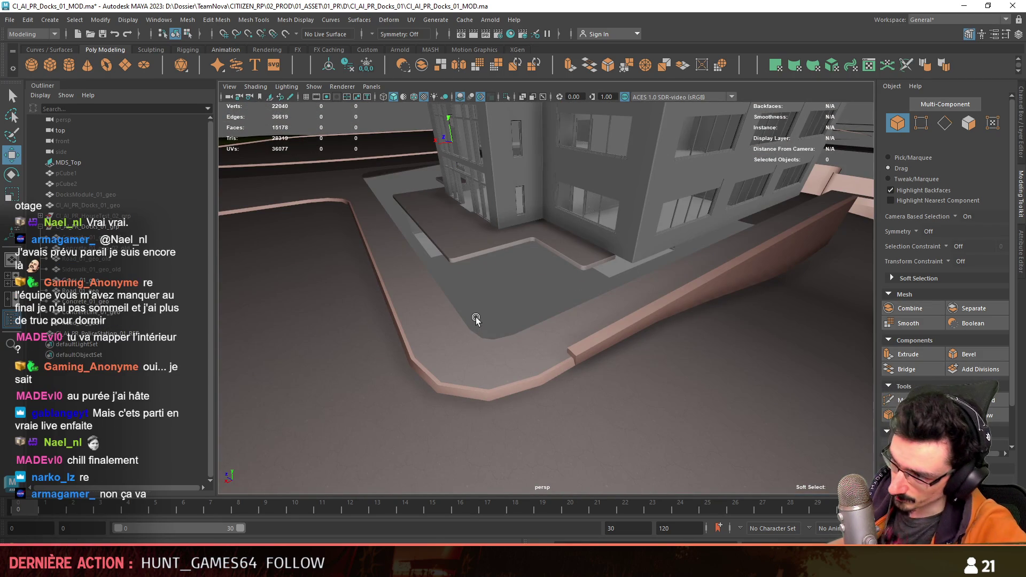
{"action": "left_click", "coordinate": [466, 253]}
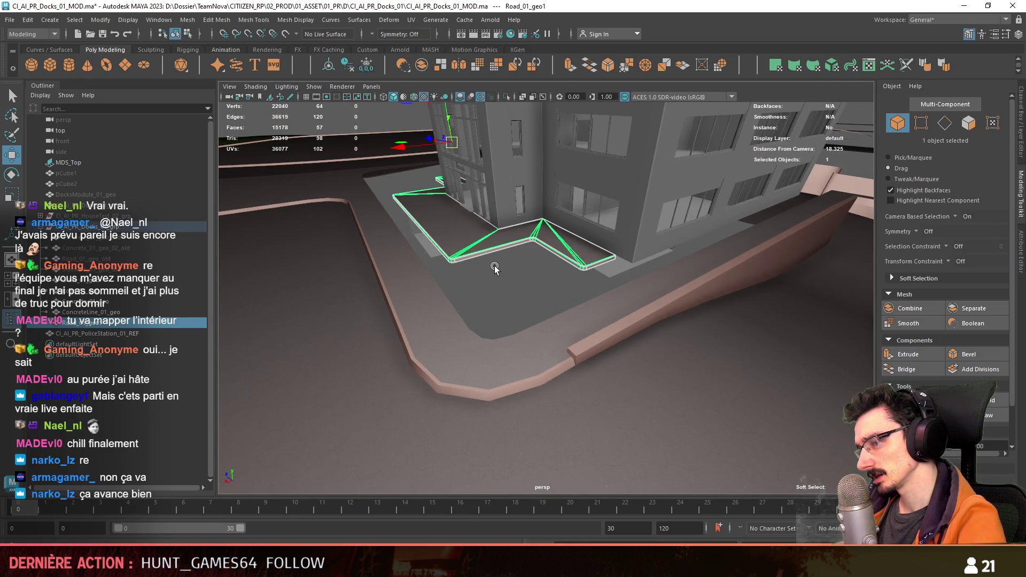
Step: Remove the slab's beveled faces and check the remaining corner edge with the scale tool
{"action": "key", "text": "F11"}
{"action": "left_click", "coordinate": [454, 240]}
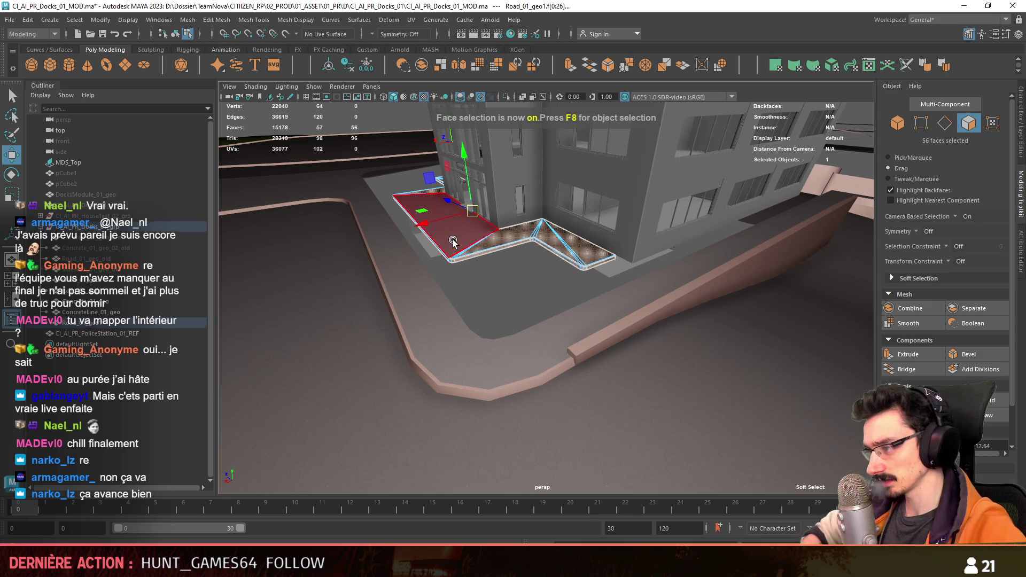
{"action": "left_click_drag", "start_coordinate": [453, 240], "coordinate": [481, 229], "text": "alt"}
{"action": "scroll", "coordinate": [562, 297], "scroll_direction": "up", "scroll_amount": 5}
{"action": "mouse_move", "coordinate": [558, 314]}
{"action": "left_mouse_down", "text": "alt"}
{"action": "mouse_move", "coordinate": [529, 304]}
{"action": "mouse_move", "coordinate": [554, 238]}
{"action": "left_mouse_up", "text": "alt"}
{"action": "key", "text": "F10"}
{"action": "left_click", "coordinate": [538, 321]}
{"action": "key", "text": "r"}
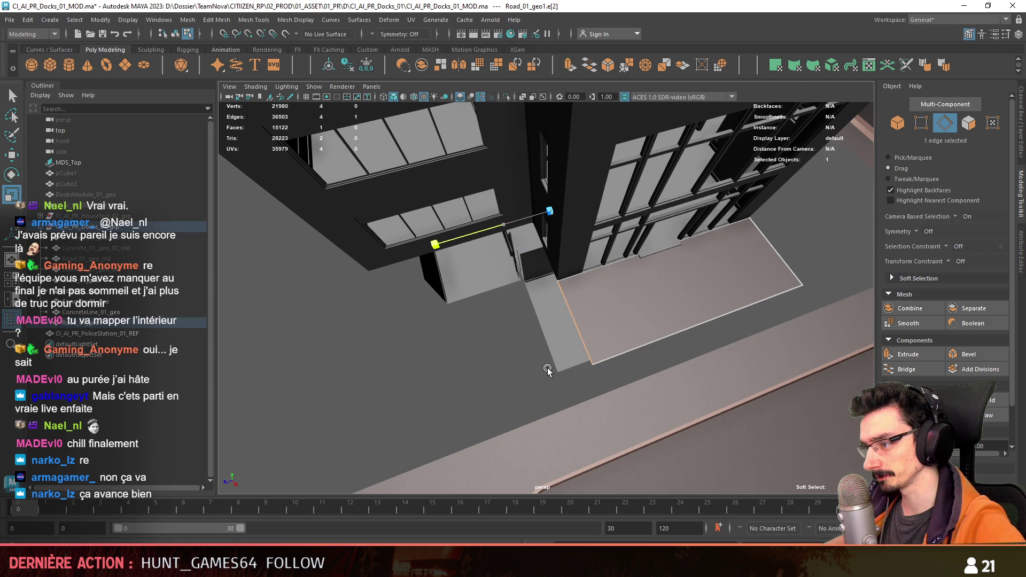
{"action": "mouse_move", "coordinate": [460, 370]}
{"action": "left_mouse_down", "text": "alt"}
{"action": "mouse_move", "coordinate": [695, 393]}
{"action": "mouse_move", "coordinate": [634, 377]}
{"action": "left_mouse_up", "text": "alt"}
{"action": "left_click", "coordinate": [567, 344]}
Step: Move the remaining slab edges into place and select the floor slab's side edge for extrusion
{"action": "mouse_move", "coordinate": [567, 344]}
{"action": "left_mouse_down", "text": "alt"}
{"action": "mouse_move", "coordinate": [637, 343]}
{"action": "mouse_move", "coordinate": [576, 340]}
{"action": "mouse_move", "coordinate": [717, 371]}
{"action": "mouse_move", "coordinate": [672, 336]}
{"action": "mouse_move", "coordinate": [631, 351]}
{"action": "left_mouse_up", "text": "alt"}
{"action": "left_click", "coordinate": [591, 346]}
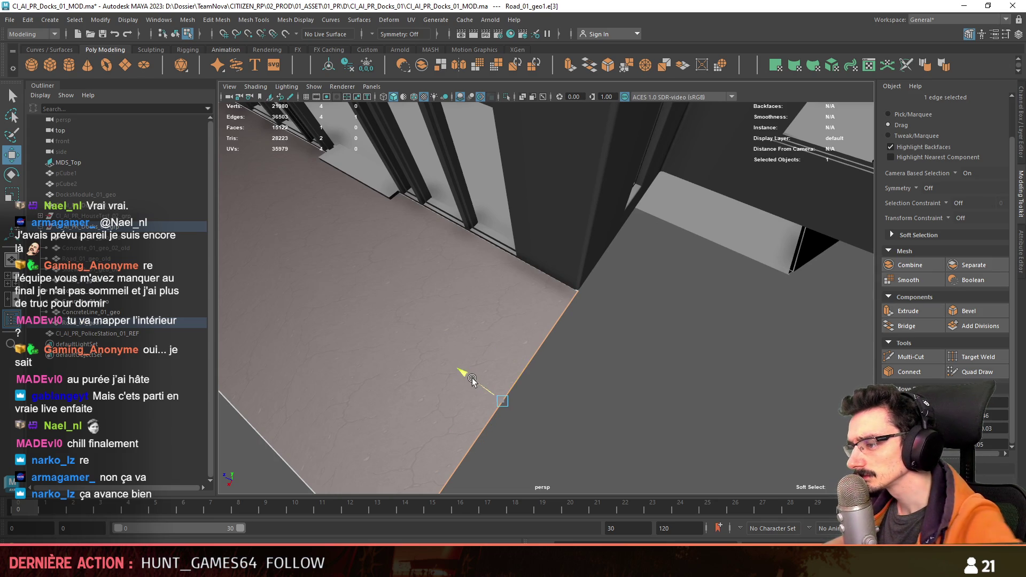
{"action": "mouse_move", "coordinate": [472, 380]}
{"action": "left_mouse_down", "text": "alt"}
{"action": "mouse_move", "coordinate": [463, 272]}
{"action": "mouse_move", "coordinate": [685, 396]}
{"action": "mouse_move", "coordinate": [678, 380]}
{"action": "mouse_move", "coordinate": [776, 360]}
{"action": "mouse_move", "coordinate": [443, 356]}
{"action": "mouse_move", "coordinate": [559, 341]}
{"action": "mouse_move", "coordinate": [453, 351]}
{"action": "left_mouse_up", "text": "alt"}
{"action": "left_click", "coordinate": [462, 272]}
{"action": "key", "text": "F8"}
{"action": "left_click", "coordinate": [517, 353]}
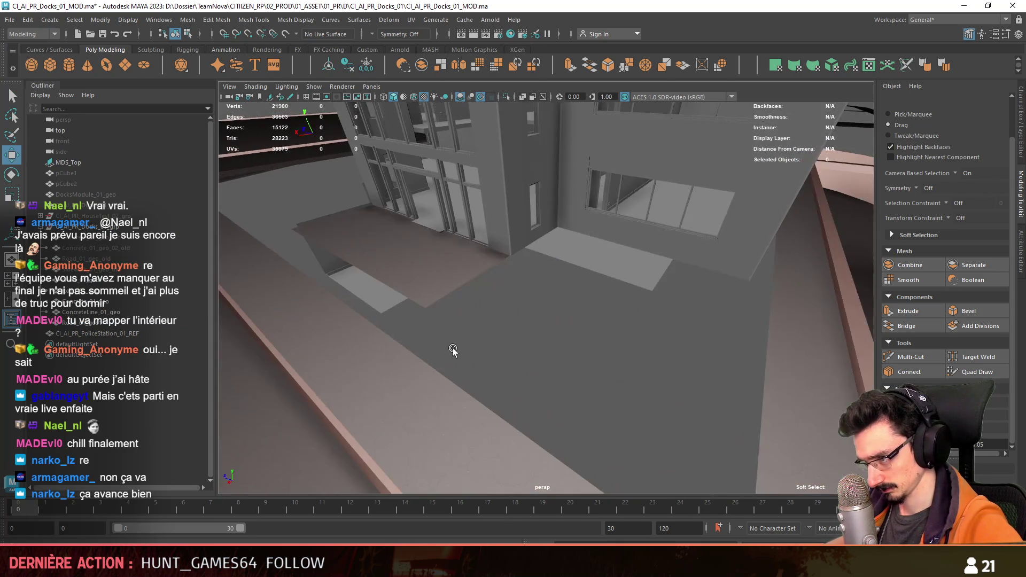
{"action": "scroll", "coordinate": [453, 350], "scroll_direction": "down", "scroll_amount": 3}
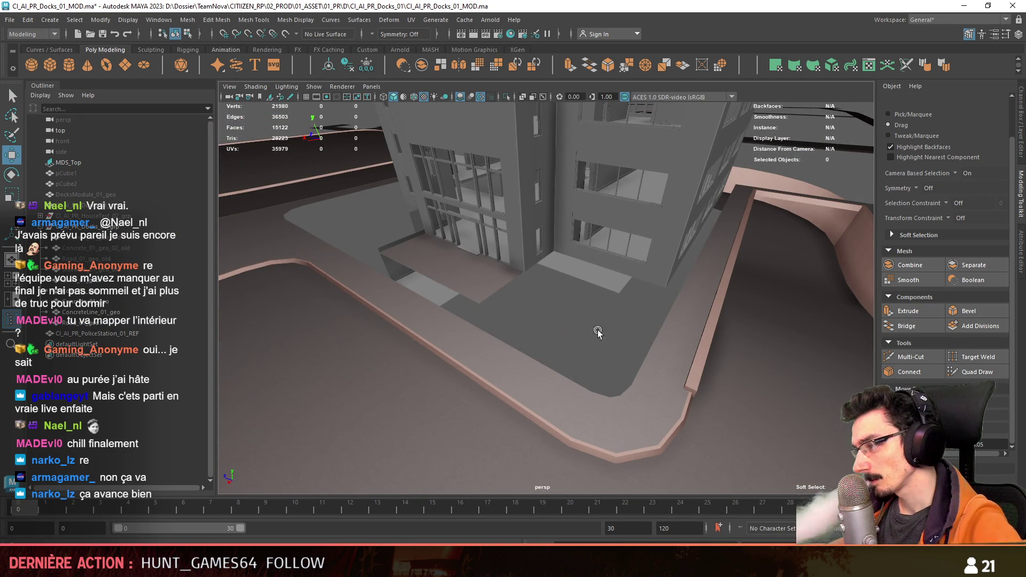
{"action": "mouse_move", "coordinate": [597, 330]}
{"action": "left_mouse_down", "text": "alt"}
{"action": "mouse_move", "coordinate": [648, 339]}
{"action": "mouse_move", "coordinate": [569, 331]}
{"action": "left_mouse_up", "text": "alt"}
{"action": "scroll", "coordinate": [568, 330], "scroll_direction": "down", "scroll_amount": 5}
{"action": "mouse_move", "coordinate": [614, 304]}
{"action": "left_mouse_down", "text": "alt"}
{"action": "mouse_move", "coordinate": [497, 336]}
{"action": "mouse_move", "coordinate": [486, 291]}
{"action": "mouse_move", "coordinate": [691, 318]}
{"action": "mouse_move", "coordinate": [554, 348]}
{"action": "mouse_move", "coordinate": [486, 314]}
{"action": "mouse_move", "coordinate": [542, 344]}
{"action": "mouse_move", "coordinate": [552, 280]}
{"action": "left_mouse_up", "text": "alt"}
{"action": "scroll", "coordinate": [554, 348], "scroll_direction": "up", "scroll_amount": 5}
{"action": "mouse_move", "coordinate": [634, 344]}
{"action": "left_mouse_down", "text": "alt"}
{"action": "mouse_move", "coordinate": [458, 309]}
{"action": "mouse_move", "coordinate": [527, 328]}
{"action": "mouse_move", "coordinate": [585, 302]}
{"action": "mouse_move", "coordinate": [451, 317]}
{"action": "mouse_move", "coordinate": [567, 293]}
{"action": "mouse_move", "coordinate": [781, 288]}
{"action": "mouse_move", "coordinate": [695, 309]}
{"action": "mouse_move", "coordinate": [559, 317]}
{"action": "mouse_move", "coordinate": [776, 264]}
{"action": "mouse_move", "coordinate": [744, 265]}
{"action": "mouse_move", "coordinate": [776, 409]}
{"action": "left_mouse_up", "text": "alt"}
{"action": "key", "text": "F10"}
{"action": "left_click", "coordinate": [470, 333]}
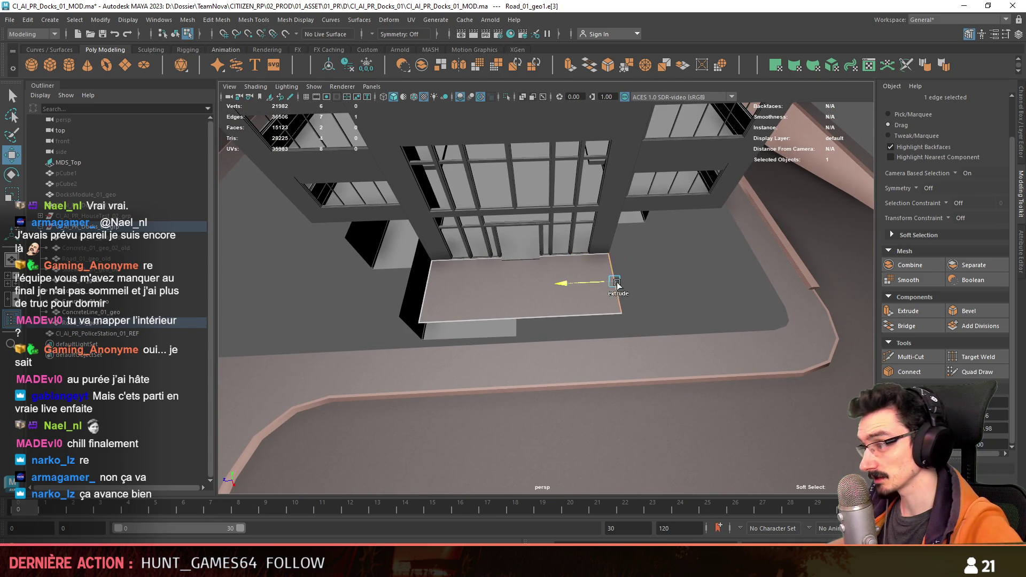
Step: Extrude the slab's side edges into thin new strip faces to either side and along the strip
{"action": "mouse_move", "coordinate": [617, 283]}
{"action": "left_mouse_down"}
{"action": "mouse_move", "coordinate": [584, 321]}
{"action": "mouse_move", "coordinate": [612, 284]}
{"action": "mouse_move", "coordinate": [655, 300]}
{"action": "left_mouse_up"}
{"action": "left_click", "coordinate": [604, 294]}
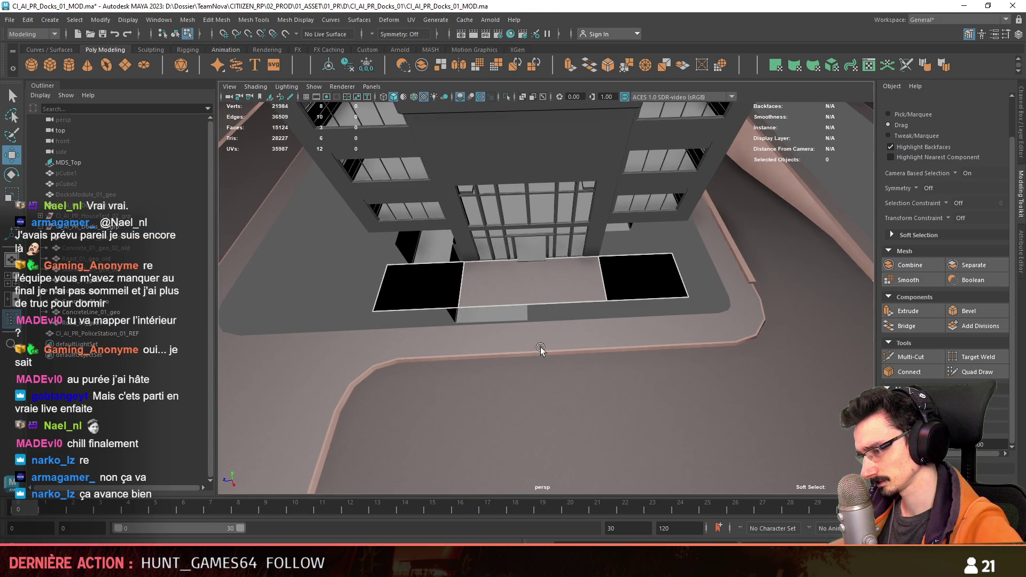
{"action": "mouse_move", "coordinate": [541, 349]}
{"action": "left_mouse_down", "text": "alt"}
{"action": "mouse_move", "coordinate": [578, 318]}
{"action": "mouse_move", "coordinate": [523, 349]}
{"action": "mouse_move", "coordinate": [546, 297]}
{"action": "left_mouse_up", "text": "alt"}
{"action": "left_click", "coordinate": [578, 318]}
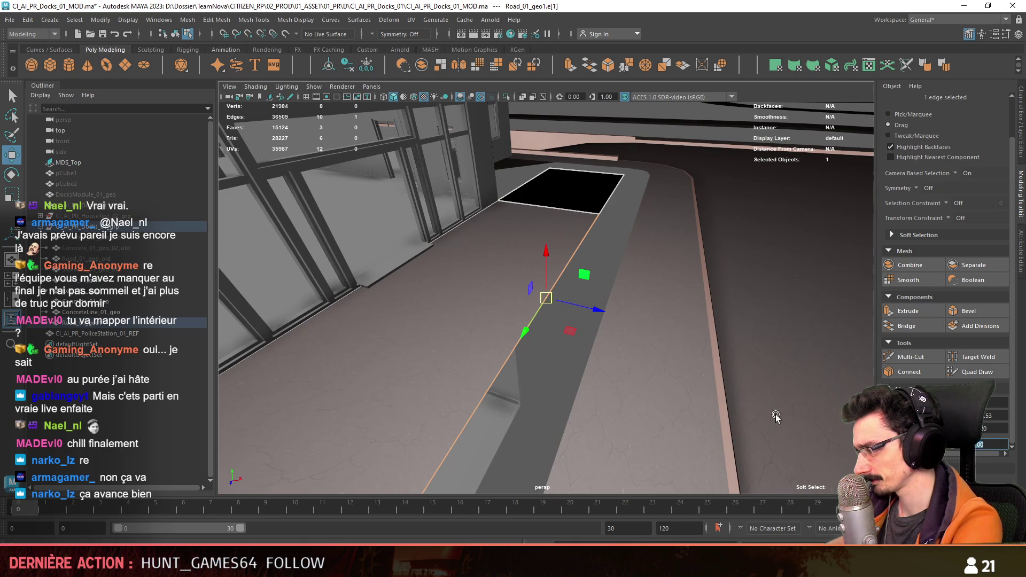
{"action": "mouse_move", "coordinate": [776, 416]}
{"action": "left_mouse_down", "text": "alt"}
{"action": "mouse_move", "coordinate": [603, 366]}
{"action": "mouse_move", "coordinate": [557, 328]}
{"action": "mouse_move", "coordinate": [552, 272]}
{"action": "mouse_move", "coordinate": [550, 303]}
{"action": "mouse_move", "coordinate": [611, 310]}
{"action": "mouse_move", "coordinate": [554, 280]}
{"action": "mouse_move", "coordinate": [648, 320]}
{"action": "left_mouse_up", "text": "alt"}
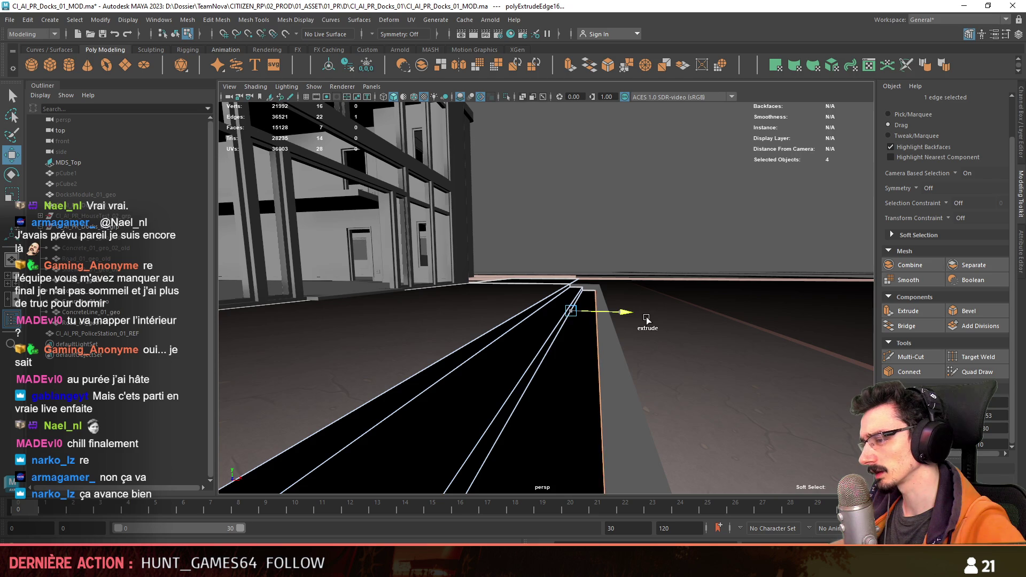
{"action": "mouse_move", "coordinate": [597, 279]}
{"action": "left_mouse_down", "text": "shift"}
{"action": "mouse_move", "coordinate": [631, 345]}
{"action": "mouse_move", "coordinate": [663, 201]}
{"action": "mouse_move", "coordinate": [572, 281]}
{"action": "left_mouse_up", "text": "shift"}
{"action": "key", "text": "F8"}
{"action": "key", "text": "F8"}
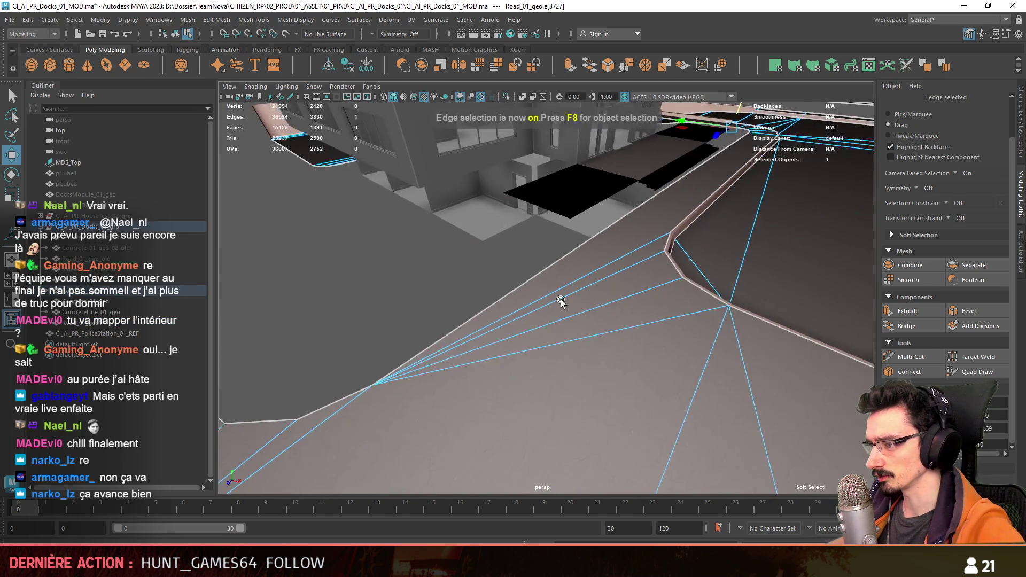
Step: Select the connected border edges of the forecourt and slide them sideways with the Move tool
{"action": "left_click", "coordinate": [540, 313]}
{"action": "double_click", "coordinate": [529, 321], "text": "shift"}
{"action": "key", "text": "w"}
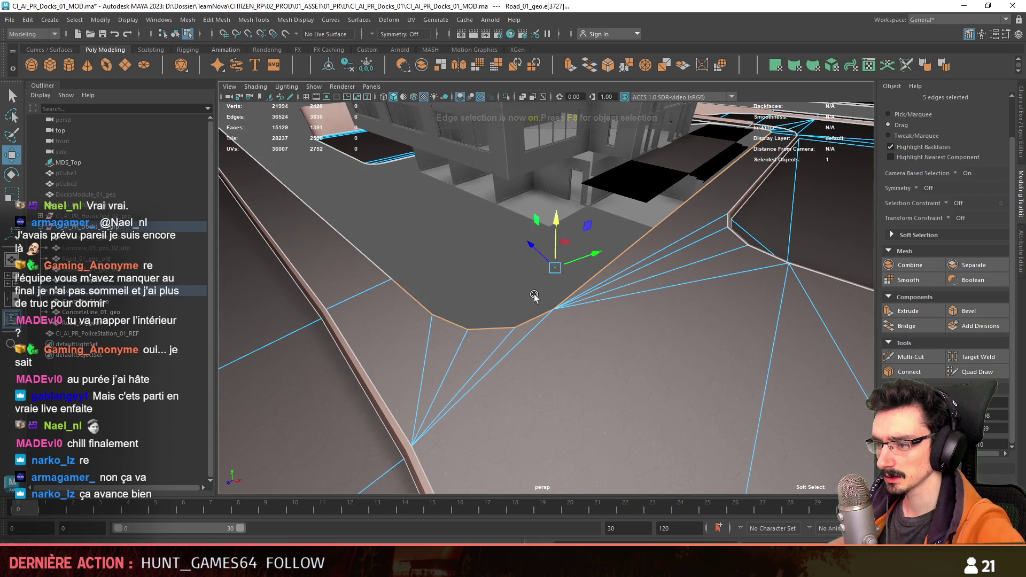
{"action": "left_click_drag", "start_coordinate": [540, 313], "coordinate": [638, 306], "text": "alt"}
{"action": "left_click", "coordinate": [438, 333], "text": "ctrl"}
{"action": "mouse_move", "coordinate": [437, 333]}
{"action": "left_mouse_down", "text": "alt"}
{"action": "mouse_move", "coordinate": [609, 277]}
{"action": "mouse_move", "coordinate": [718, 302]}
{"action": "left_mouse_up", "text": "alt"}
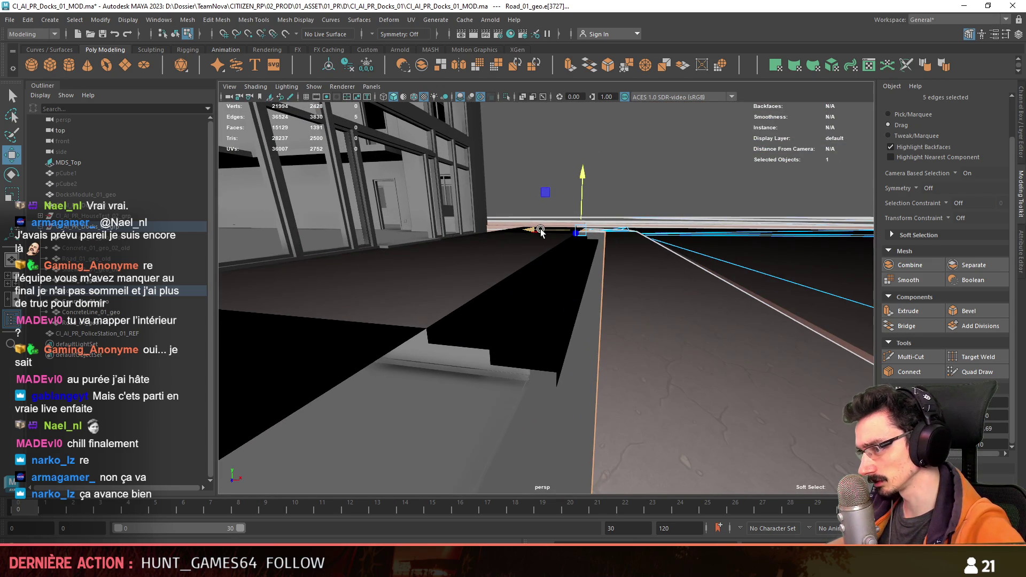
{"action": "left_click_drag", "start_coordinate": [540, 232], "coordinate": [622, 250]}
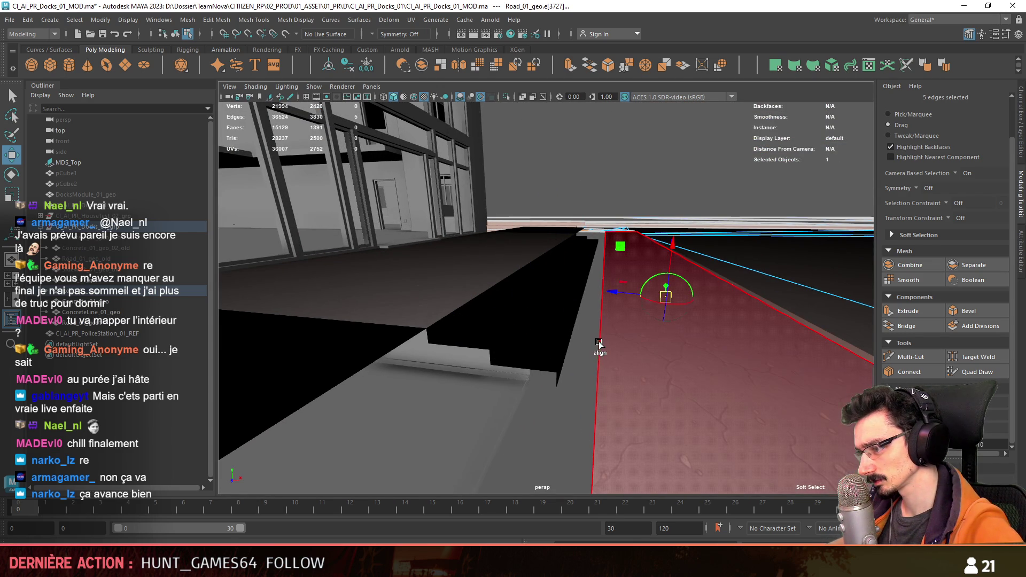
{"action": "left_click_drag", "start_coordinate": [566, 308], "coordinate": [553, 306]}
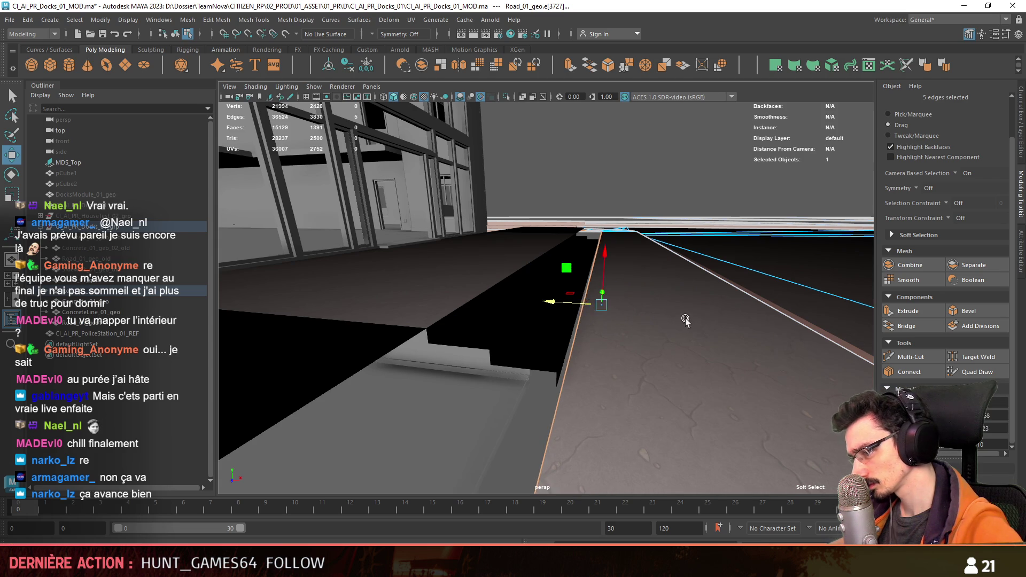
Step: Switch to face picking and move in close to the entrance to fix the black-shaded faces
{"action": "mouse_move", "coordinate": [685, 320]}
{"action": "left_mouse_down", "text": "alt"}
{"action": "mouse_move", "coordinate": [720, 311]}
{"action": "mouse_move", "coordinate": [626, 341]}
{"action": "left_mouse_up", "text": "alt"}
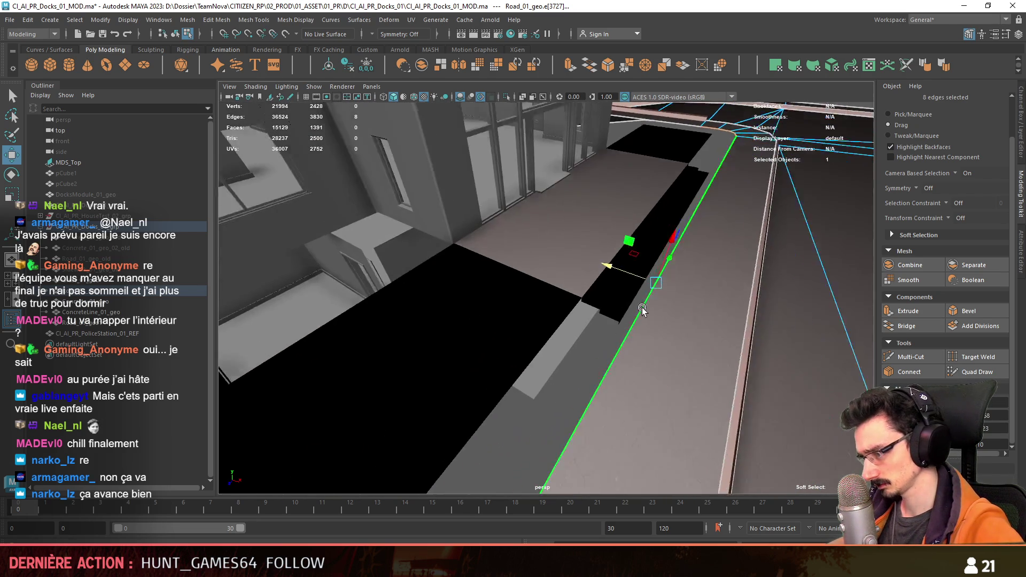
{"action": "left_click_drag", "start_coordinate": [634, 353], "coordinate": [654, 259], "text": "alt"}
{"action": "key", "text": "F8"}
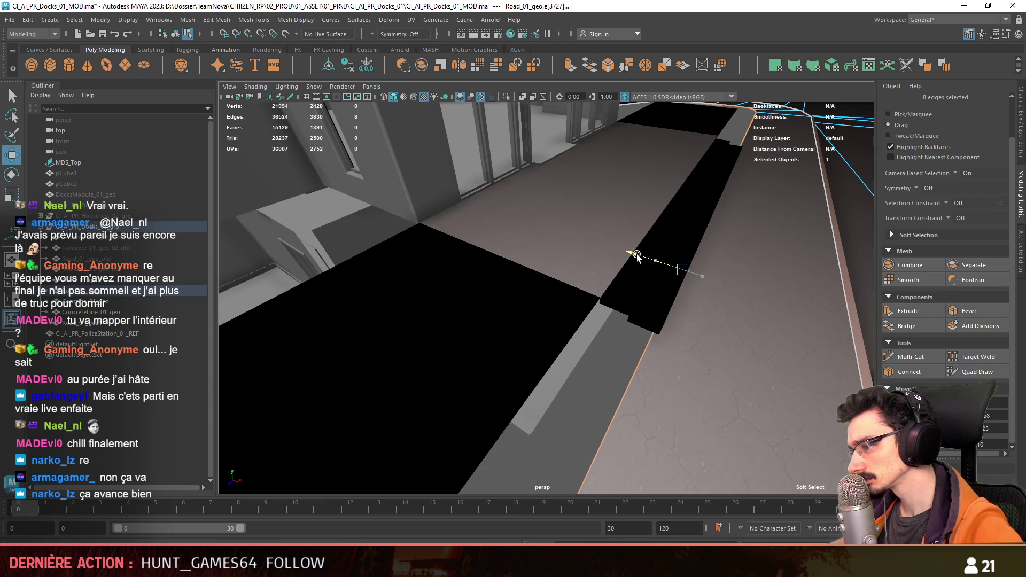
{"action": "mouse_move", "coordinate": [641, 256]}
{"action": "right_mouse_down", "text": "alt"}
{"action": "mouse_move", "coordinate": [617, 354]}
{"action": "mouse_move", "coordinate": [600, 293]}
{"action": "right_mouse_up", "text": "alt"}
{"action": "scroll", "coordinate": [668, 227], "scroll_direction": "up", "scroll_amount": 3}
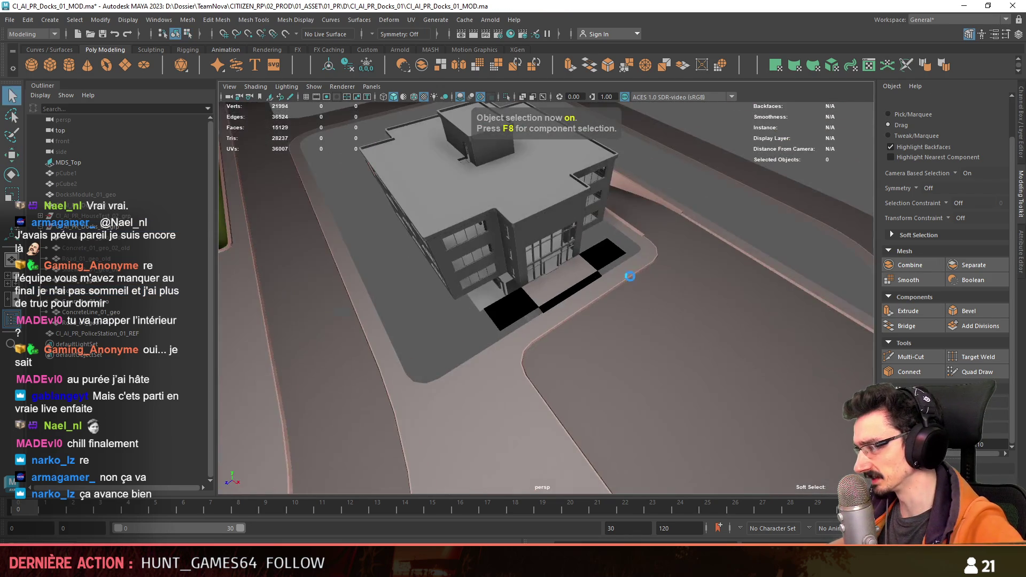
{"action": "scroll", "coordinate": [682, 245], "scroll_direction": "up", "scroll_amount": 3}
{"action": "scroll", "coordinate": [693, 262], "scroll_direction": "up", "scroll_amount": 3}
{"action": "scroll", "coordinate": [573, 297], "scroll_direction": "up", "scroll_amount": 3}
{"action": "scroll", "coordinate": [572, 297], "scroll_direction": "down", "scroll_amount": 3}
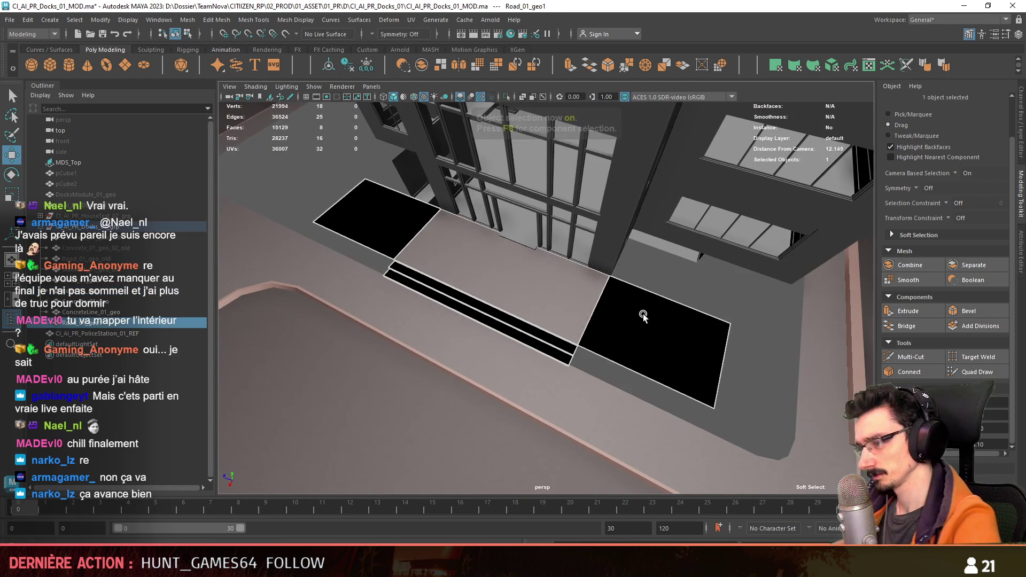
{"action": "key", "text": "F11"}
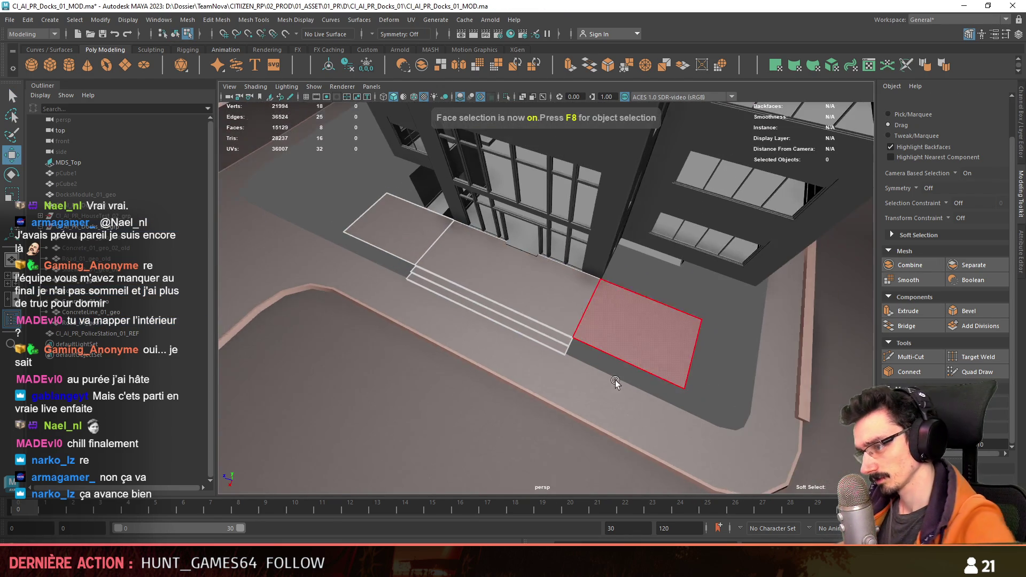
{"action": "mouse_move", "coordinate": [481, 321]}
{"action": "left_mouse_down", "text": "alt"}
{"action": "mouse_move", "coordinate": [633, 333]}
{"action": "mouse_move", "coordinate": [543, 357]}
{"action": "left_mouse_up", "text": "alt"}
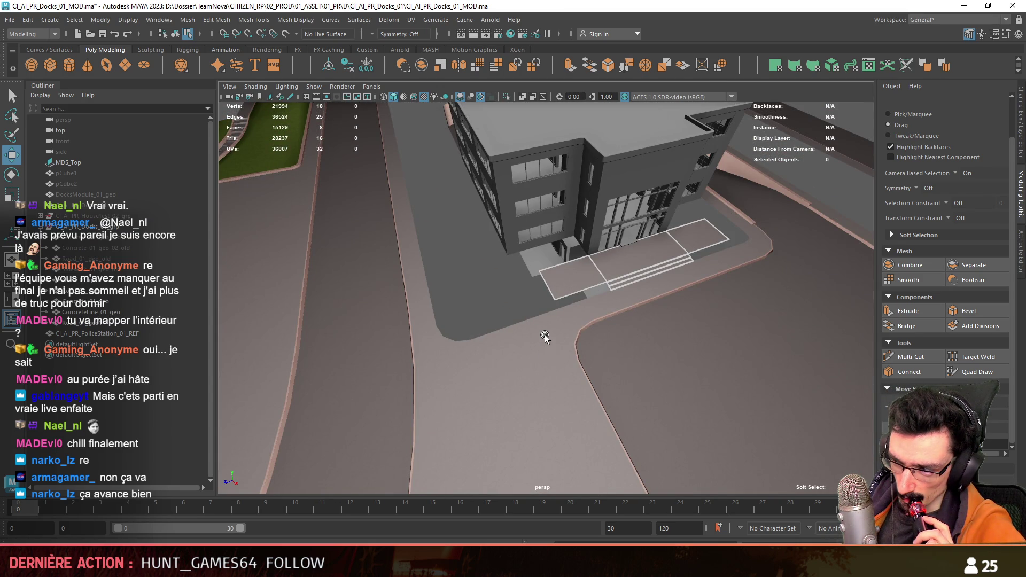
{"action": "right_click_drag", "start_coordinate": [543, 332], "coordinate": [511, 268], "text": "alt"}
{"action": "mouse_move", "coordinate": [510, 268]}
{"action": "left_mouse_down", "text": "alt"}
{"action": "mouse_move", "coordinate": [644, 257]}
{"action": "mouse_move", "coordinate": [570, 250]}
{"action": "mouse_move", "coordinate": [588, 299]}
{"action": "mouse_move", "coordinate": [496, 281]}
{"action": "left_mouse_up", "text": "alt"}
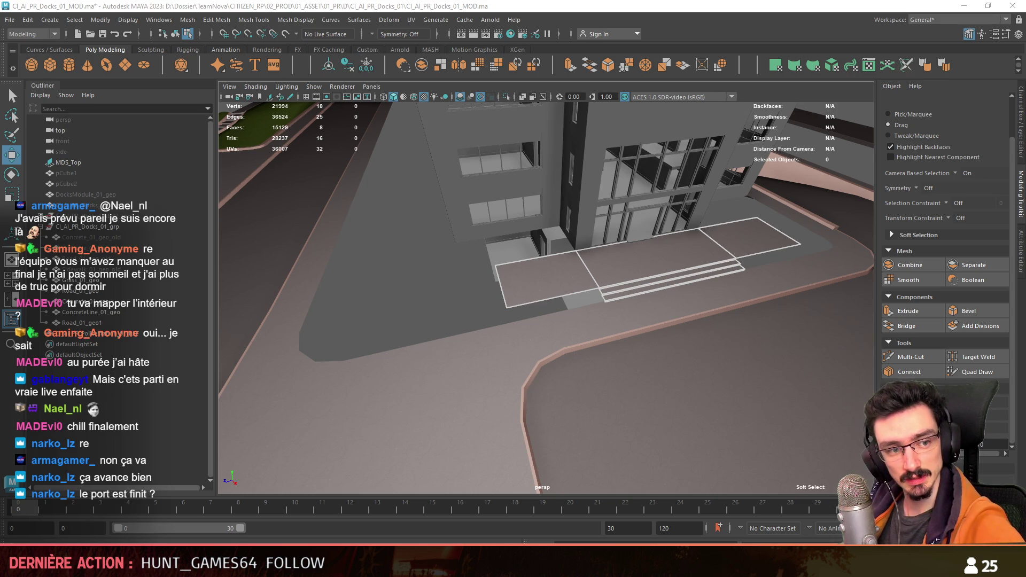
Step: Select the forecourt slab's outer end edge beside the sidewalk and slide it outward along its axis
{"action": "mouse_move", "coordinate": [517, 288]}
{"action": "left_mouse_down", "text": "alt"}
{"action": "mouse_move", "coordinate": [655, 380]}
{"action": "mouse_move", "coordinate": [599, 364]}
{"action": "mouse_move", "coordinate": [609, 409]}
{"action": "left_mouse_up", "text": "alt"}
{"action": "key", "text": "F10"}
{"action": "left_click", "coordinate": [655, 400]}
{"action": "left_click", "coordinate": [559, 377]}
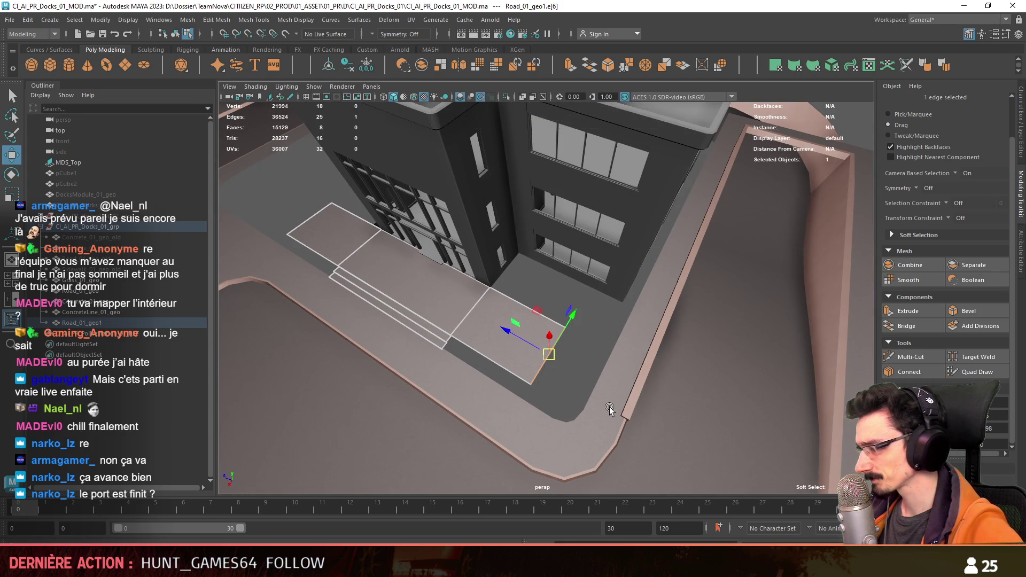
{"action": "scroll", "coordinate": [609, 410], "scroll_direction": "up", "scroll_amount": 3}
{"action": "mouse_move", "coordinate": [609, 409]}
{"action": "left_mouse_down", "text": "alt"}
{"action": "mouse_move", "coordinate": [599, 436]}
{"action": "mouse_move", "coordinate": [522, 304]}
{"action": "mouse_move", "coordinate": [618, 115]}
{"action": "left_mouse_up", "text": "alt"}
{"action": "mouse_move", "coordinate": [634, 165]}
{"action": "left_mouse_down", "text": "alt"}
{"action": "mouse_move", "coordinate": [649, 231]}
{"action": "mouse_move", "coordinate": [423, 197]}
{"action": "left_mouse_up", "text": "alt"}
{"action": "left_click_drag", "start_coordinate": [457, 231], "coordinate": [558, 265], "text": "alt"}
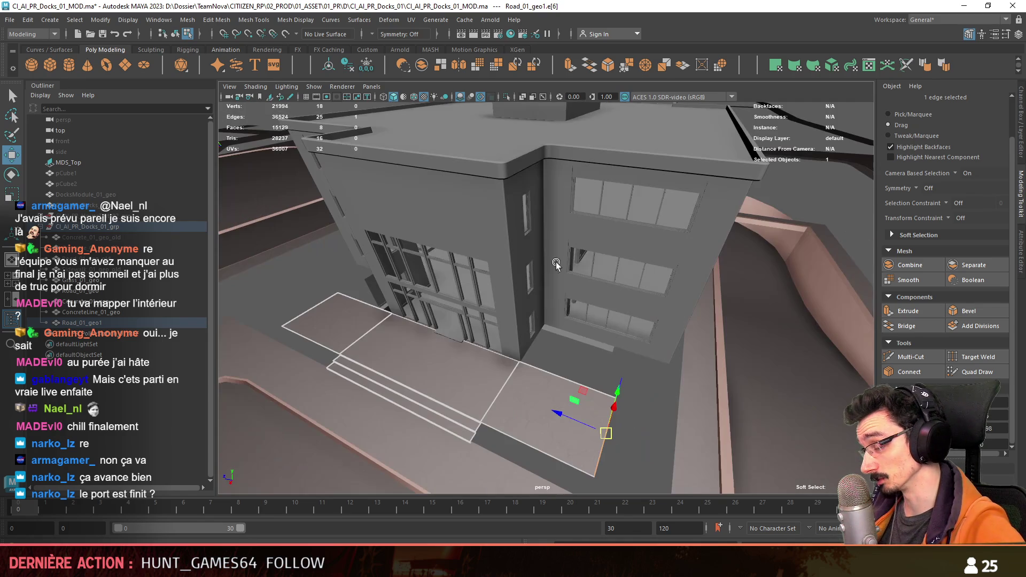
{"action": "scroll", "coordinate": [588, 246], "scroll_direction": "down", "scroll_amount": 5}
{"action": "scroll", "coordinate": [584, 308], "scroll_direction": "up", "scroll_amount": 5}
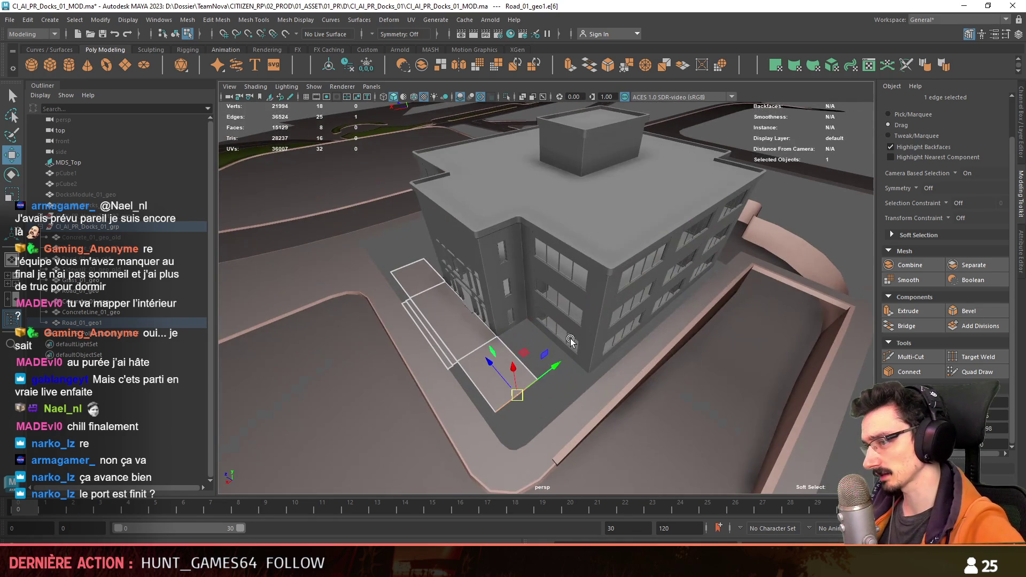
{"action": "mouse_move", "coordinate": [584, 307]}
{"action": "left_mouse_down", "text": "alt"}
{"action": "mouse_move", "coordinate": [679, 284]}
{"action": "mouse_move", "coordinate": [561, 121]}
{"action": "mouse_move", "coordinate": [665, 344]}
{"action": "mouse_move", "coordinate": [633, 367]}
{"action": "mouse_move", "coordinate": [638, 377]}
{"action": "left_mouse_up", "text": "alt"}
{"action": "scroll", "coordinate": [678, 284], "scroll_direction": "up", "scroll_amount": 3}
{"action": "scroll", "coordinate": [666, 345], "scroll_direction": "up", "scroll_amount": 3}
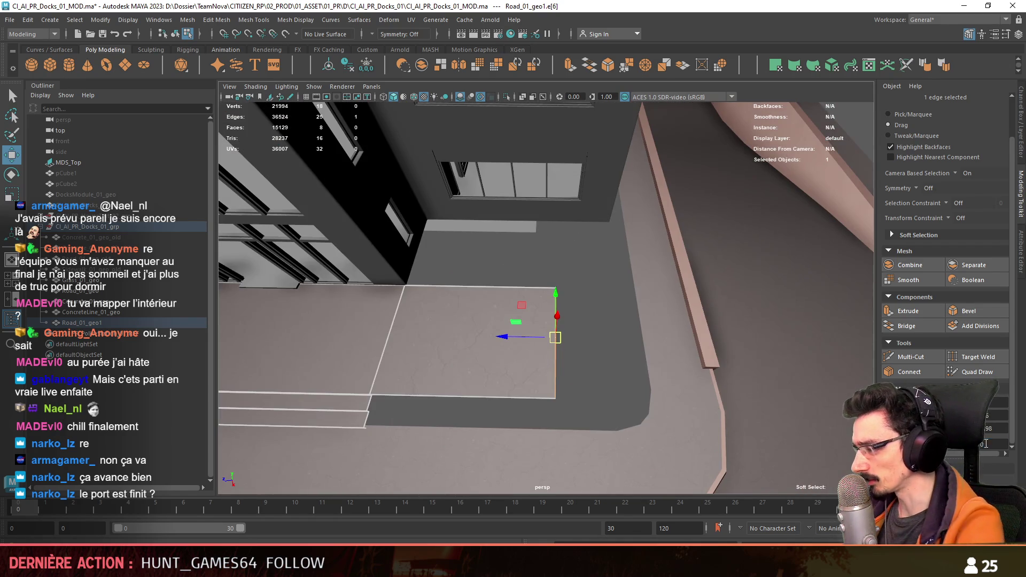
{"action": "left_click_drag", "start_coordinate": [711, 377], "coordinate": [619, 294], "text": "alt"}
{"action": "mouse_move", "coordinate": [514, 279]}
{"action": "left_mouse_down"}
{"action": "mouse_move", "coordinate": [580, 291]}
{"action": "mouse_move", "coordinate": [575, 319]}
{"action": "left_mouse_up"}
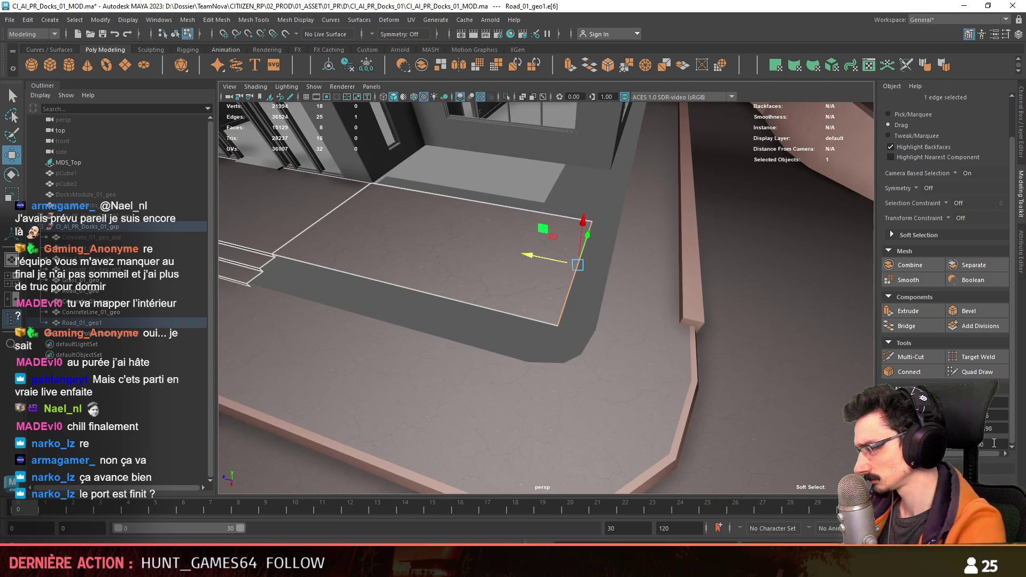
{"action": "mouse_move", "coordinate": [712, 365]}
{"action": "left_mouse_down", "text": "alt"}
{"action": "mouse_move", "coordinate": [596, 280]}
{"action": "mouse_move", "coordinate": [598, 332]}
{"action": "mouse_move", "coordinate": [545, 269]}
{"action": "left_mouse_up", "text": "alt"}
Step: Extrude the outer edge repeatedly into step treads and risers descending toward the sidewalk
{"action": "left_click_drag", "start_coordinate": [545, 307], "coordinate": [608, 321]}
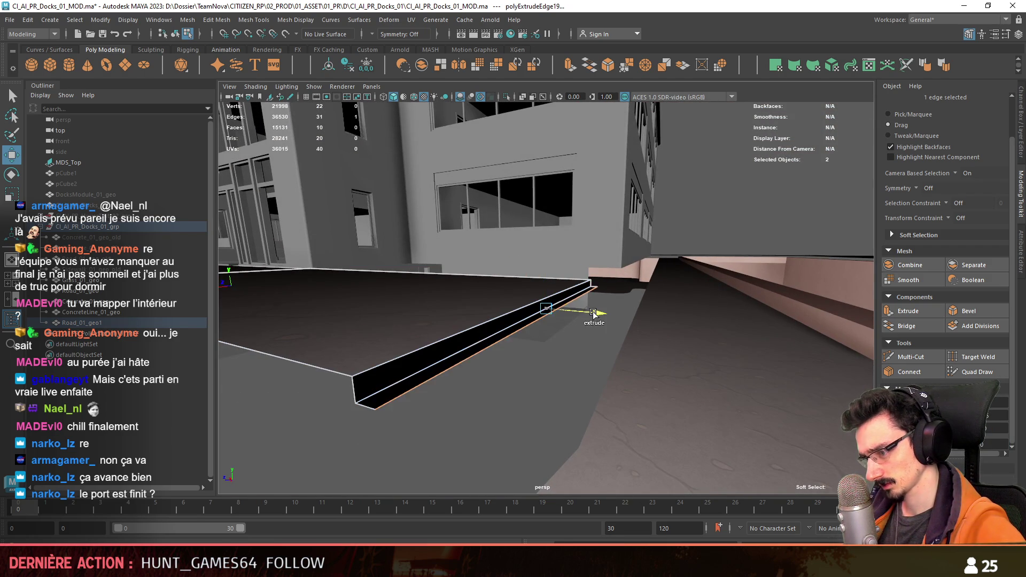
{"action": "key", "text": "ctrl+e"}
{"action": "left_click_drag", "start_coordinate": [576, 276], "coordinate": [583, 285]}
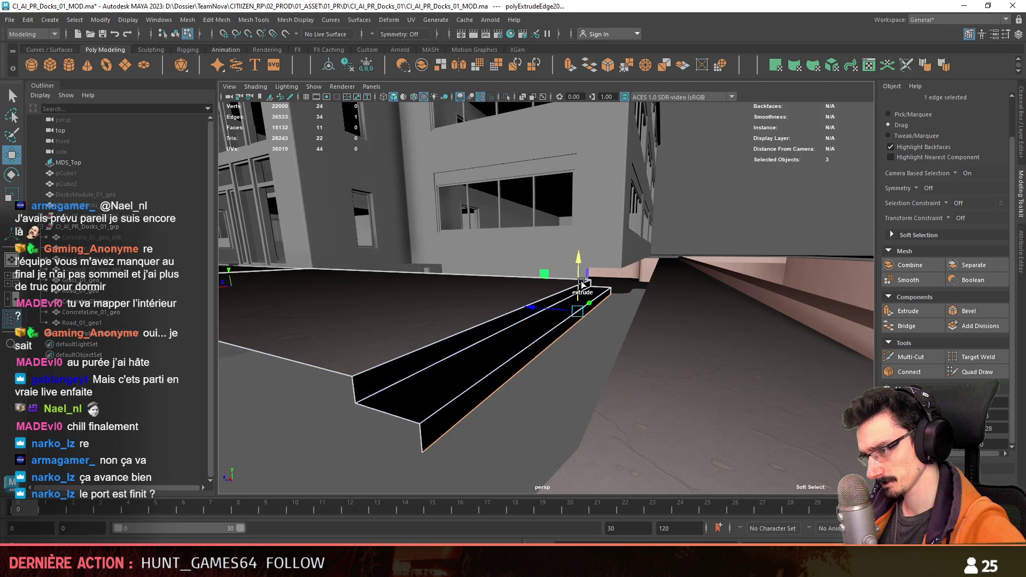
{"action": "left_click_drag", "start_coordinate": [630, 329], "coordinate": [668, 344]}
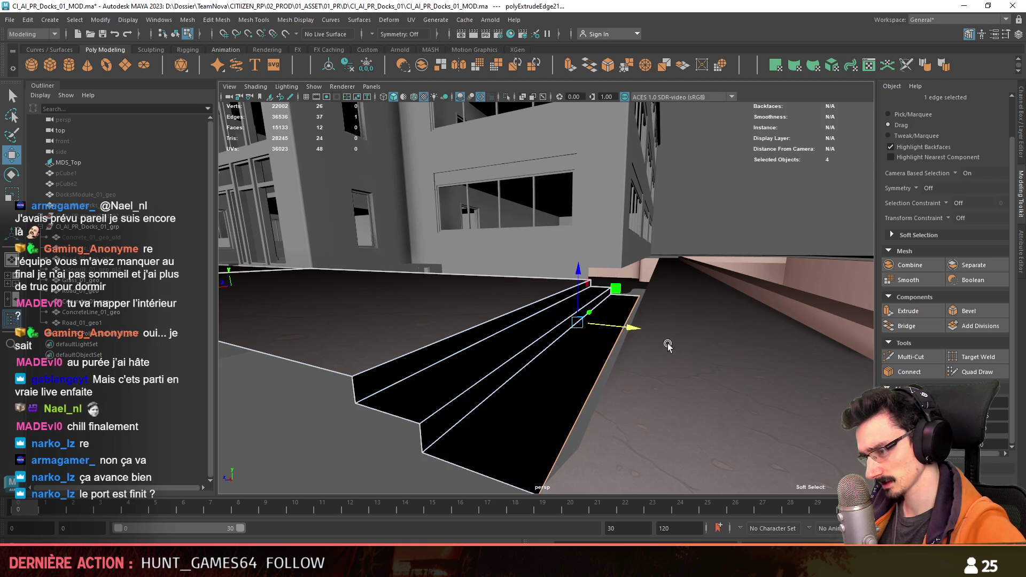
{"action": "key", "text": "ctrl+e"}
{"action": "left_click_drag", "start_coordinate": [620, 285], "coordinate": [600, 344], "text": "alt"}
Step: Extrude the step faces outward and return to object mode to review the steps
{"action": "key", "text": "F11"}
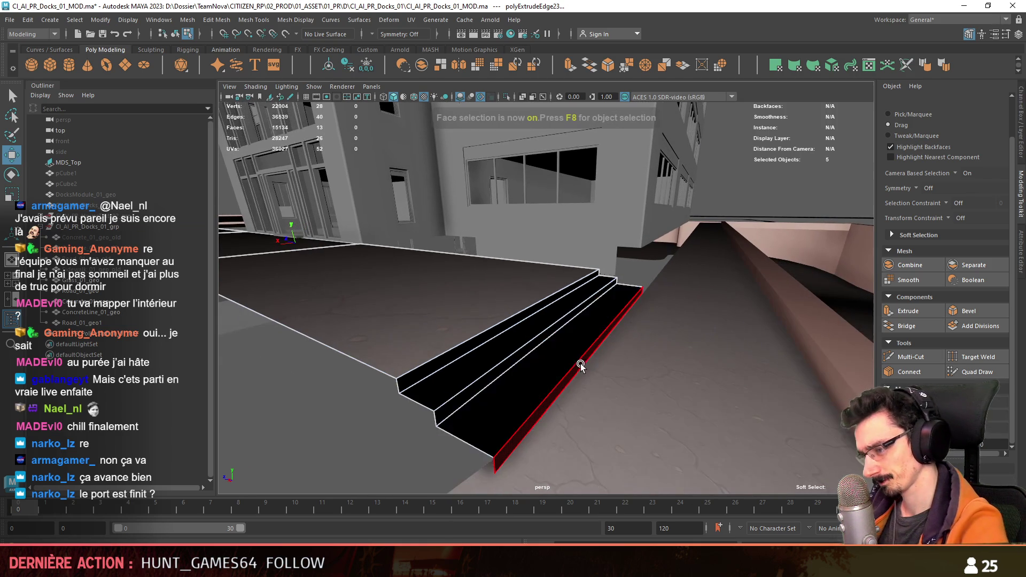
{"action": "left_click", "coordinate": [527, 315]}
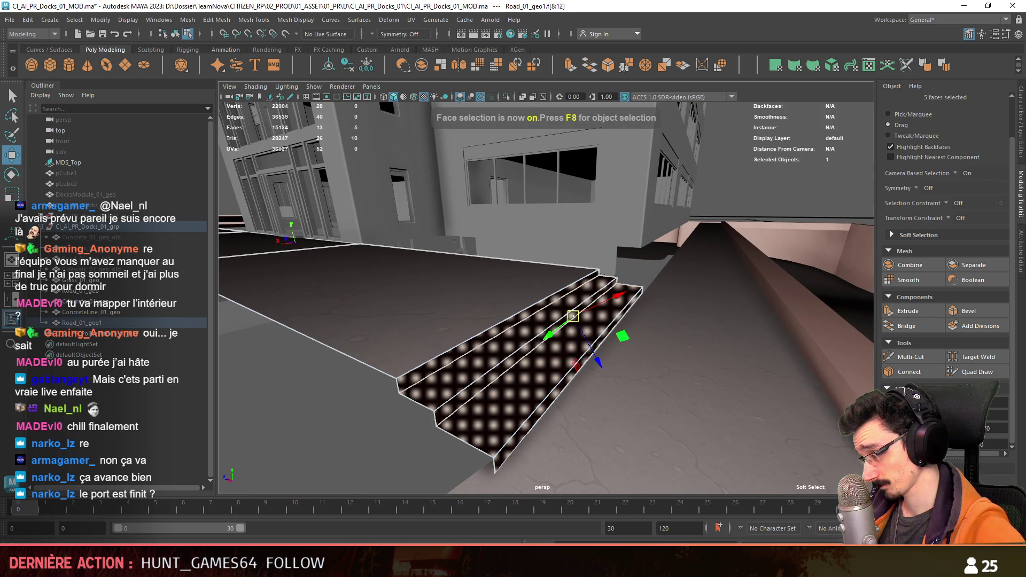
{"action": "key", "text": "ctrl+e"}
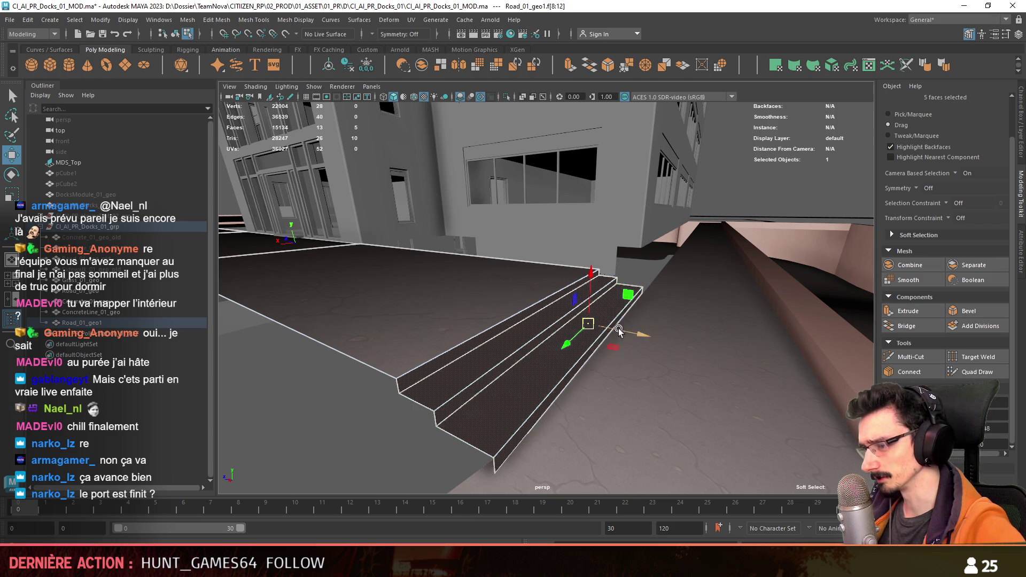
{"action": "mouse_move", "coordinate": [630, 334]}
{"action": "left_mouse_down"}
{"action": "mouse_move", "coordinate": [639, 339]}
{"action": "mouse_move", "coordinate": [503, 314]}
{"action": "left_mouse_up"}
{"action": "key", "text": "F11"}
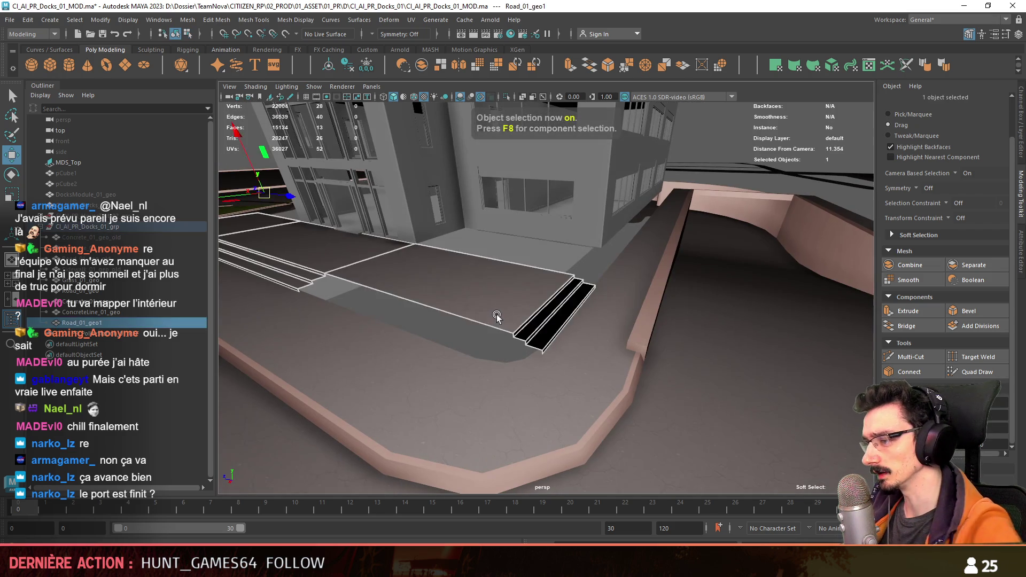
{"action": "key", "text": "F8"}
{"action": "mouse_move", "coordinate": [655, 310]}
{"action": "left_mouse_down", "text": "alt"}
{"action": "mouse_move", "coordinate": [713, 306]}
{"action": "mouse_move", "coordinate": [620, 301]}
{"action": "left_mouse_up", "text": "alt"}
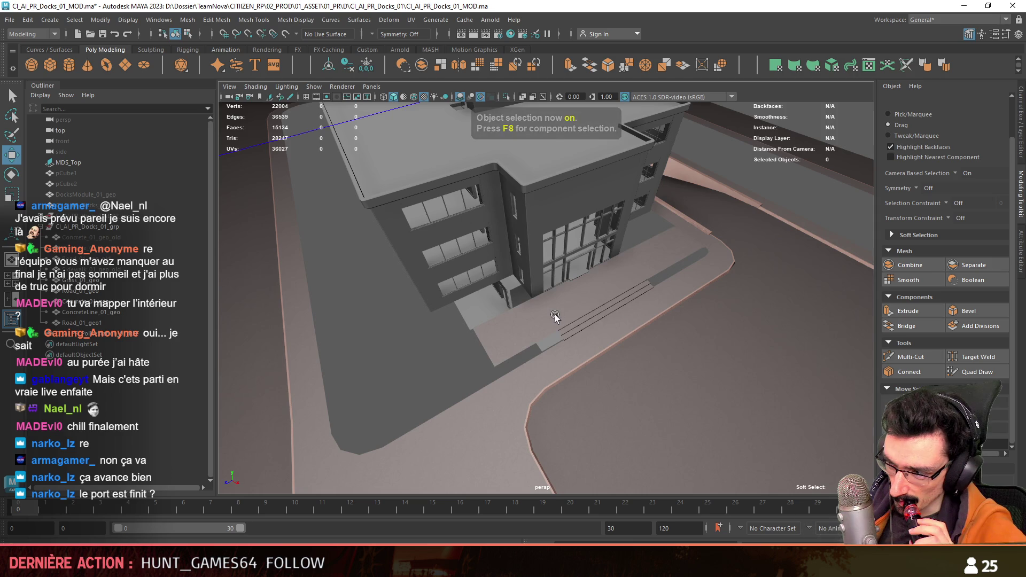
Step: Delete the stray face on the Road_01_geo1 forecourt piece
{"action": "left_click", "coordinate": [555, 315]}
{"action": "scroll", "coordinate": [539, 327], "scroll_direction": "up", "scroll_amount": 3}
{"action": "key", "text": "F8"}
{"action": "left_click", "coordinate": [513, 362]}
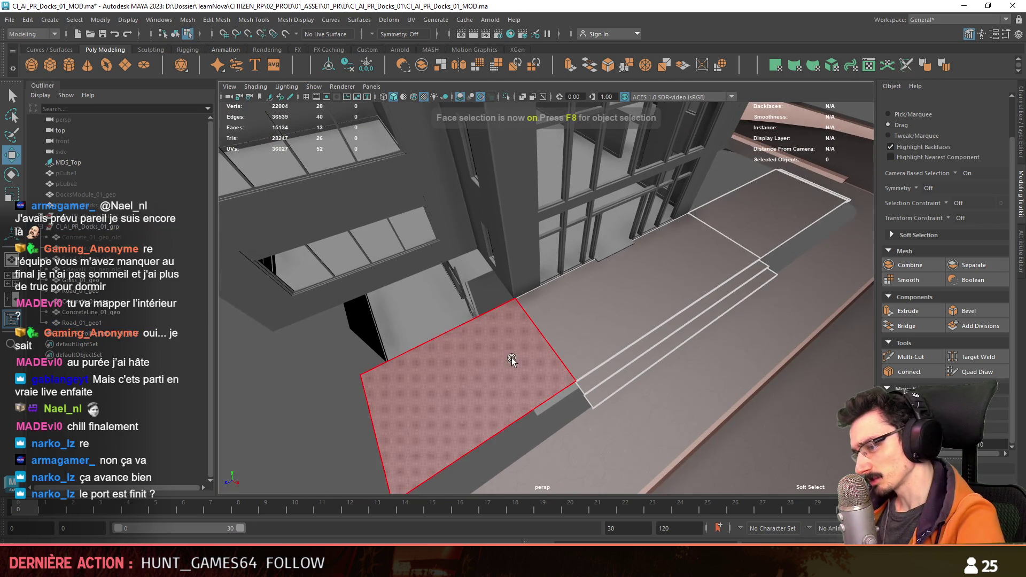
{"action": "key", "text": "Delete"}
{"action": "key", "text": "F8"}
{"action": "scroll", "coordinate": [651, 320], "scroll_direction": "down", "scroll_amount": 5}
{"action": "scroll", "coordinate": [651, 320], "scroll_direction": "up", "scroll_amount": 8}
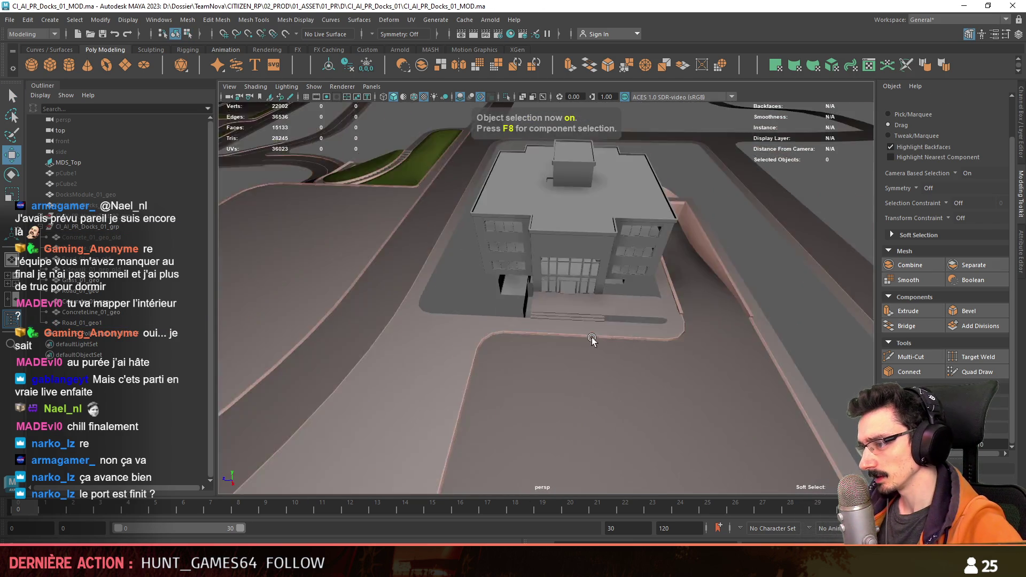
{"action": "mouse_move", "coordinate": [559, 280]}
{"action": "left_mouse_down", "text": "alt"}
{"action": "mouse_move", "coordinate": [470, 268]}
{"action": "mouse_move", "coordinate": [504, 261]}
{"action": "mouse_move", "coordinate": [541, 278]}
{"action": "left_mouse_up", "text": "alt"}
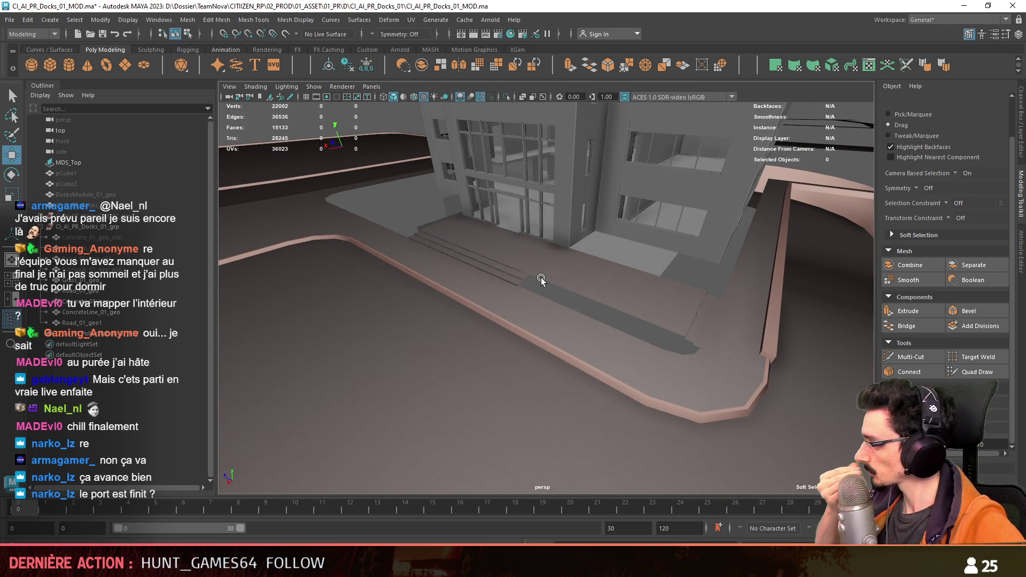
{"action": "mouse_move", "coordinate": [542, 277]}
{"action": "left_mouse_down", "text": "alt"}
{"action": "mouse_move", "coordinate": [689, 275]}
{"action": "mouse_move", "coordinate": [648, 283]}
{"action": "mouse_move", "coordinate": [714, 307]}
{"action": "mouse_move", "coordinate": [268, 319]}
{"action": "left_mouse_up", "text": "alt"}
Step: Combine Road_01_geo1 into Road_01_geo and move the merged mesh up the Outliner hierarchy
{"action": "left_click", "coordinate": [581, 312]}
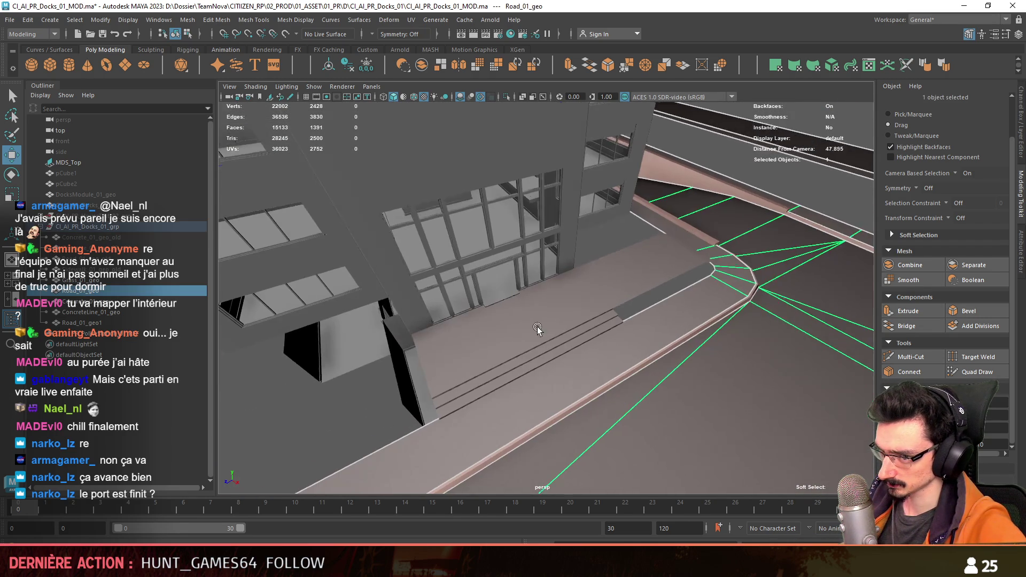
{"action": "mouse_move", "coordinate": [369, 312]}
{"action": "left_mouse_down", "text": "alt"}
{"action": "mouse_move", "coordinate": [559, 333]}
{"action": "mouse_move", "coordinate": [614, 301]}
{"action": "mouse_move", "coordinate": [571, 305]}
{"action": "left_mouse_up", "text": "alt"}
{"action": "left_click", "coordinate": [536, 330], "text": "shift"}
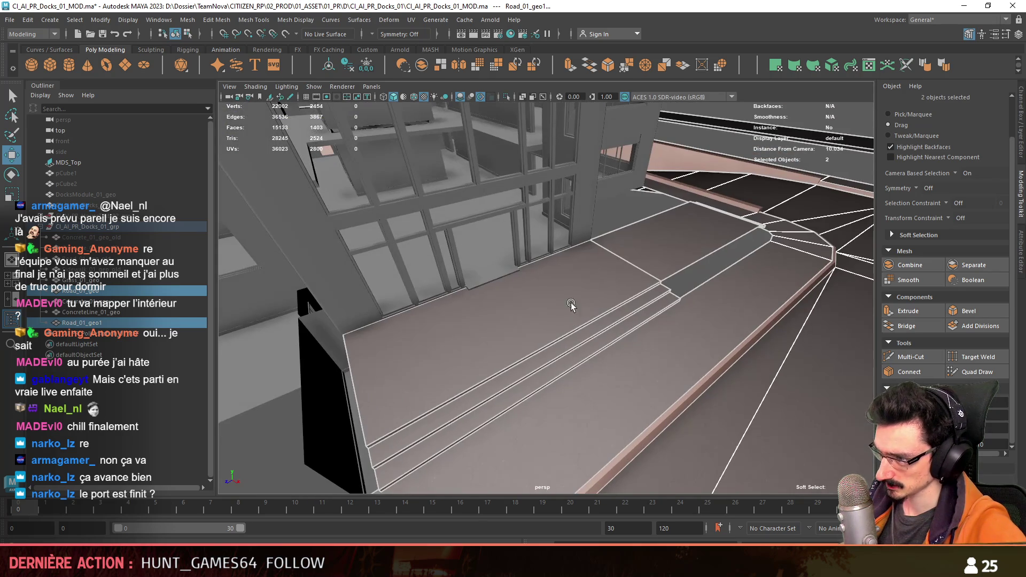
{"action": "left_click_drag", "start_coordinate": [453, 93], "coordinate": [470, 151], "text": "alt"}
{"action": "left_click", "coordinate": [421, 66]}
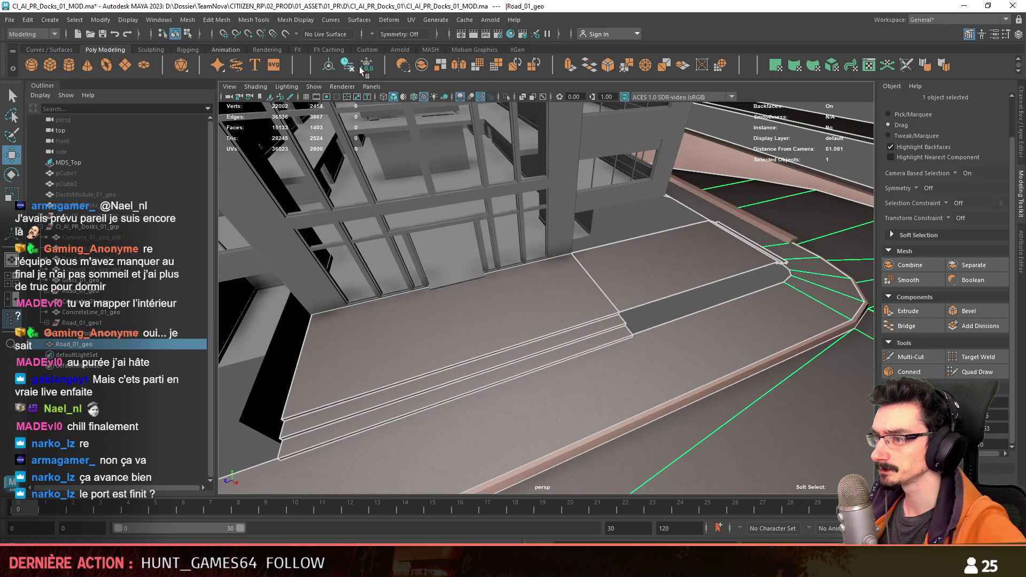
{"action": "left_click_drag", "start_coordinate": [100, 339], "coordinate": [91, 265]}
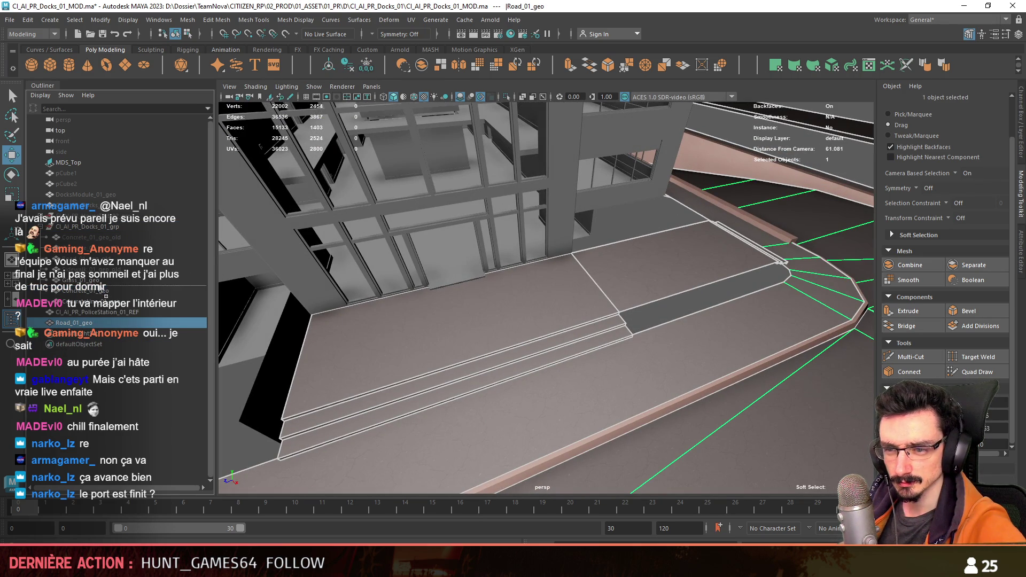
{"action": "left_click_drag", "start_coordinate": [669, 287], "coordinate": [567, 309], "text": "alt"}
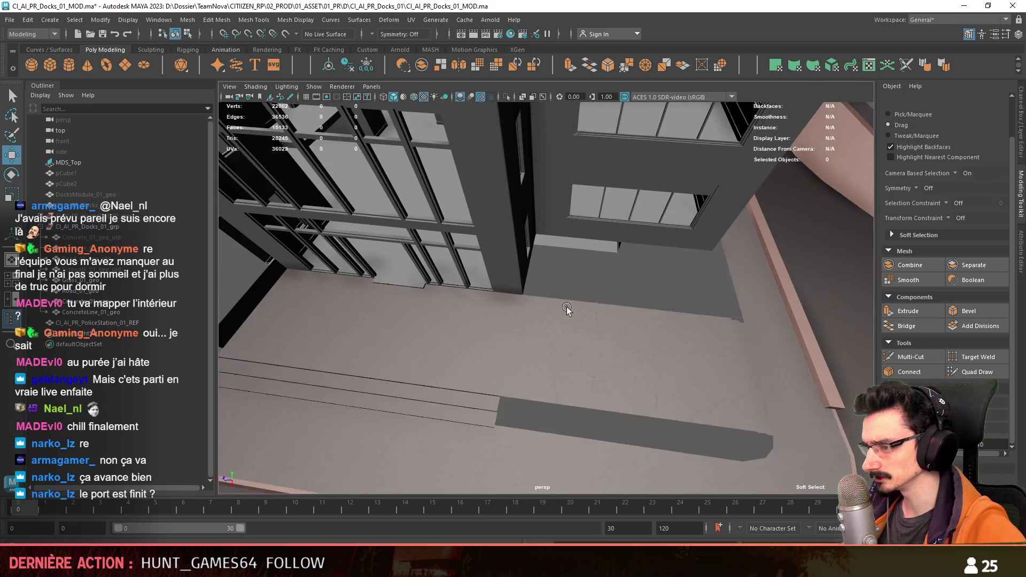
{"action": "scroll", "coordinate": [566, 309], "scroll_direction": "down", "scroll_amount": 2}
{"action": "scroll", "coordinate": [609, 301], "scroll_direction": "down", "scroll_amount": 2}
{"action": "scroll", "coordinate": [609, 301], "scroll_direction": "down", "scroll_amount": 2}
Step: Inspect the merged road mesh and forecourt from several angles and reselect Road_01_geo in object mode
{"action": "left_click", "coordinate": [593, 303]}
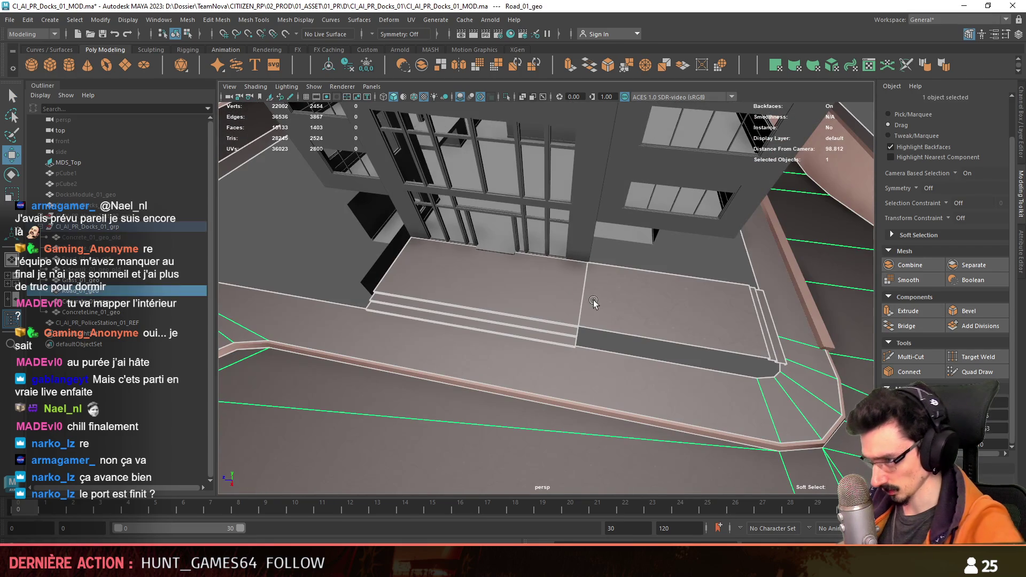
{"action": "key", "text": "F11"}
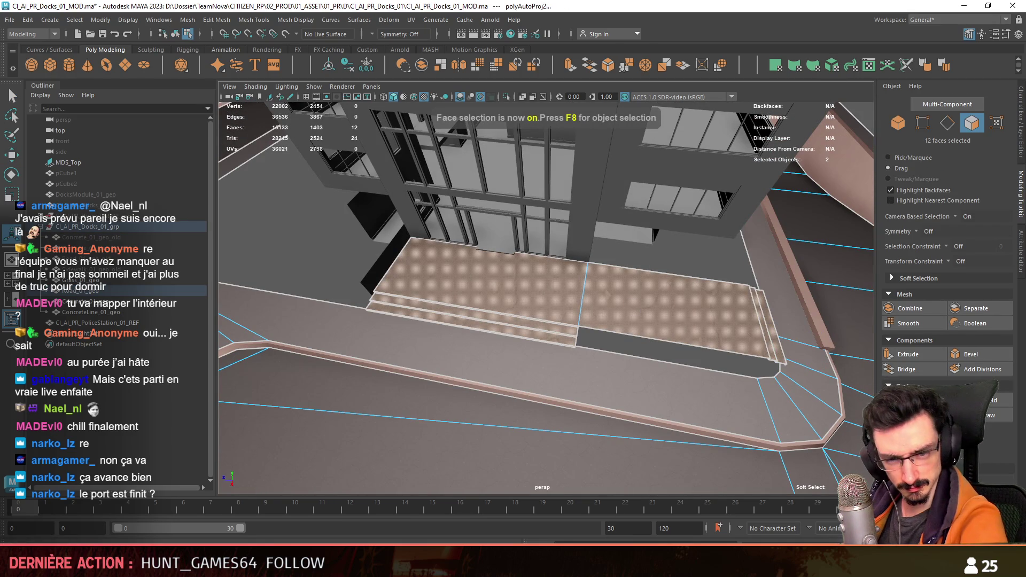
{"action": "key", "text": "F8"}
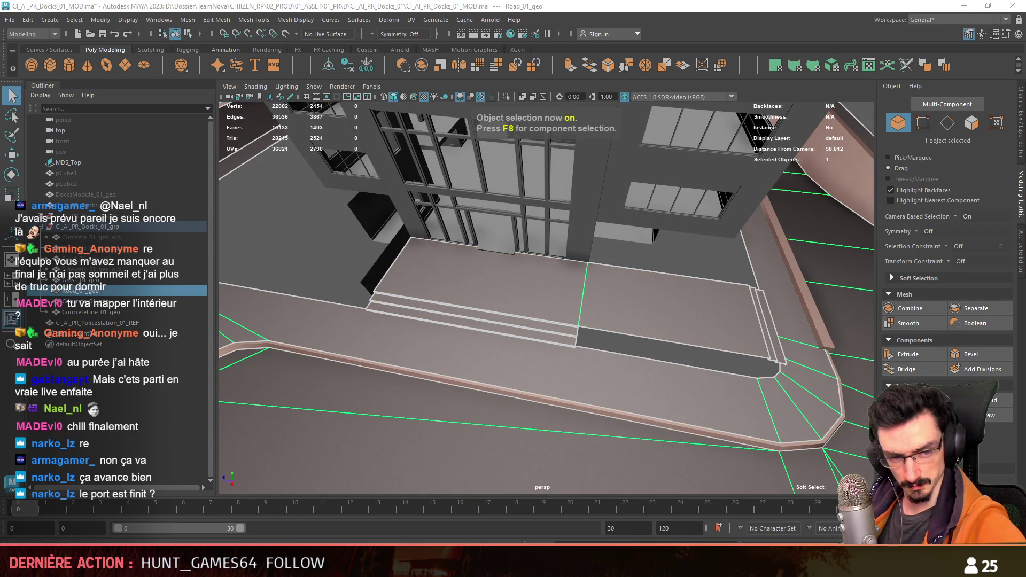
{"action": "scroll", "coordinate": [565, 360], "scroll_direction": "up", "scroll_amount": 2}
{"action": "scroll", "coordinate": [565, 360], "scroll_direction": "up", "scroll_amount": 2}
{"action": "scroll", "coordinate": [564, 360], "scroll_direction": "up", "scroll_amount": 2}
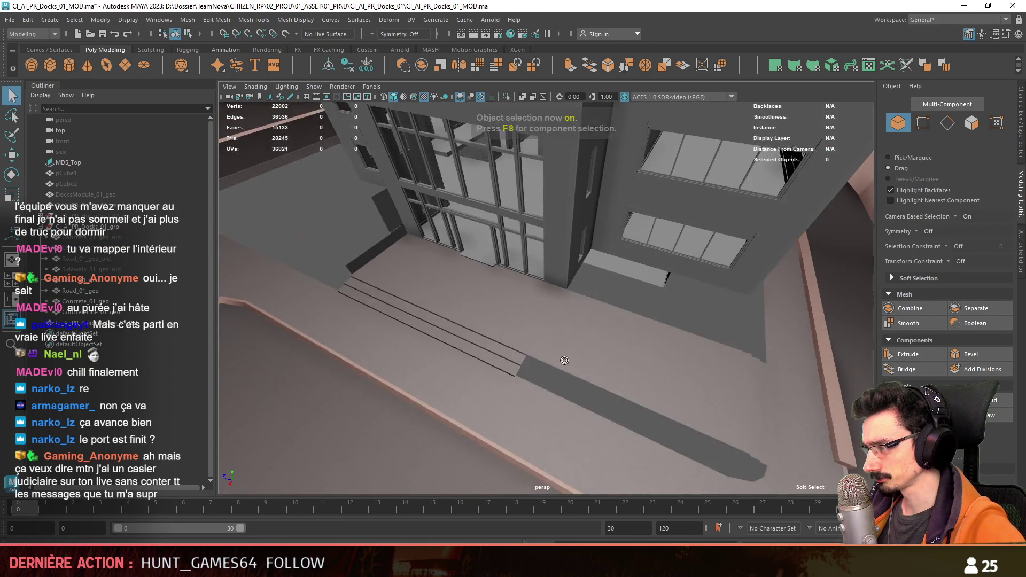
{"action": "mouse_move", "coordinate": [564, 360]}
{"action": "left_mouse_down", "text": "alt"}
{"action": "mouse_move", "coordinate": [625, 363]}
{"action": "mouse_move", "coordinate": [652, 219]}
{"action": "left_mouse_up", "text": "alt"}
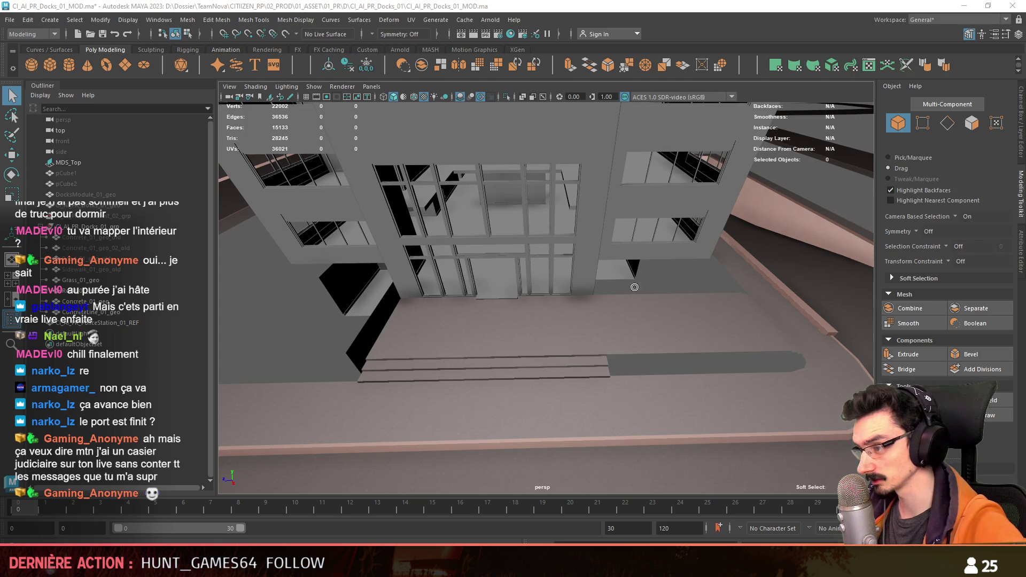
{"action": "mouse_move", "coordinate": [635, 287]}
{"action": "left_mouse_down", "text": "alt"}
{"action": "mouse_move", "coordinate": [655, 346]}
{"action": "mouse_move", "coordinate": [477, 356]}
{"action": "left_mouse_up", "text": "alt"}
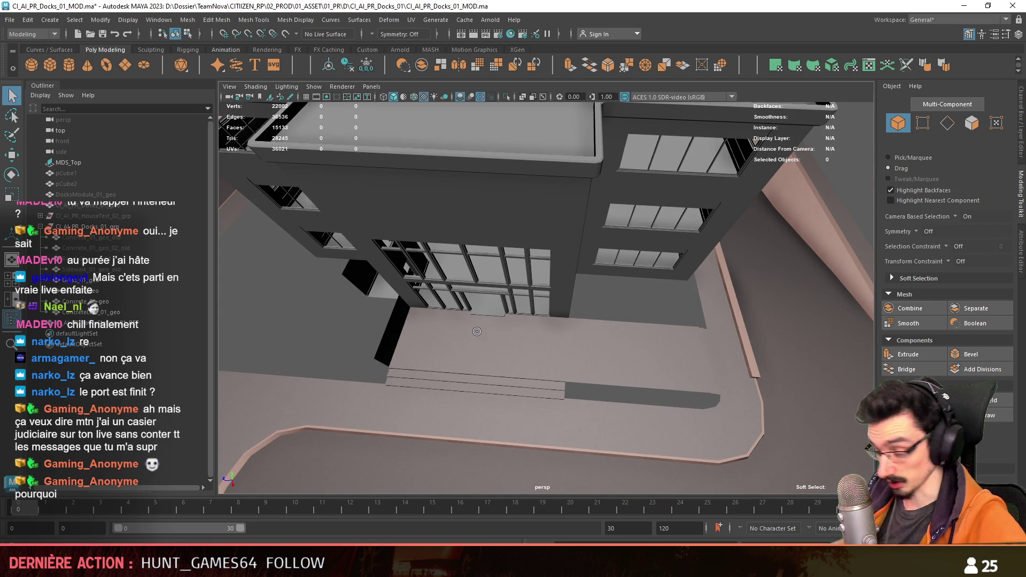
{"action": "scroll", "coordinate": [660, 255], "scroll_direction": "down", "scroll_amount": 2}
{"action": "scroll", "coordinate": [639, 299], "scroll_direction": "down", "scroll_amount": 2}
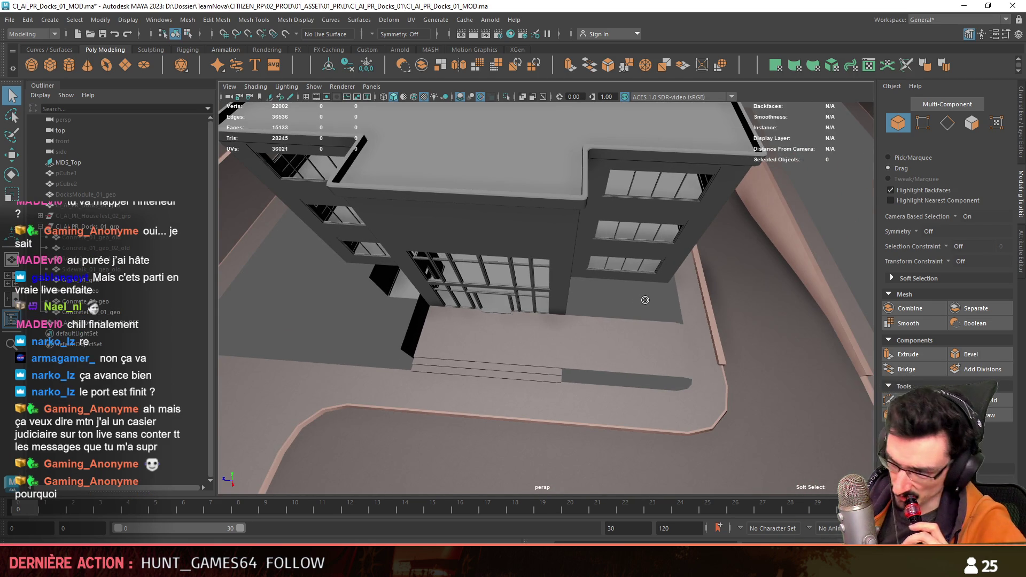
{"action": "scroll", "coordinate": [642, 303], "scroll_direction": "up", "scroll_amount": 2}
{"action": "scroll", "coordinate": [629, 311], "scroll_direction": "up", "scroll_amount": 1}
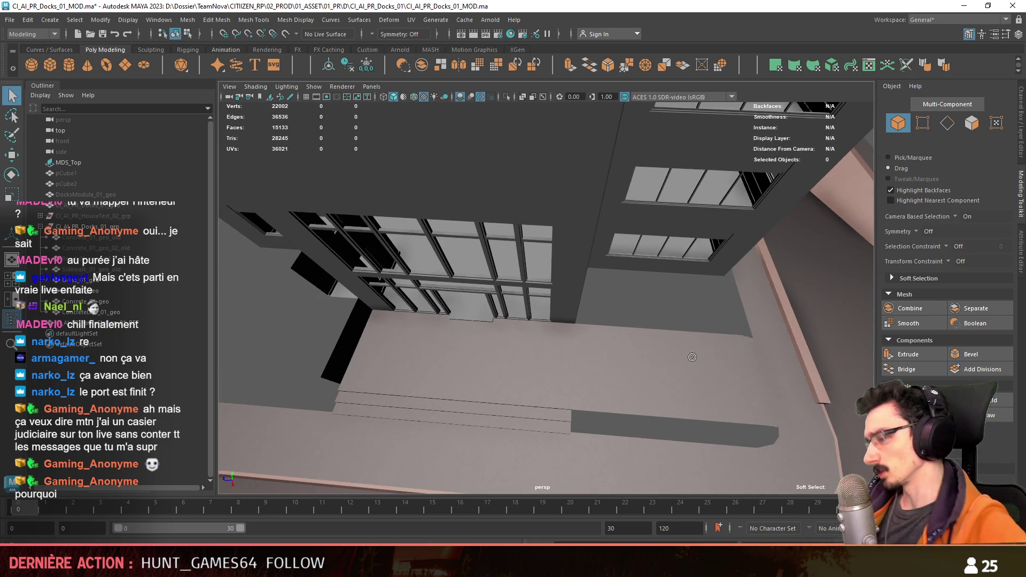
{"action": "scroll", "coordinate": [618, 319], "scroll_direction": "up", "scroll_amount": 2}
{"action": "scroll", "coordinate": [639, 310], "scroll_direction": "up", "scroll_amount": 1}
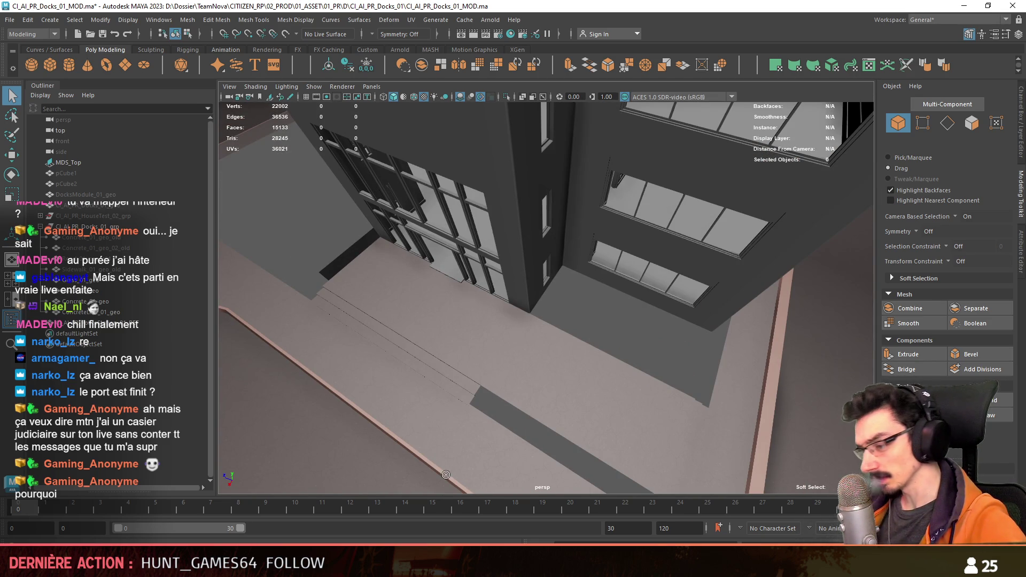
{"action": "mouse_move", "coordinate": [446, 475]}
{"action": "left_mouse_down", "text": "alt"}
{"action": "mouse_move", "coordinate": [469, 318]}
{"action": "mouse_move", "coordinate": [408, 328]}
{"action": "left_mouse_up", "text": "alt"}
{"action": "left_click", "coordinate": [561, 336]}
Step: Delete the stray vertex near the forecourt corner of Road_01_geo and return to object mode
{"action": "left_click_drag", "start_coordinate": [561, 337], "coordinate": [634, 300], "text": "alt"}
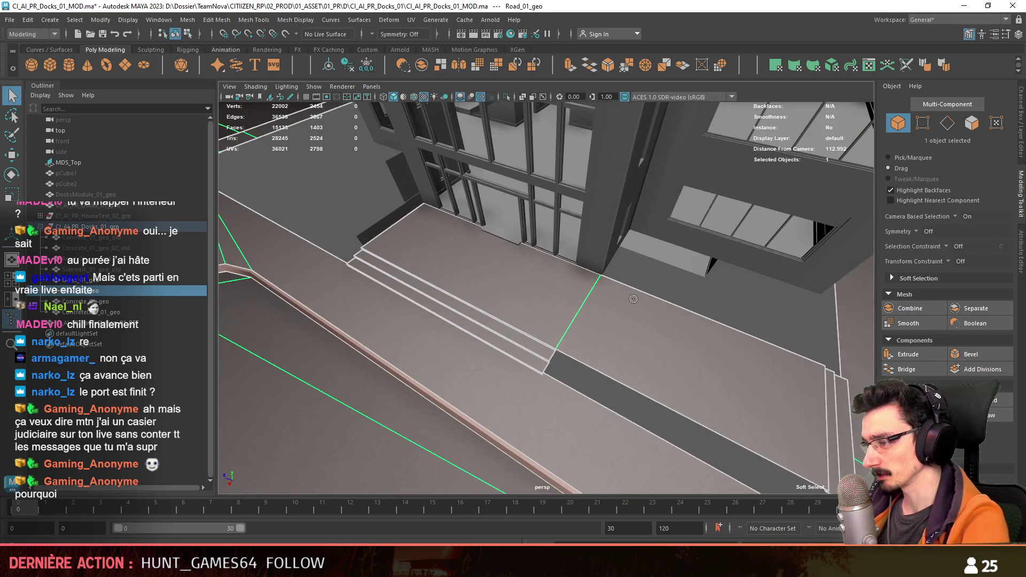
{"action": "key", "text": "F9"}
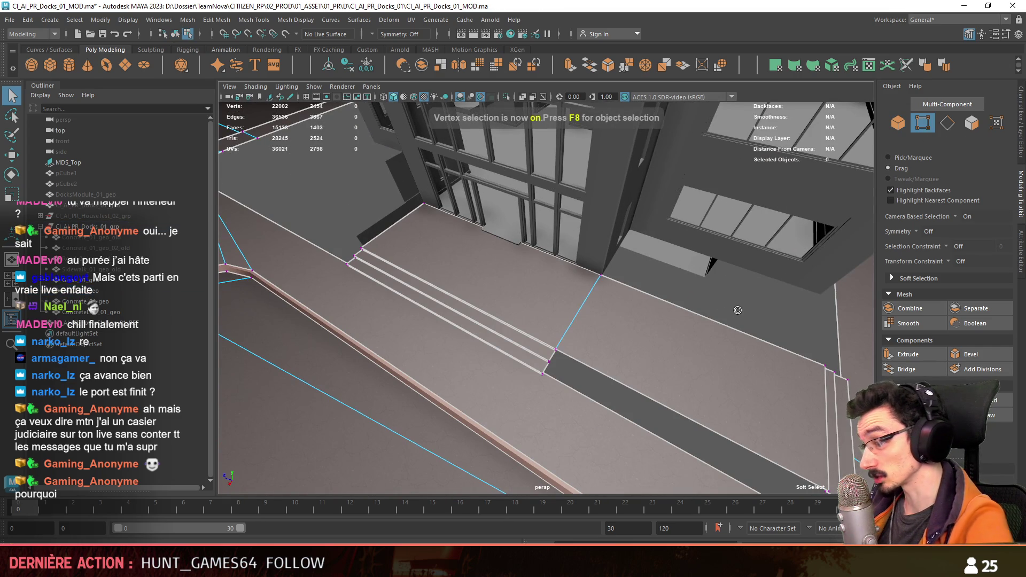
{"action": "left_click", "coordinate": [565, 351]}
{"action": "key", "text": "w"}
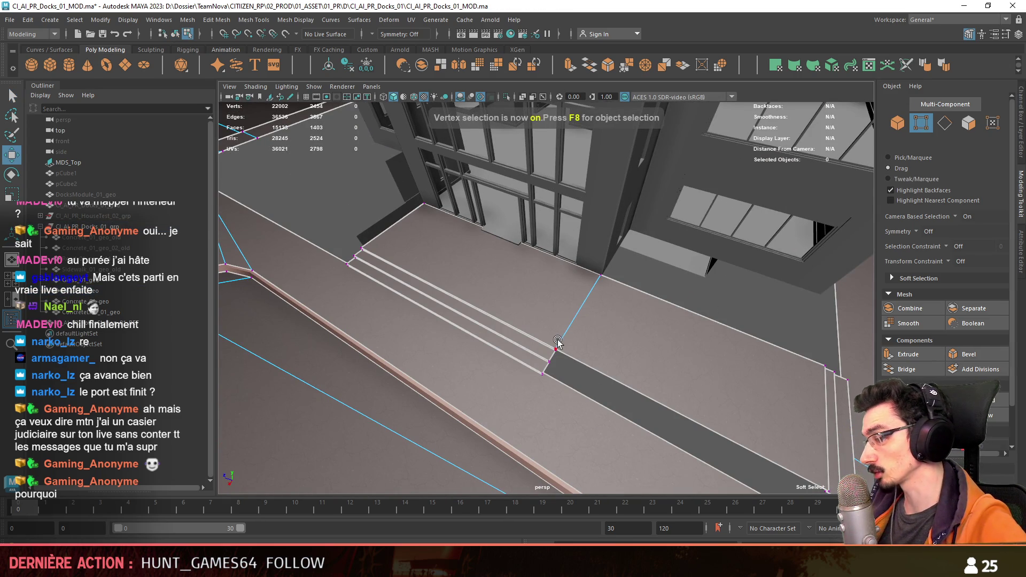
{"action": "mouse_move", "coordinate": [556, 344]}
{"action": "left_mouse_down", "text": "alt"}
{"action": "mouse_move", "coordinate": [501, 269]}
{"action": "mouse_move", "coordinate": [593, 290]}
{"action": "left_mouse_up", "text": "alt"}
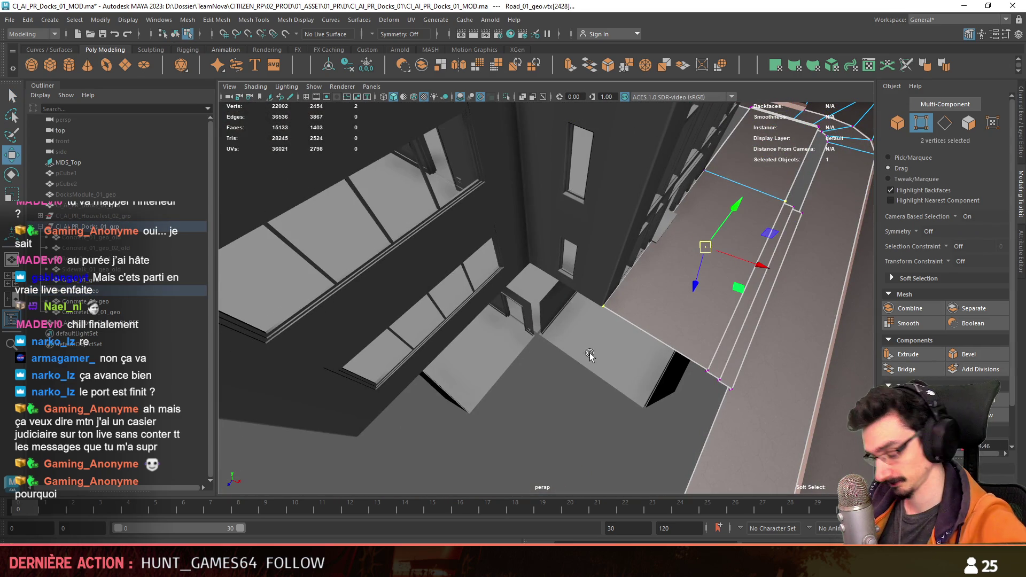
{"action": "key", "text": "Delete"}
{"action": "key", "text": "F10"}
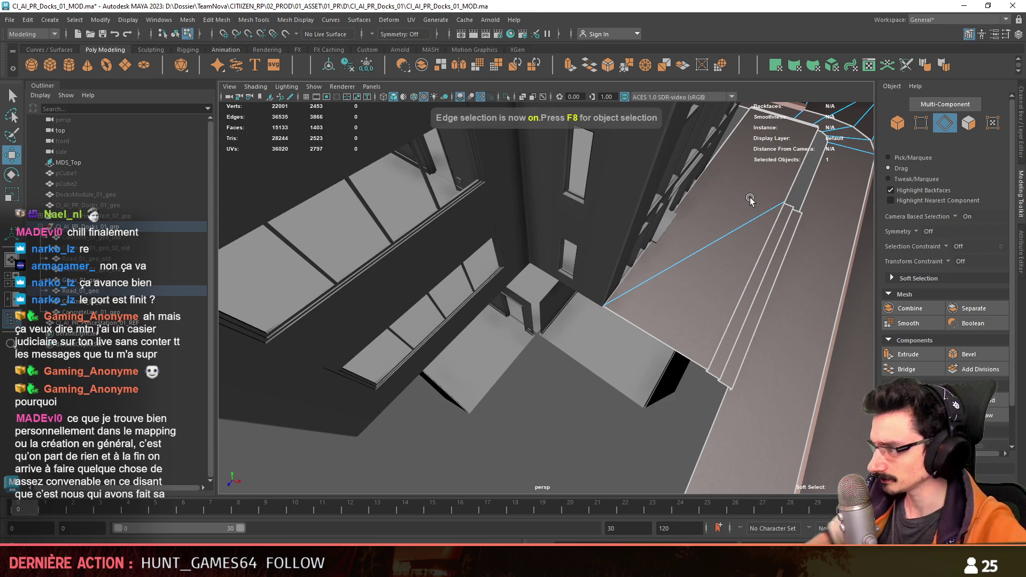
{"action": "mouse_move", "coordinate": [750, 197]}
{"action": "left_mouse_down", "text": "alt"}
{"action": "mouse_move", "coordinate": [672, 211]}
{"action": "mouse_move", "coordinate": [572, 276]}
{"action": "left_mouse_up", "text": "alt"}
{"action": "key", "text": "F9"}
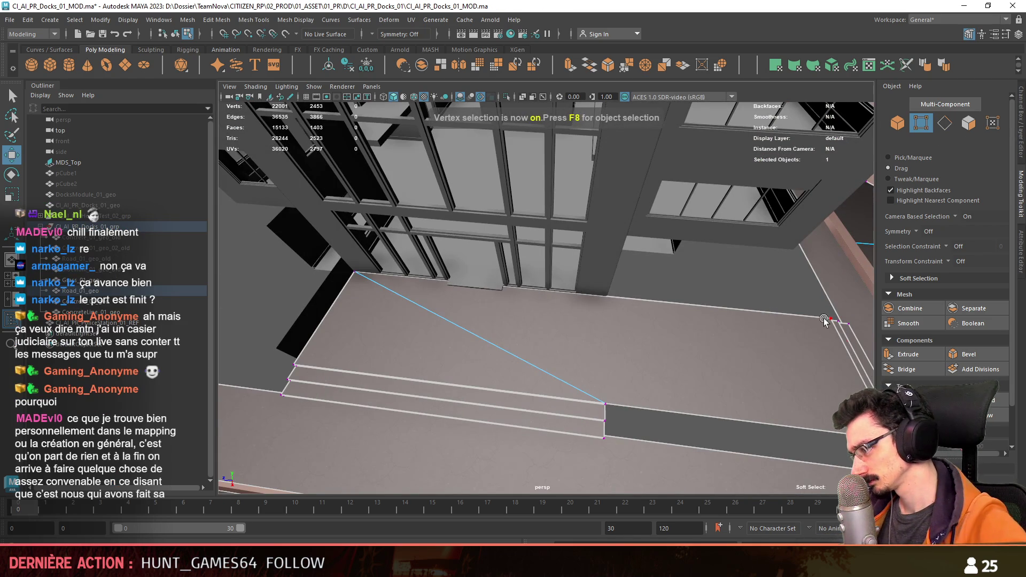
{"action": "key", "text": "F8"}
{"action": "scroll", "coordinate": [702, 269], "scroll_direction": "down", "scroll_amount": 6}
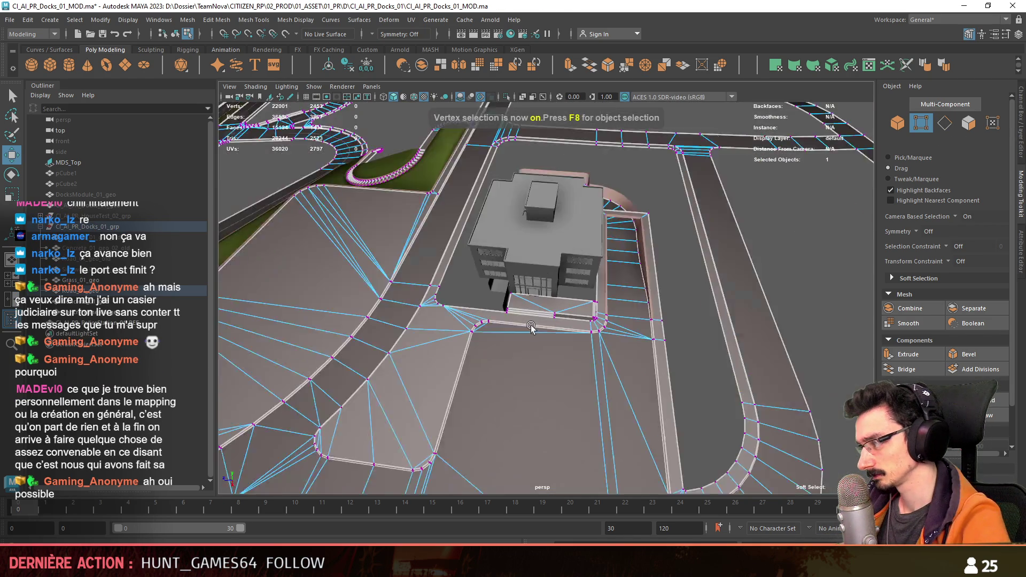
{"action": "scroll", "coordinate": [701, 269], "scroll_direction": "up", "scroll_amount": 5}
Step: Orbit around the building to check the road mesh, then clear the selection
{"action": "mouse_move", "coordinate": [656, 301]}
{"action": "left_mouse_down", "text": "alt"}
{"action": "mouse_move", "coordinate": [481, 313]}
{"action": "mouse_move", "coordinate": [583, 355]}
{"action": "mouse_move", "coordinate": [465, 320]}
{"action": "mouse_move", "coordinate": [556, 322]}
{"action": "mouse_move", "coordinate": [516, 316]}
{"action": "mouse_move", "coordinate": [593, 308]}
{"action": "mouse_move", "coordinate": [501, 318]}
{"action": "mouse_move", "coordinate": [532, 307]}
{"action": "mouse_move", "coordinate": [564, 328]}
{"action": "left_mouse_up", "text": "alt"}
{"action": "left_click", "coordinate": [630, 343]}
{"action": "mouse_move", "coordinate": [631, 344]}
{"action": "left_mouse_down", "text": "alt"}
{"action": "mouse_move", "coordinate": [722, 349]}
{"action": "mouse_move", "coordinate": [408, 327]}
{"action": "mouse_move", "coordinate": [394, 310]}
{"action": "mouse_move", "coordinate": [496, 297]}
{"action": "mouse_move", "coordinate": [452, 303]}
{"action": "mouse_move", "coordinate": [708, 317]}
{"action": "mouse_move", "coordinate": [556, 283]}
{"action": "mouse_move", "coordinate": [545, 387]}
{"action": "mouse_move", "coordinate": [635, 314]}
{"action": "left_mouse_up", "text": "alt"}
{"action": "left_click", "coordinate": [713, 344]}
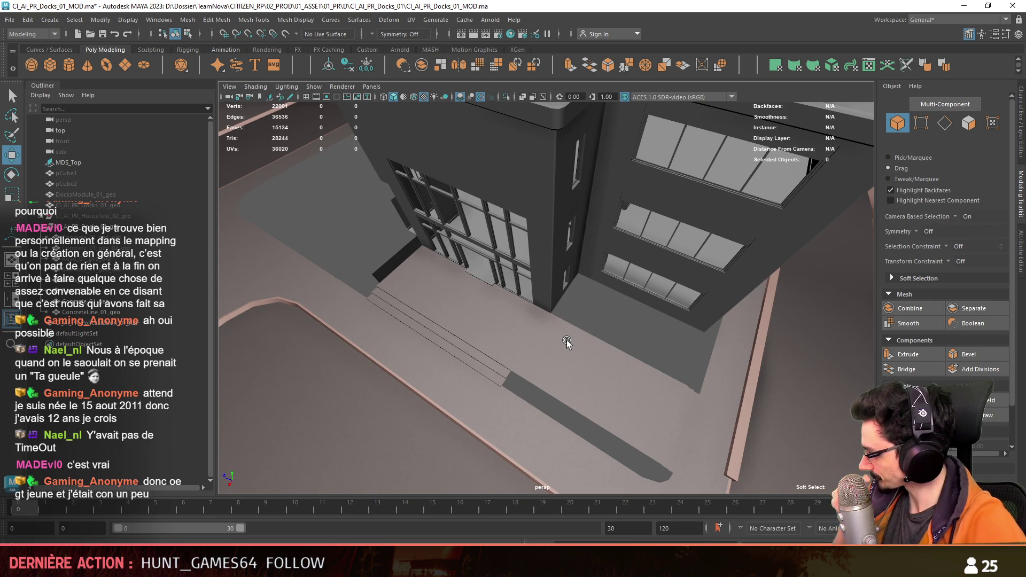
Step: Duplicate the sidewalk face in front of the steps into a separate one-quad mesh Road_01_geo1
{"action": "mouse_move", "coordinate": [562, 292]}
{"action": "left_mouse_down", "text": "alt"}
{"action": "mouse_move", "coordinate": [626, 273]}
{"action": "mouse_move", "coordinate": [493, 384]}
{"action": "mouse_move", "coordinate": [509, 356]}
{"action": "mouse_move", "coordinate": [500, 360]}
{"action": "left_mouse_up", "text": "alt"}
{"action": "left_click", "coordinate": [492, 385]}
{"action": "key", "text": "F11"}
{"action": "left_click", "coordinate": [500, 360]}
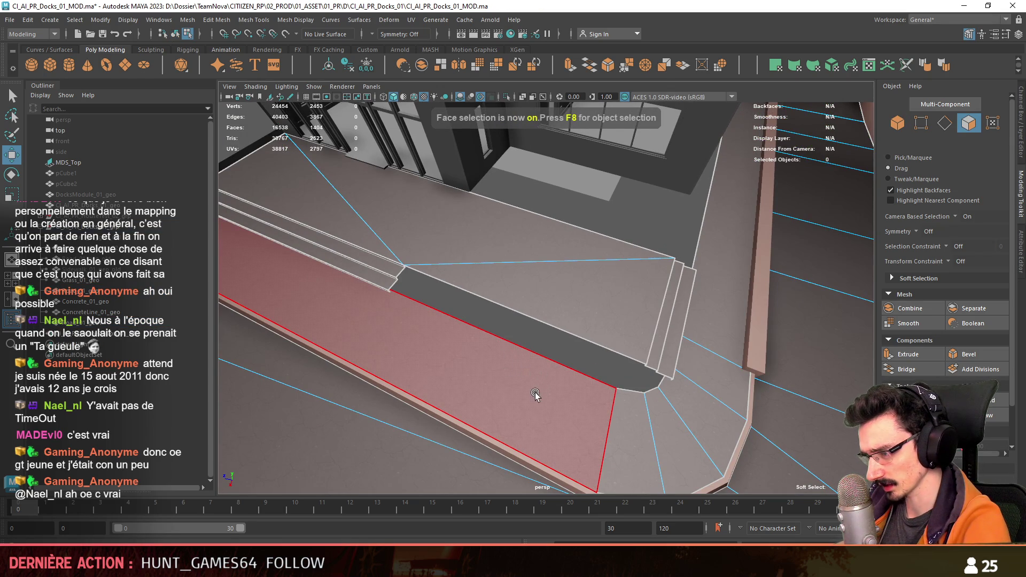
{"action": "left_click", "coordinate": [544, 399]}
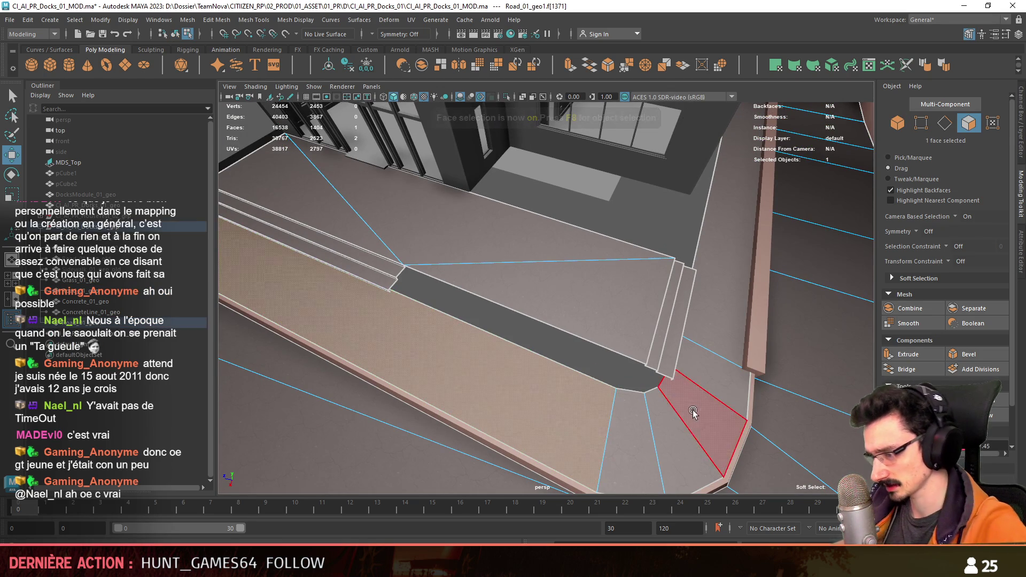
{"action": "key", "text": "ctrl+shift+i"}
{"action": "key", "text": "Delete"}
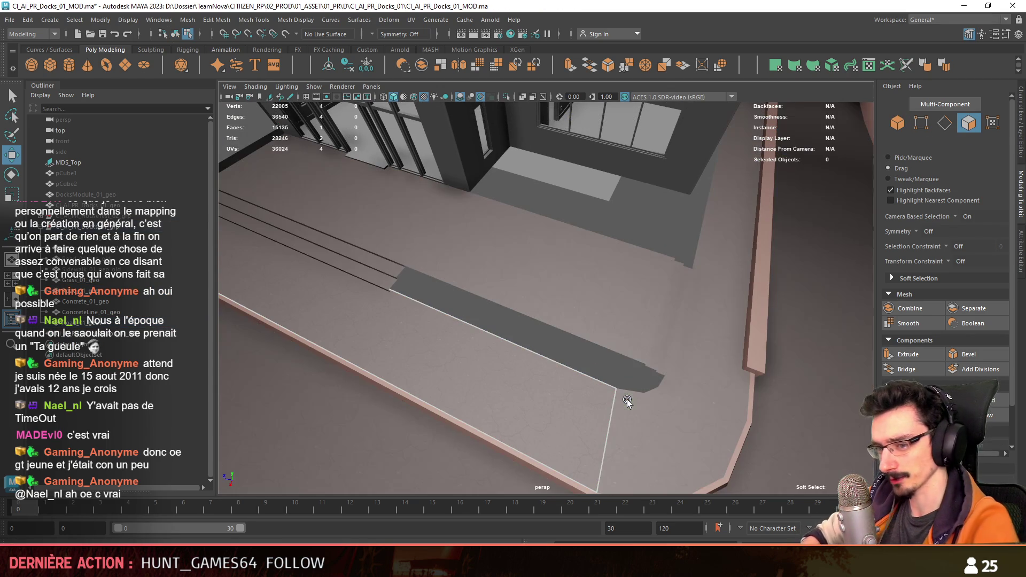
{"action": "key", "text": "F10"}
{"action": "left_click", "coordinate": [606, 437]}
Step: Select one edge of the new quad and align its pivot to that edge with the D key
{"action": "key", "text": "space"}
{"action": "key", "text": "space"}
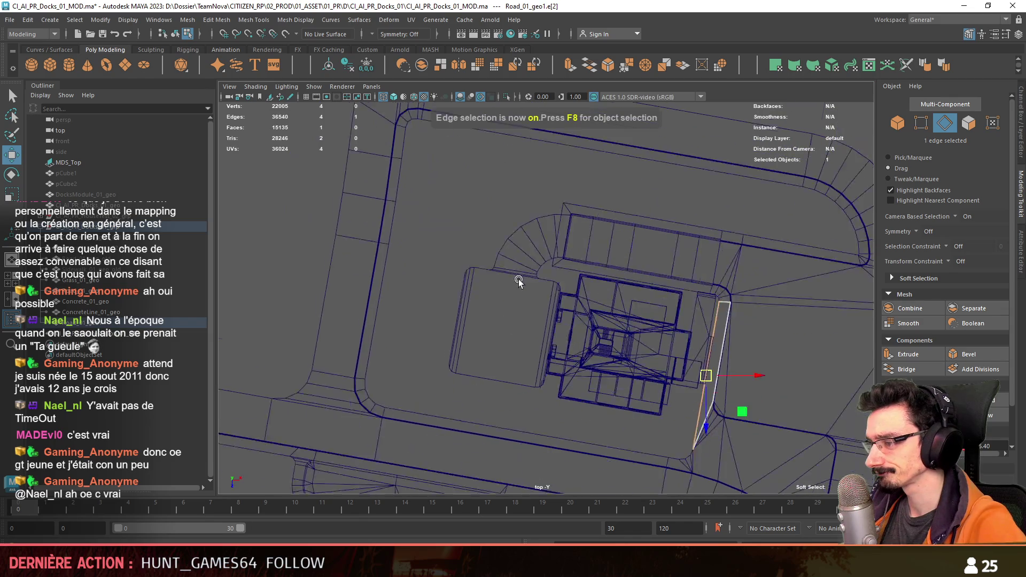
{"action": "key", "text": "space"}
{"action": "key", "text": "space"}
{"action": "mouse_move", "coordinate": [731, 238]}
{"action": "left_mouse_down", "text": "alt"}
{"action": "mouse_move", "coordinate": [651, 240]}
{"action": "mouse_move", "coordinate": [566, 259]}
{"action": "left_mouse_up", "text": "alt"}
{"action": "key", "text": "5"}
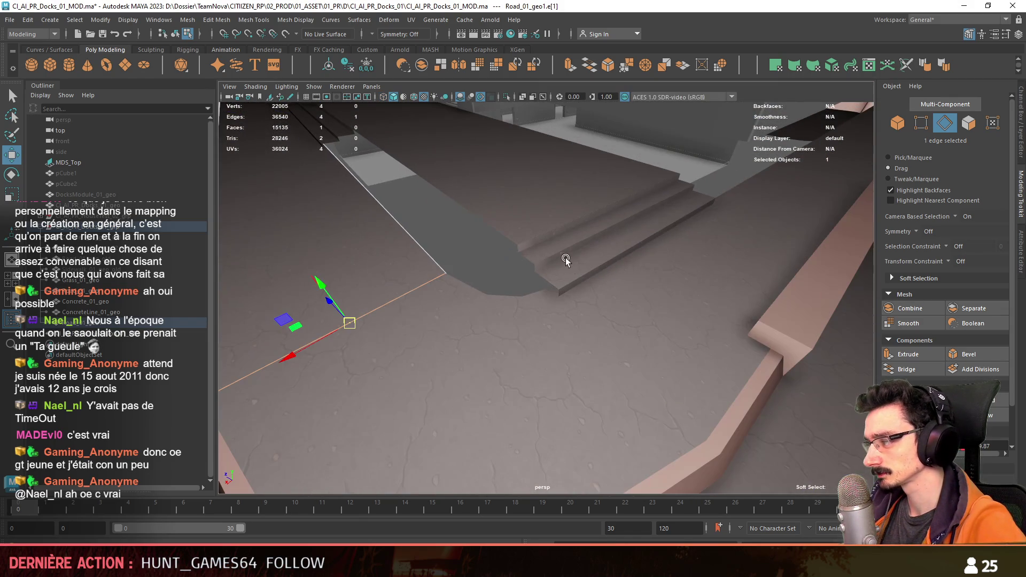
{"action": "mouse_move", "coordinate": [536, 194]}
{"action": "left_mouse_down", "text": "alt"}
{"action": "mouse_move", "coordinate": [376, 229]}
{"action": "mouse_move", "coordinate": [392, 244]}
{"action": "mouse_move", "coordinate": [367, 230]}
{"action": "left_mouse_up", "text": "alt"}
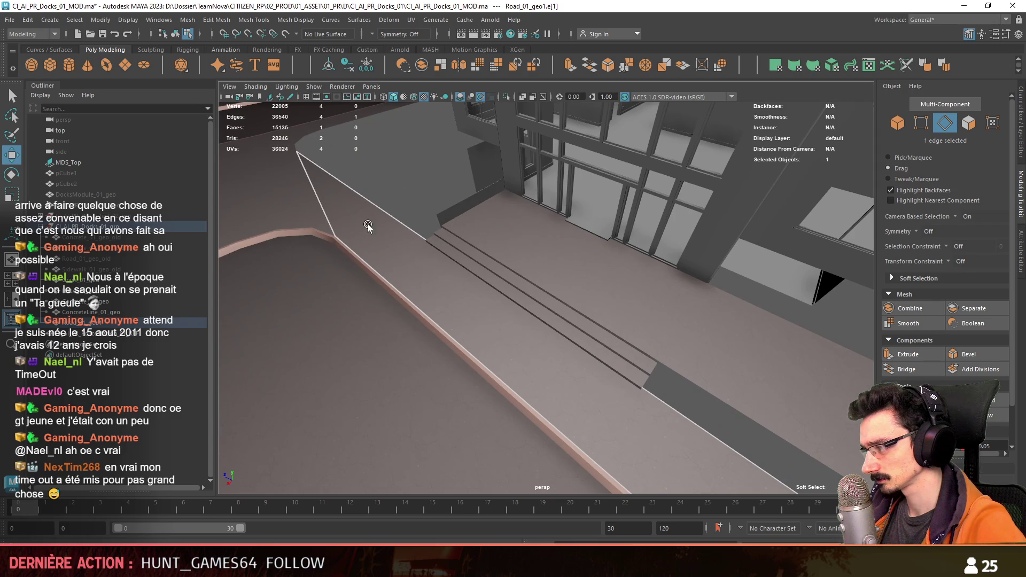
{"action": "left_click", "coordinate": [312, 209]}
{"action": "mouse_move", "coordinate": [312, 209]}
{"action": "left_mouse_down", "text": "alt"}
{"action": "mouse_move", "coordinate": [477, 310]}
{"action": "mouse_move", "coordinate": [499, 307]}
{"action": "left_mouse_up", "text": "alt"}
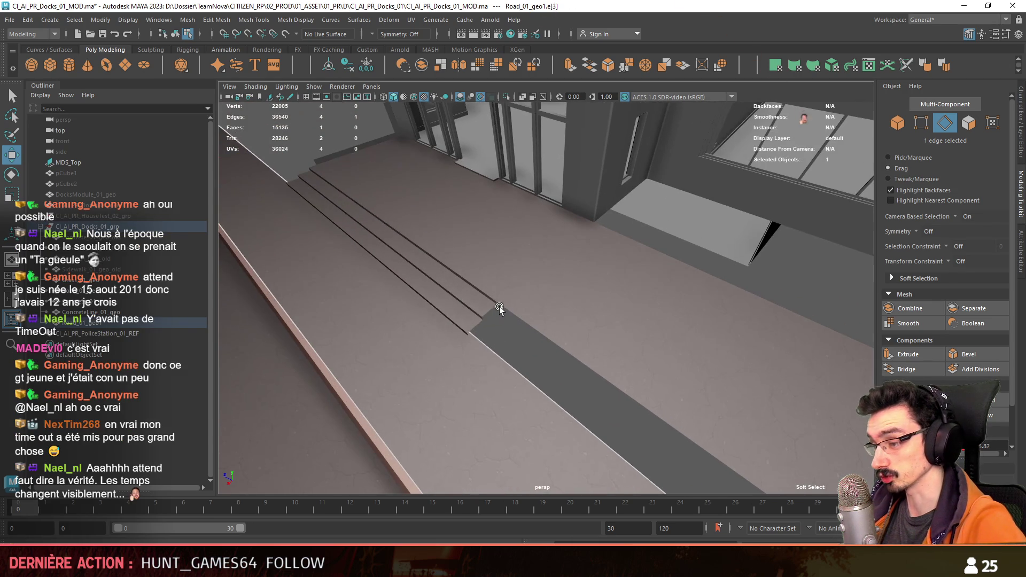
{"action": "key", "text": "ctrl+z"}
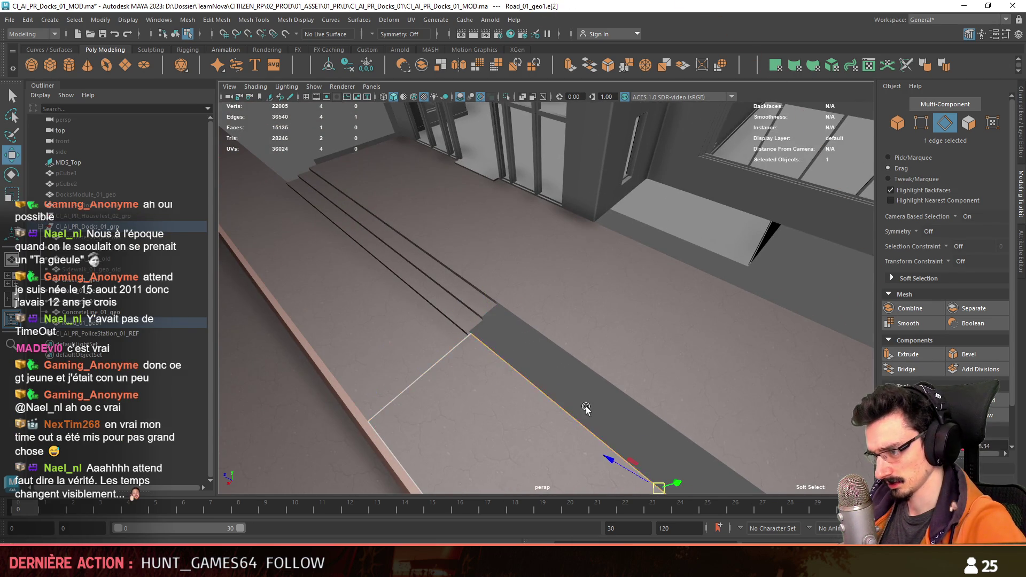
{"action": "left_click_drag", "start_coordinate": [587, 408], "coordinate": [529, 300], "text": "alt"}
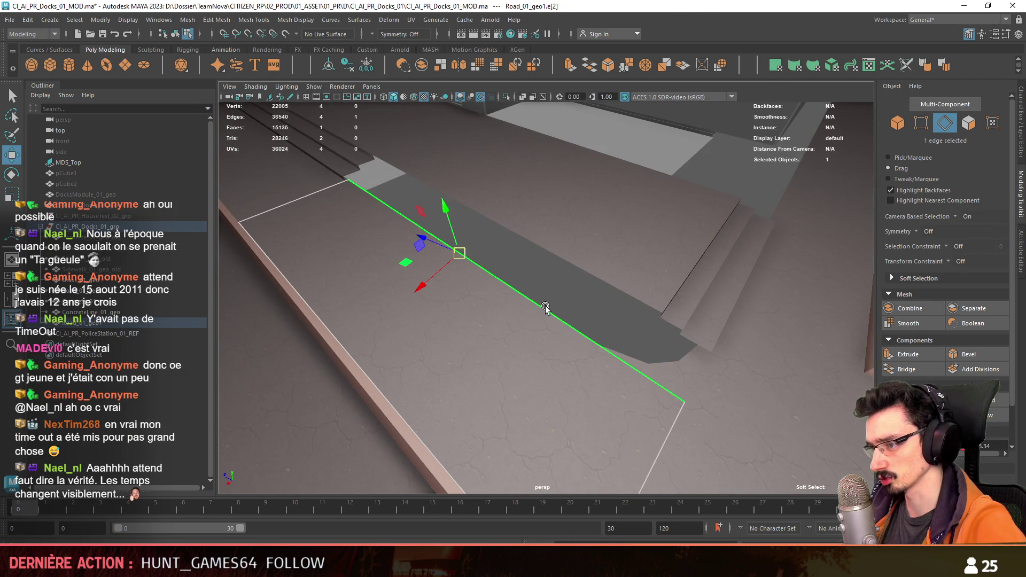
{"action": "key", "text": "d"}
{"action": "left_click", "coordinate": [480, 271]}
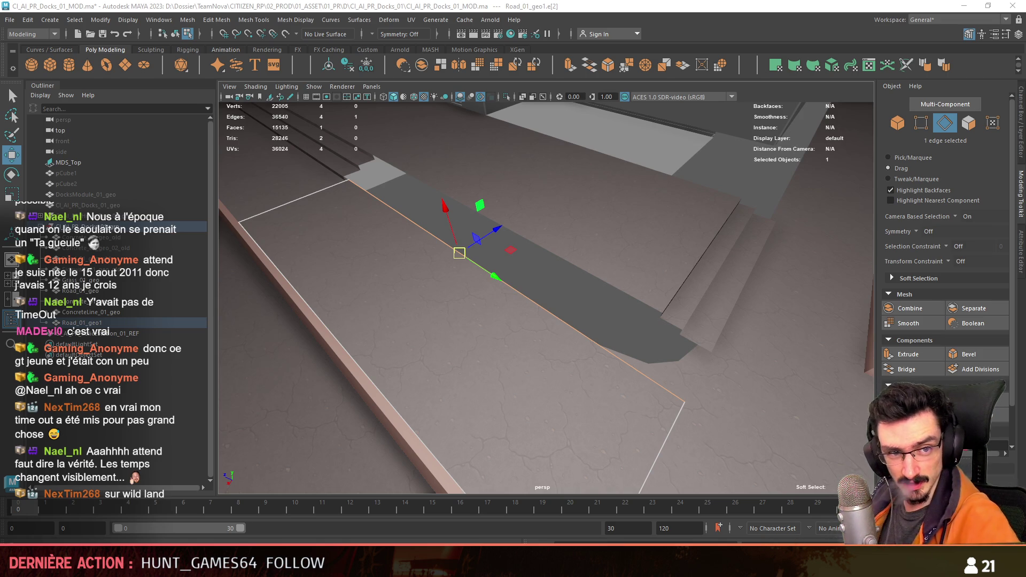
Step: Extend the new quad outward from its edge in the top view and scale its outer edge
{"action": "left_click_drag", "start_coordinate": [521, 214], "coordinate": [473, 253], "text": "alt"}
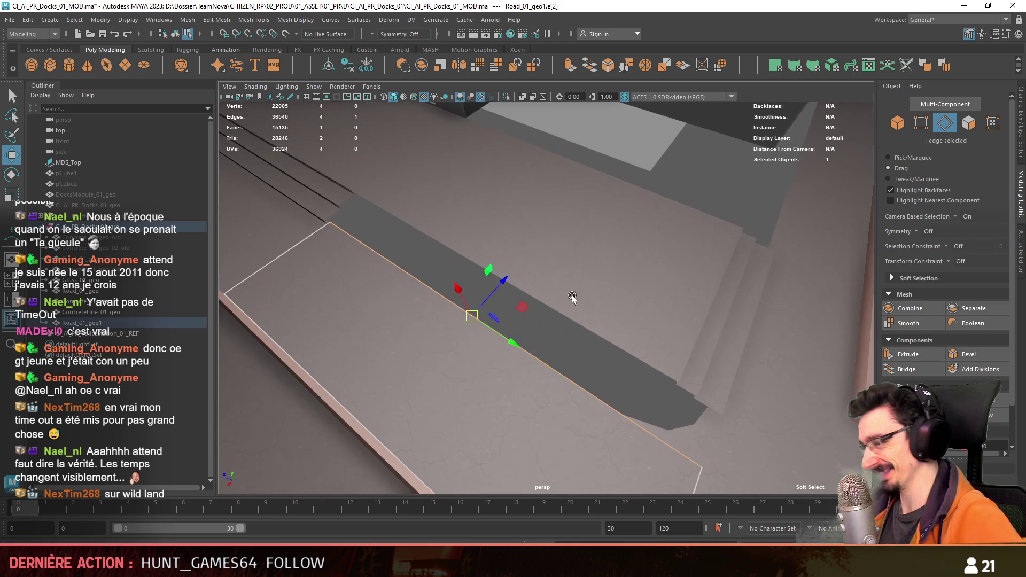
{"action": "key", "text": "space"}
{"action": "key", "text": "space"}
{"action": "scroll", "coordinate": [472, 309], "scroll_direction": "up", "scroll_amount": 2}
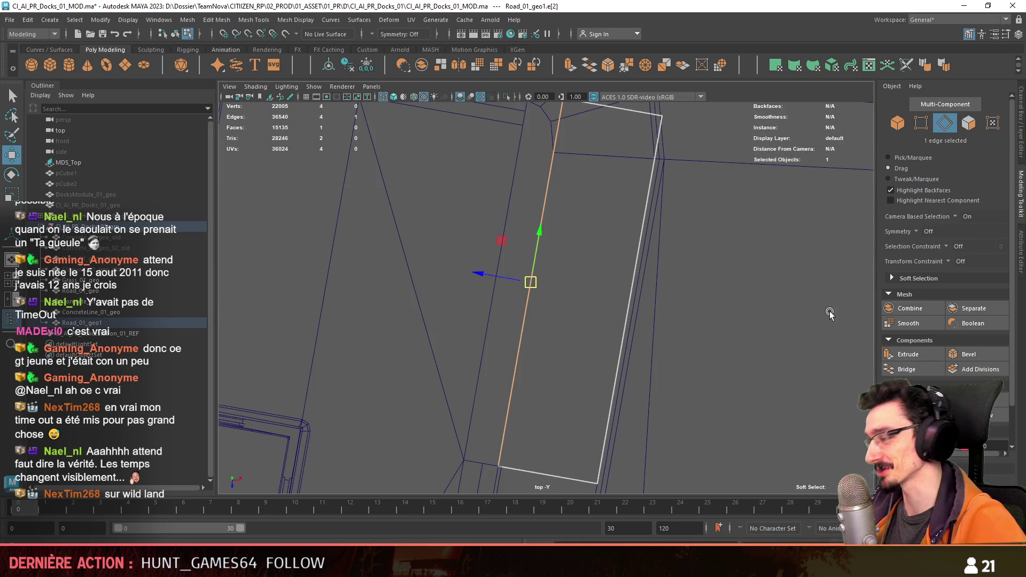
{"action": "scroll", "coordinate": [600, 248], "scroll_direction": "down", "scroll_amount": 2}
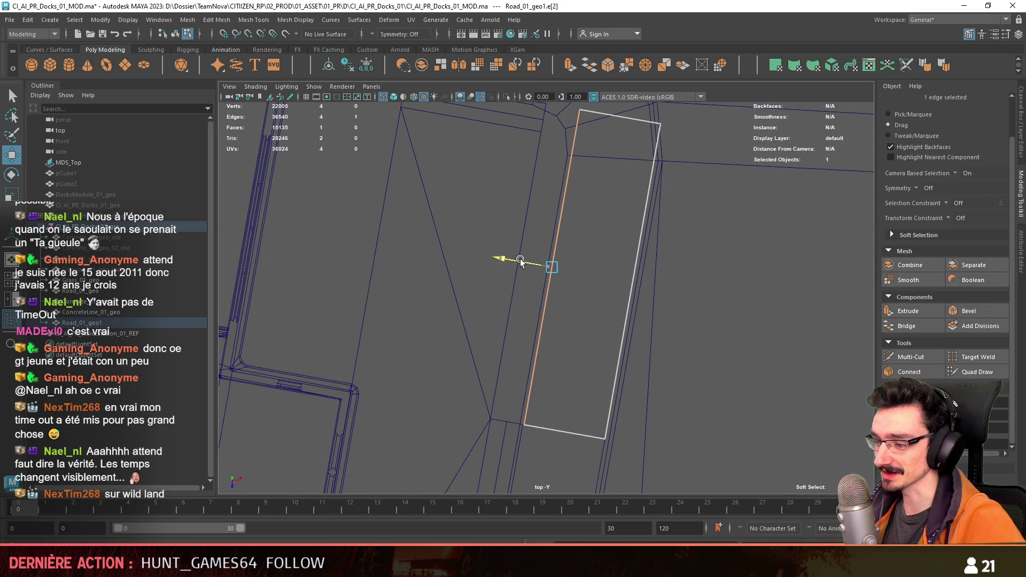
{"action": "middle_click_drag", "start_coordinate": [520, 261], "coordinate": [581, 275], "text": "alt"}
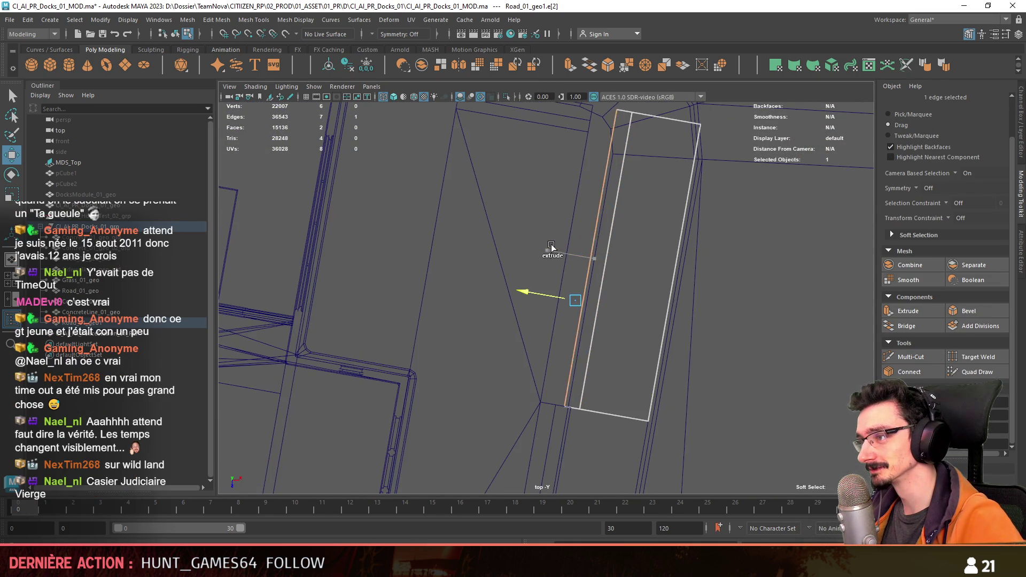
{"action": "middle_click_drag", "start_coordinate": [527, 240], "coordinate": [561, 265], "text": "alt"}
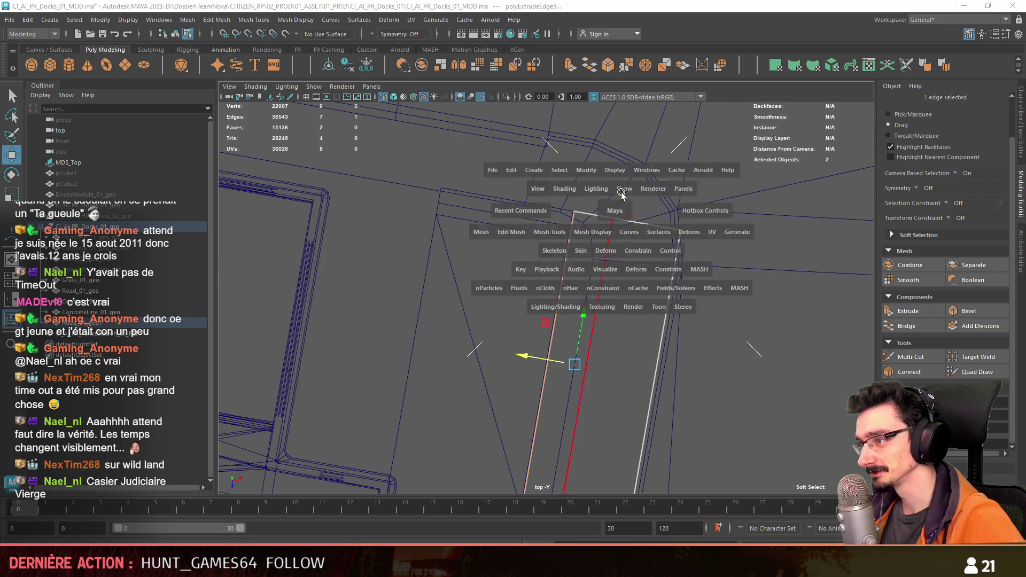
{"action": "key", "text": "space"}
{"action": "left_click", "coordinate": [583, 322]}
{"action": "key", "text": "r"}
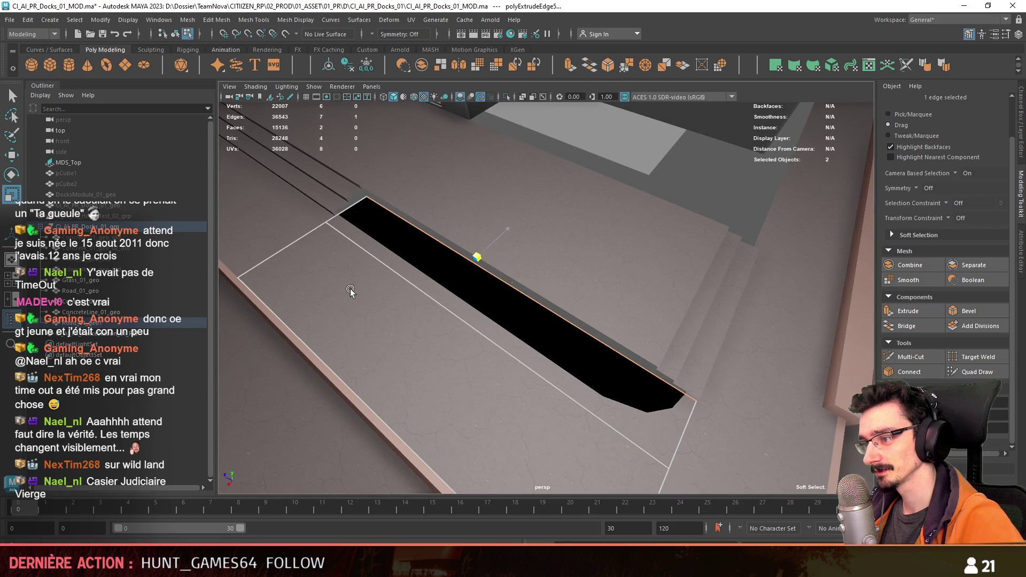
Step: Delete the road face lying over the dark strip beside the curb
{"action": "key", "text": "w"}
{"action": "left_click_drag", "start_coordinate": [696, 186], "coordinate": [561, 378], "text": "alt"}
{"action": "key", "text": "F11"}
{"action": "left_click", "coordinate": [545, 367]}
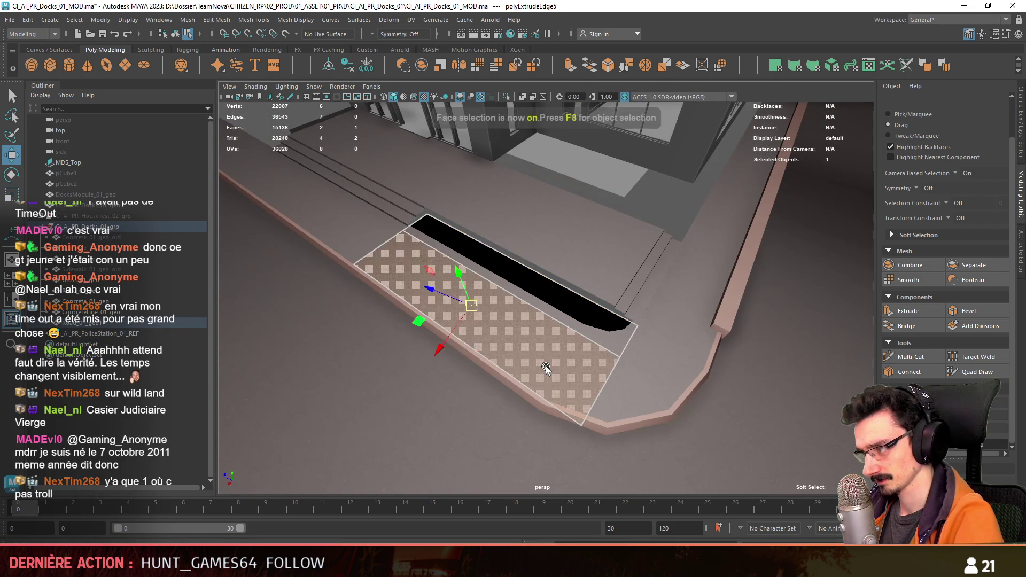
{"action": "key", "text": "Delete"}
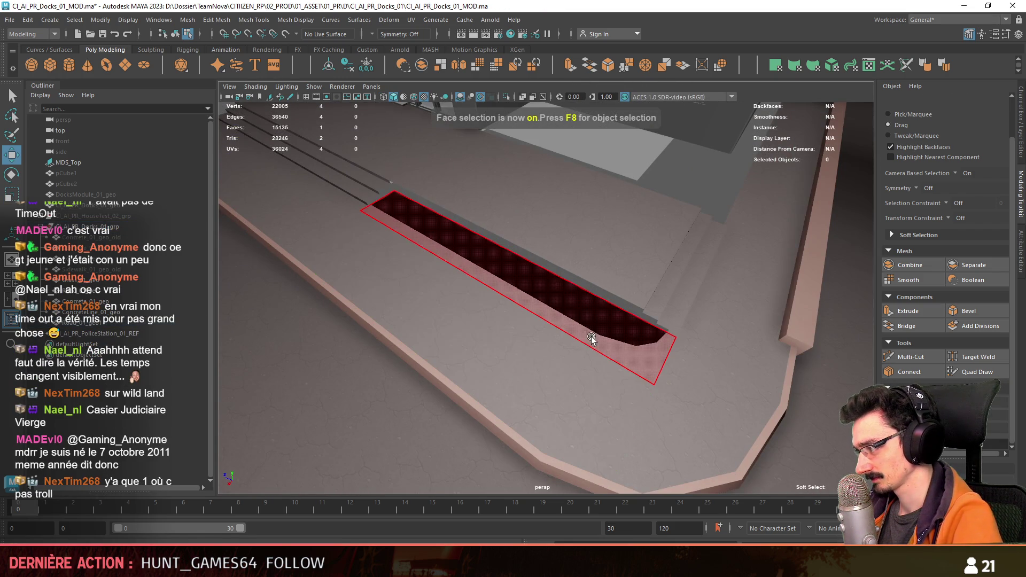
Step: Select the remaining dark strip face on its own, ready for extrusion
{"action": "left_click", "coordinate": [481, 380]}
{"action": "left_click_drag", "start_coordinate": [481, 380], "coordinate": [593, 278], "text": "alt"}
{"action": "left_click", "coordinate": [593, 278]}
{"action": "right_click_drag", "start_coordinate": [594, 279], "coordinate": [649, 275], "text": "alt"}
{"action": "key", "text": "F11"}
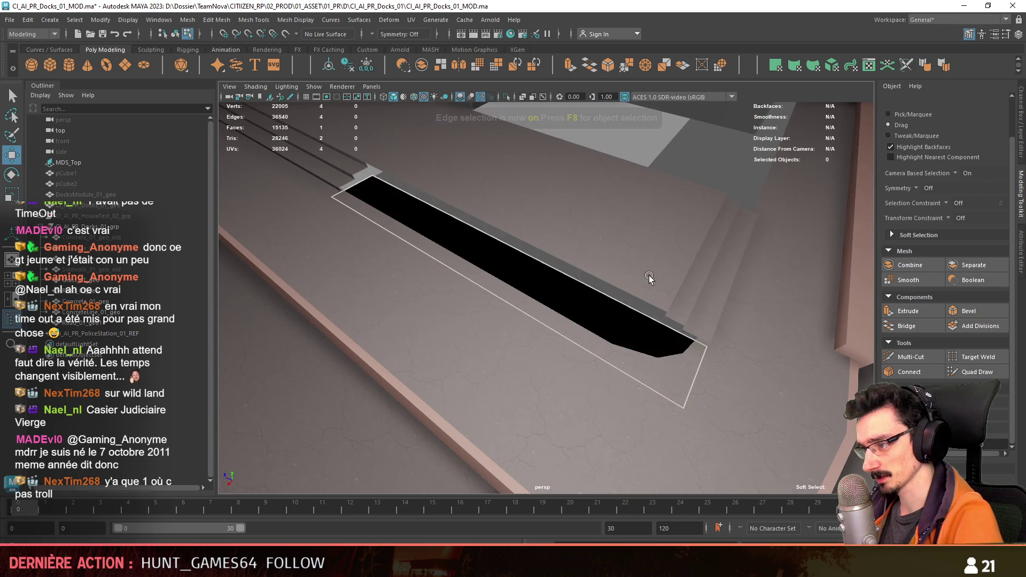
{"action": "left_click", "coordinate": [614, 294]}
{"action": "mouse_move", "coordinate": [633, 278]}
{"action": "left_mouse_down", "text": "alt"}
{"action": "mouse_move", "coordinate": [597, 340]}
{"action": "mouse_move", "coordinate": [683, 201]}
{"action": "mouse_move", "coordinate": [676, 229]}
{"action": "mouse_move", "coordinate": [567, 354]}
{"action": "mouse_move", "coordinate": [545, 251]}
{"action": "mouse_move", "coordinate": [570, 327]}
{"action": "mouse_move", "coordinate": [567, 352]}
{"action": "mouse_move", "coordinate": [514, 336]}
{"action": "mouse_move", "coordinate": [561, 360]}
{"action": "mouse_move", "coordinate": [465, 246]}
{"action": "mouse_move", "coordinate": [555, 262]}
{"action": "left_mouse_up", "text": "alt"}
Step: Extrude the strip face upward into a long raised block and check it from the top view
{"action": "key", "text": "ctrl+e"}
{"action": "key", "text": "4"}
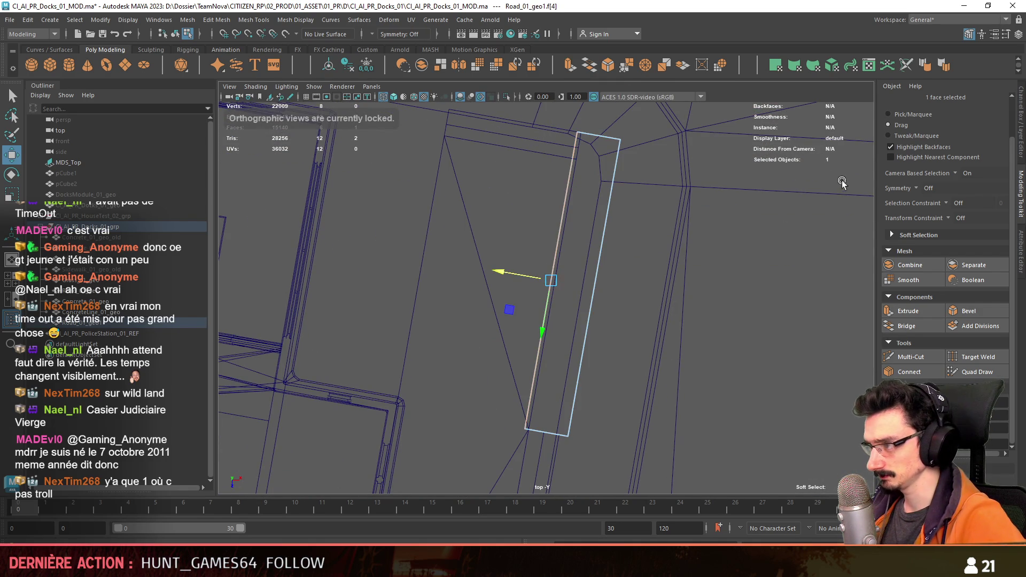
{"action": "key", "text": "space"}
{"action": "key", "text": "space"}
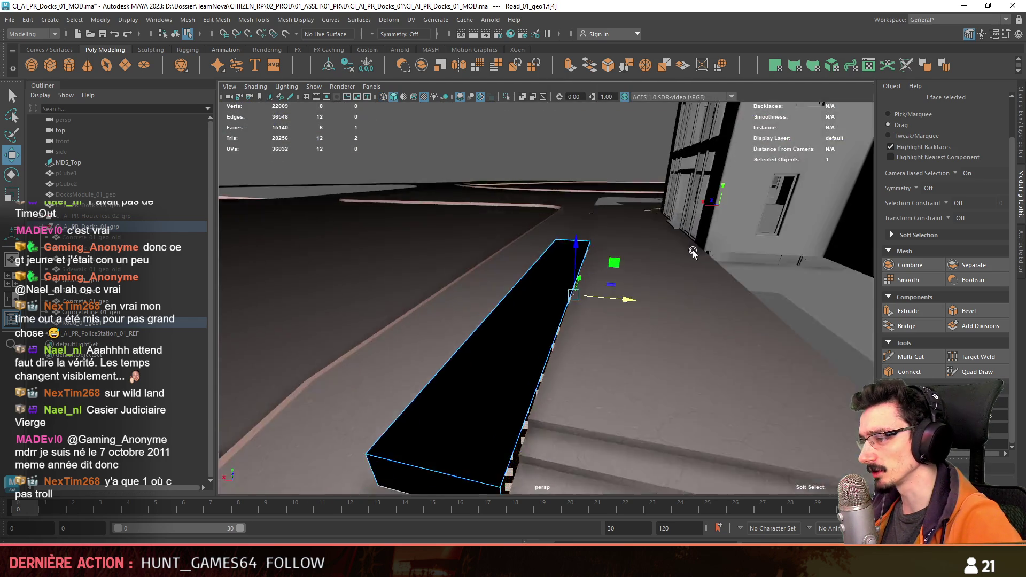
{"action": "mouse_move", "coordinate": [693, 250]}
{"action": "left_mouse_down", "text": "alt"}
{"action": "mouse_move", "coordinate": [636, 315]}
{"action": "mouse_move", "coordinate": [664, 345]}
{"action": "mouse_move", "coordinate": [782, 351]}
{"action": "mouse_move", "coordinate": [595, 306]}
{"action": "mouse_move", "coordinate": [741, 276]}
{"action": "mouse_move", "coordinate": [584, 286]}
{"action": "mouse_move", "coordinate": [537, 348]}
{"action": "mouse_move", "coordinate": [527, 305]}
{"action": "left_mouse_up", "text": "alt"}
Step: Select the block's end and side faces, then its front edges in edge mode for bevelling
{"action": "left_click", "coordinate": [664, 343]}
{"action": "left_click", "coordinate": [594, 305]}
{"action": "mouse_move", "coordinate": [499, 340]}
{"action": "left_mouse_down", "text": "alt"}
{"action": "mouse_move", "coordinate": [614, 206]}
{"action": "mouse_move", "coordinate": [296, 339]}
{"action": "mouse_move", "coordinate": [653, 289]}
{"action": "mouse_move", "coordinate": [397, 279]}
{"action": "mouse_move", "coordinate": [551, 207]}
{"action": "left_mouse_up", "text": "alt"}
{"action": "key", "text": "F10"}
{"action": "left_click", "coordinate": [297, 339]}
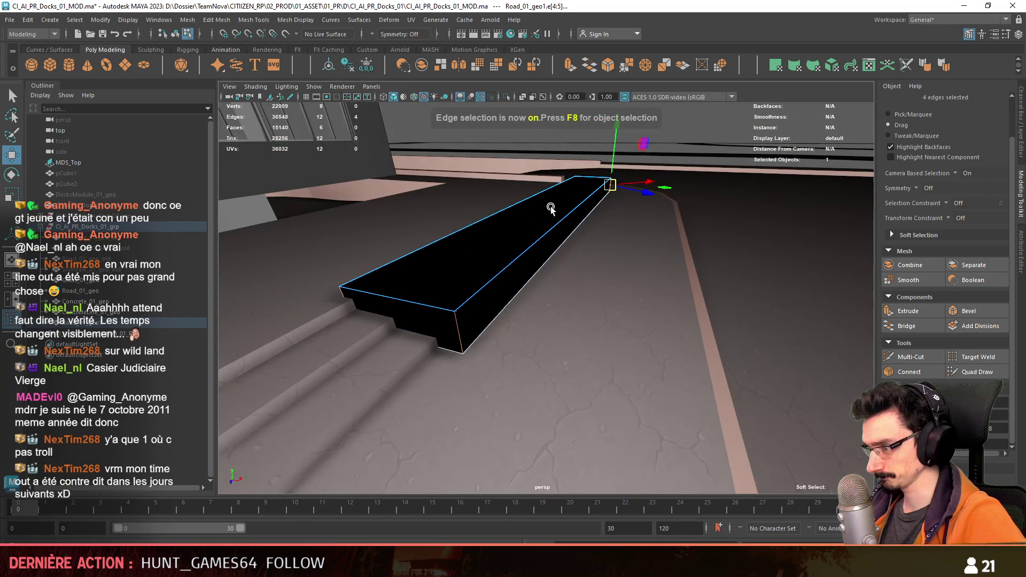
{"action": "mouse_move", "coordinate": [692, 129]}
{"action": "left_mouse_down", "text": "alt"}
{"action": "mouse_move", "coordinate": [590, 294]}
{"action": "mouse_move", "coordinate": [672, 274]}
{"action": "mouse_move", "coordinate": [640, 293]}
{"action": "mouse_move", "coordinate": [651, 207]}
{"action": "mouse_move", "coordinate": [770, 257]}
{"action": "left_mouse_up", "text": "alt"}
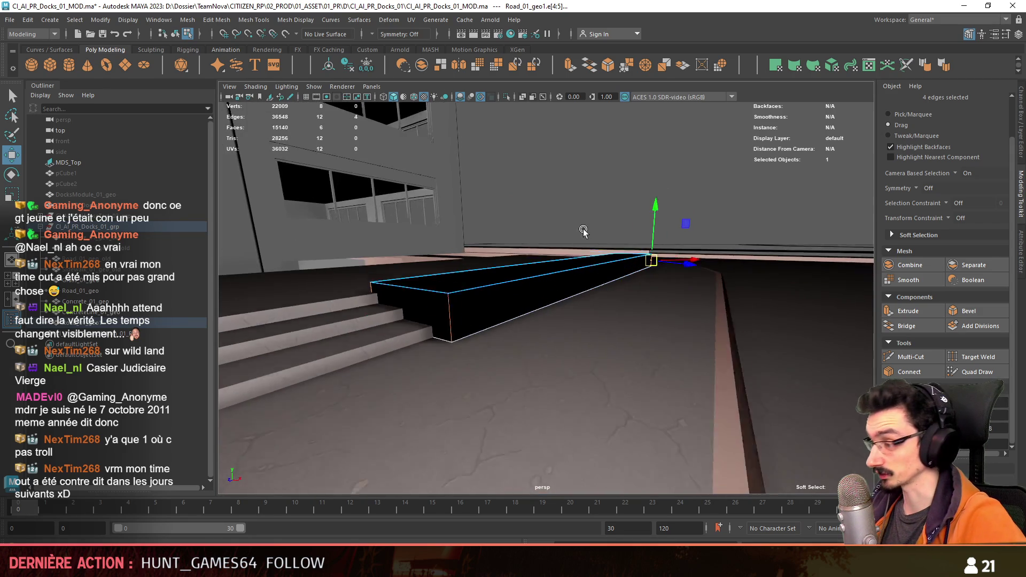
{"action": "scroll", "coordinate": [938, 300], "scroll_direction": "up", "scroll_amount": 2}
{"action": "mouse_move", "coordinate": [721, 317]}
{"action": "left_mouse_down", "text": "alt"}
{"action": "mouse_move", "coordinate": [623, 304]}
{"action": "mouse_move", "coordinate": [664, 270]}
{"action": "mouse_move", "coordinate": [648, 245]}
{"action": "left_mouse_up", "text": "alt"}
{"action": "key", "text": "F10"}
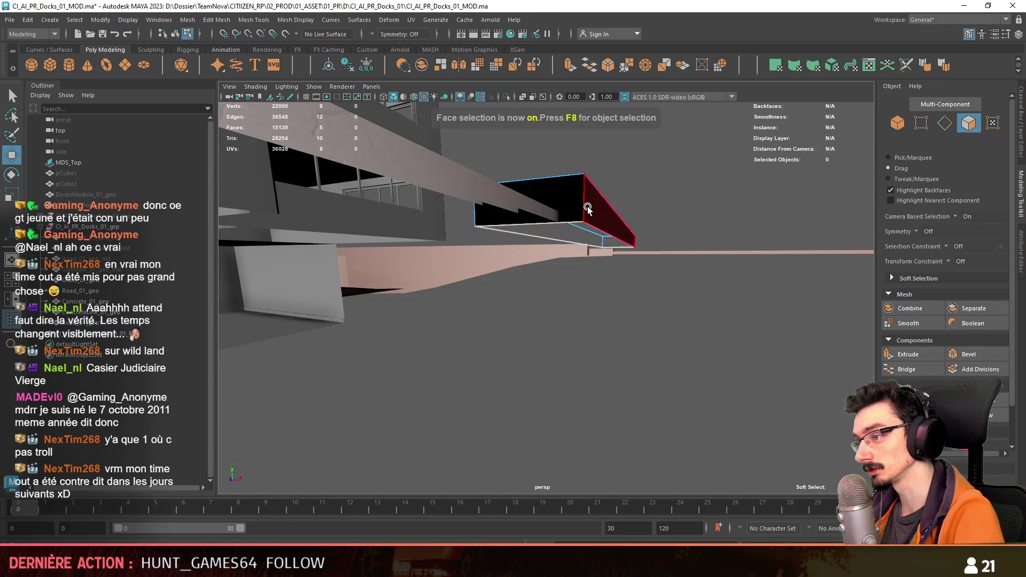
Step: Bevel the selected block edges with Segments set to 2
{"action": "mouse_move", "coordinate": [590, 204]}
{"action": "left_mouse_down", "text": "alt"}
{"action": "mouse_move", "coordinate": [440, 299]}
{"action": "mouse_move", "coordinate": [497, 273]}
{"action": "left_mouse_up", "text": "alt"}
{"action": "left_click", "coordinate": [966, 356]}
{"action": "left_click", "coordinate": [424, 305]}
{"action": "middle_click_drag", "start_coordinate": [424, 306], "coordinate": [421, 296]}
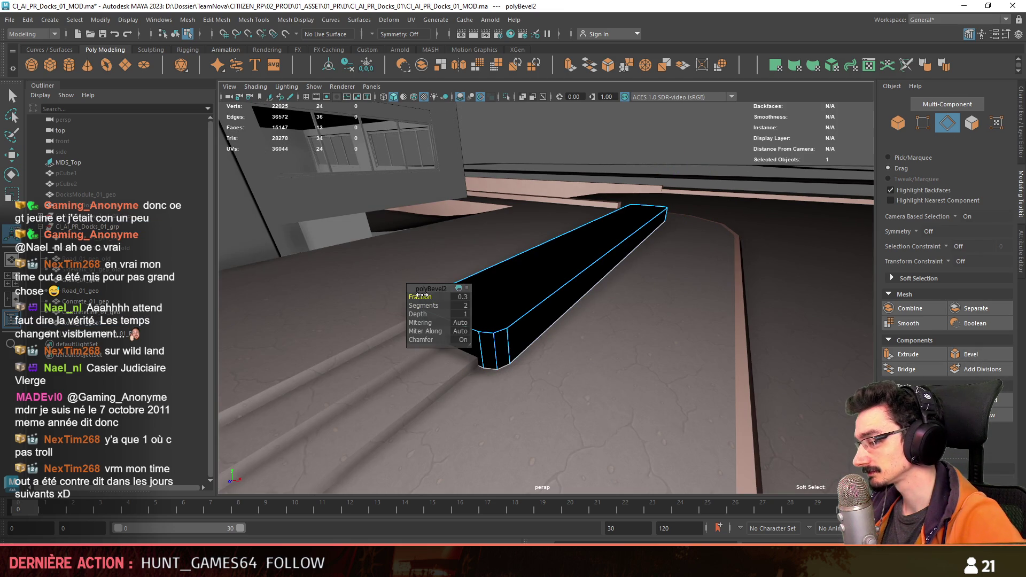
{"action": "mouse_move", "coordinate": [422, 296]}
{"action": "left_mouse_down", "text": "alt"}
{"action": "mouse_move", "coordinate": [653, 332]}
{"action": "mouse_move", "coordinate": [607, 325]}
{"action": "mouse_move", "coordinate": [751, 305]}
{"action": "mouse_move", "coordinate": [428, 252]}
{"action": "mouse_move", "coordinate": [677, 254]}
{"action": "mouse_move", "coordinate": [549, 301]}
{"action": "mouse_move", "coordinate": [601, 314]}
{"action": "mouse_move", "coordinate": [590, 341]}
{"action": "left_mouse_up", "text": "alt"}
Step: Inset the block's top face with Thickness 0 and Offset 2, then extrude it again to form a basin rim
{"action": "key", "text": "F11"}
{"action": "left_click", "coordinate": [607, 320]}
{"action": "key", "text": "ctrl+e"}
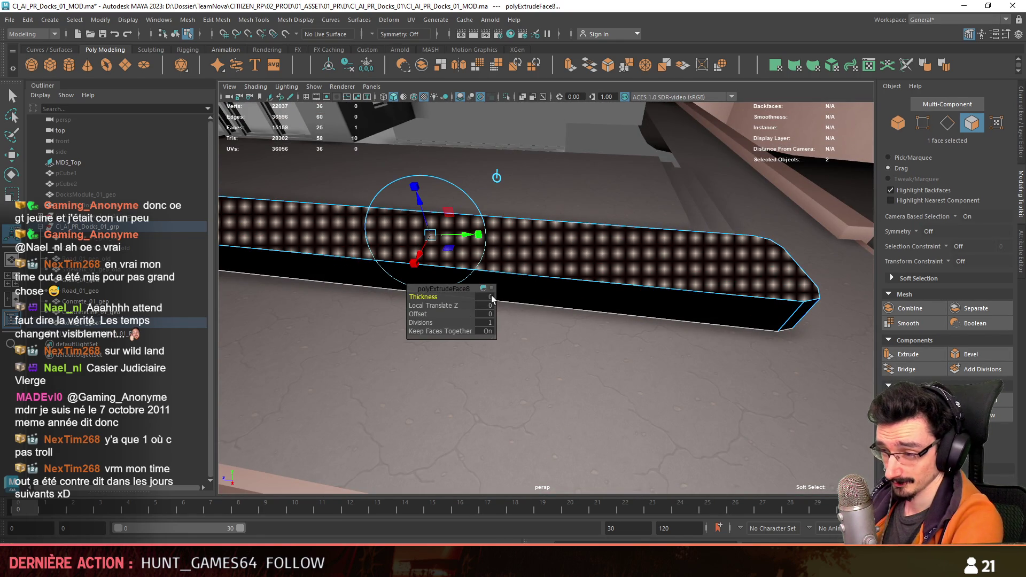
{"action": "left_click", "coordinate": [485, 296]}
{"action": "type", "text": "2"}
{"action": "key", "text": "Return"}
{"action": "type", "text": "0"}
{"action": "key", "text": "Return"}
{"action": "left_click", "coordinate": [485, 313]}
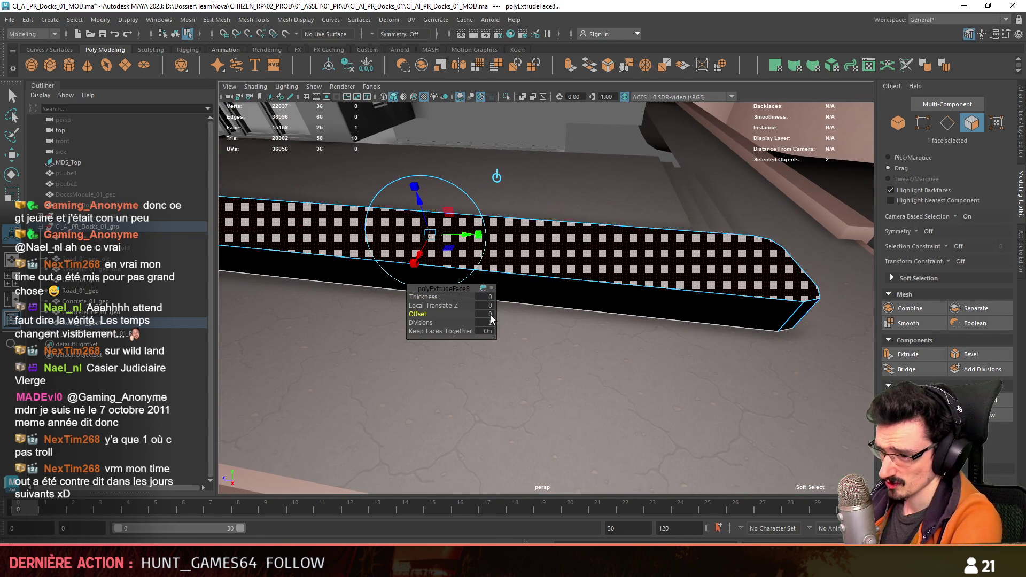
{"action": "type", "text": "2"}
{"action": "key", "text": "Return"}
{"action": "mouse_move", "coordinate": [485, 314]}
{"action": "left_mouse_down", "text": "alt"}
{"action": "mouse_move", "coordinate": [739, 362]}
{"action": "mouse_move", "coordinate": [641, 344]}
{"action": "mouse_move", "coordinate": [652, 339]}
{"action": "mouse_move", "coordinate": [610, 299]}
{"action": "left_mouse_up", "text": "alt"}
{"action": "key", "text": "ctrl+e"}
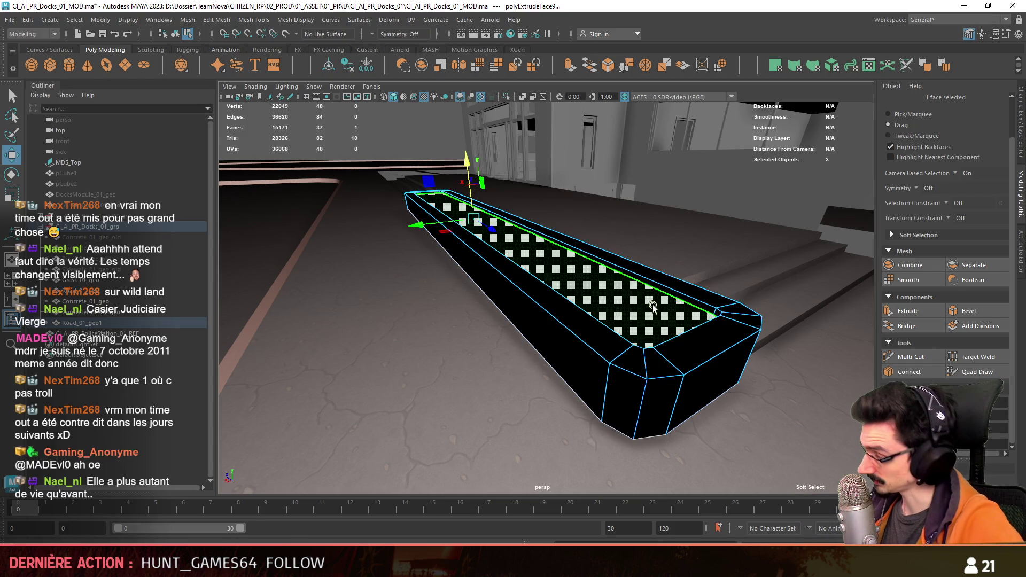
{"action": "mouse_move", "coordinate": [610, 298]}
{"action": "left_mouse_down", "text": "alt"}
{"action": "mouse_move", "coordinate": [548, 335]}
{"action": "mouse_move", "coordinate": [634, 323]}
{"action": "mouse_move", "coordinate": [548, 300]}
{"action": "mouse_move", "coordinate": [558, 329]}
{"action": "mouse_move", "coordinate": [662, 307]}
{"action": "mouse_move", "coordinate": [741, 206]}
{"action": "left_mouse_up", "text": "alt"}
Step: Select the two corner vertices of the planter's inset rim in vertex mode
{"action": "key", "text": "F10"}
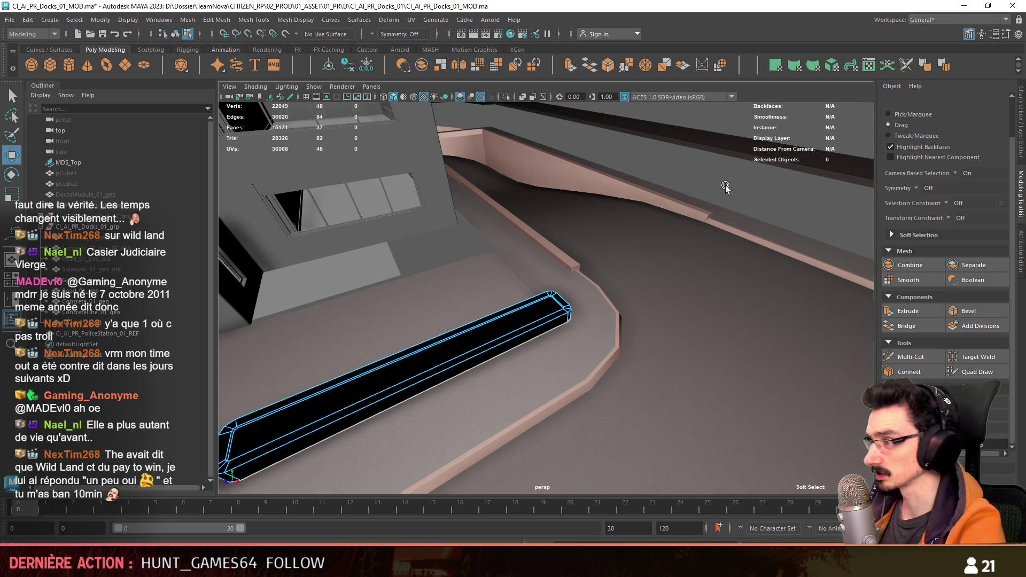
{"action": "scroll", "coordinate": [726, 187], "scroll_direction": "up", "scroll_amount": 3}
{"action": "key", "text": "F9"}
{"action": "scroll", "coordinate": [561, 321], "scroll_direction": "up", "scroll_amount": 5}
{"action": "left_click", "coordinate": [546, 297]}
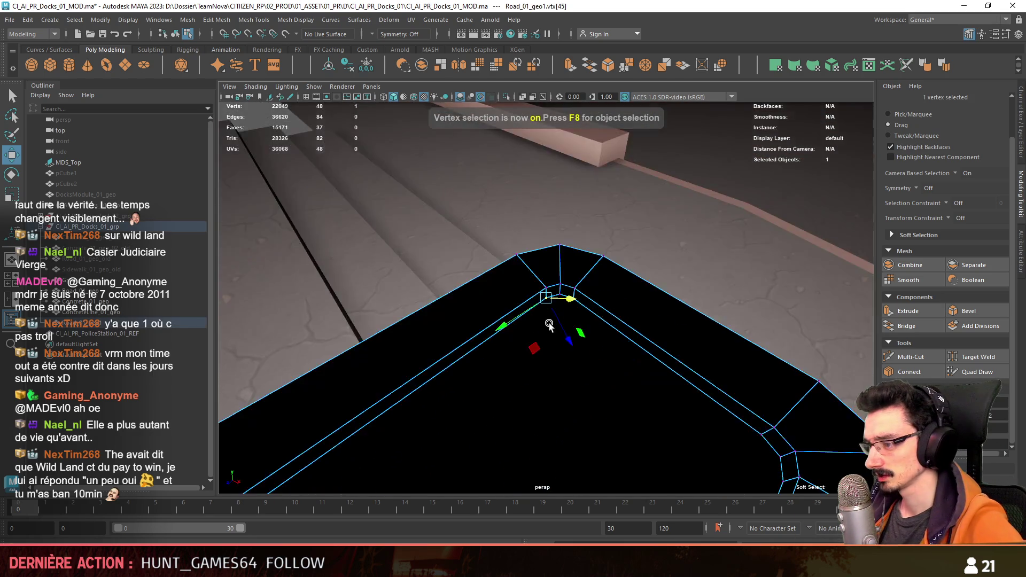
{"action": "left_click_drag", "start_coordinate": [549, 324], "coordinate": [568, 246], "text": "alt"}
{"action": "left_click_drag", "start_coordinate": [646, 204], "coordinate": [650, 241], "text": "alt"}
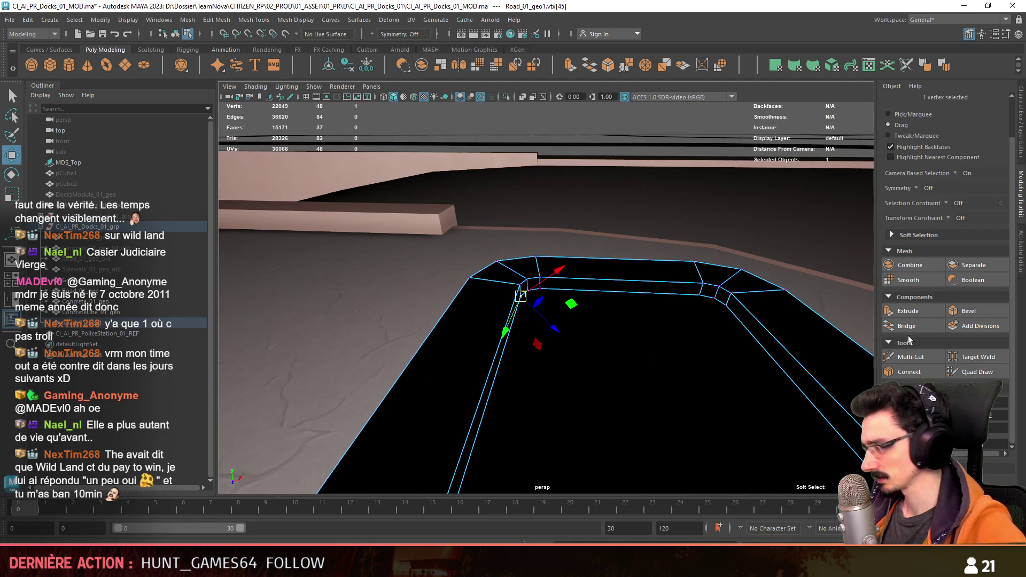
{"action": "mouse_move", "coordinate": [762, 358]}
{"action": "left_mouse_down", "text": "alt"}
{"action": "mouse_move", "coordinate": [738, 309]}
{"action": "mouse_move", "coordinate": [701, 341]}
{"action": "left_mouse_up", "text": "alt"}
{"action": "left_click", "coordinate": [737, 308], "text": "shift"}
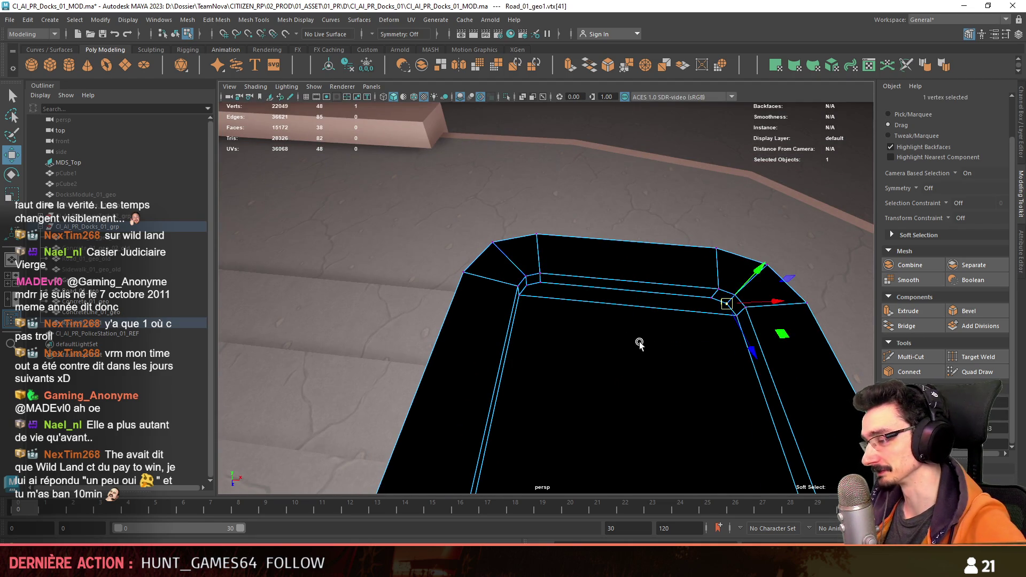
Step: Connect the selected rim corner vertices with a new edge and return to object mode
{"action": "left_click_drag", "start_coordinate": [638, 343], "coordinate": [546, 284], "text": "alt"}
{"action": "mouse_move", "coordinate": [597, 331]}
{"action": "left_mouse_down", "text": "alt"}
{"action": "mouse_move", "coordinate": [585, 349]}
{"action": "mouse_move", "coordinate": [634, 305]}
{"action": "left_mouse_up", "text": "alt"}
{"action": "key", "text": "f"}
{"action": "mouse_move", "coordinate": [470, 236]}
{"action": "left_mouse_down", "text": "alt"}
{"action": "mouse_move", "coordinate": [449, 323]}
{"action": "mouse_move", "coordinate": [484, 328]}
{"action": "mouse_move", "coordinate": [436, 294]}
{"action": "left_mouse_up", "text": "alt"}
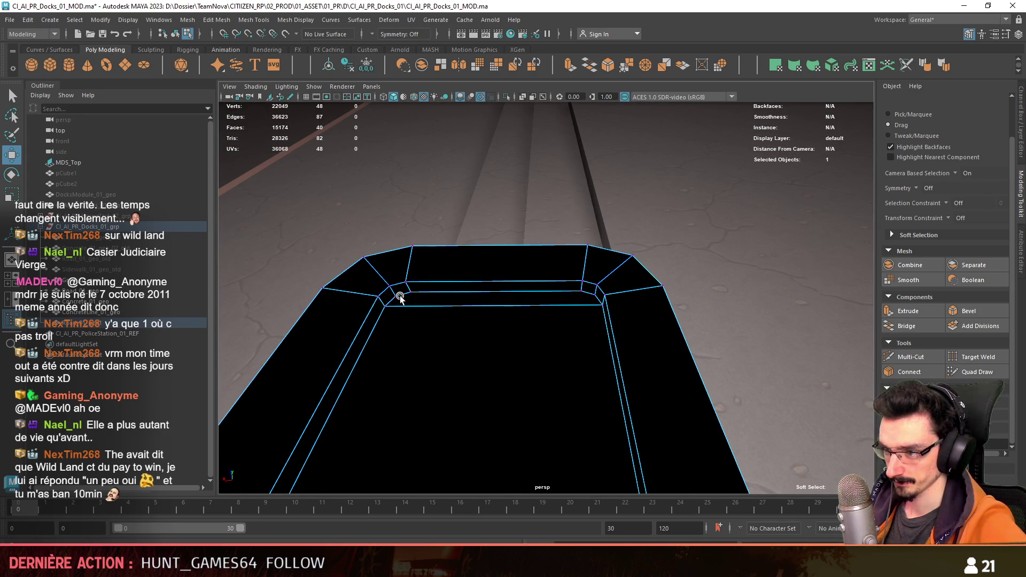
{"action": "key", "text": "F8"}
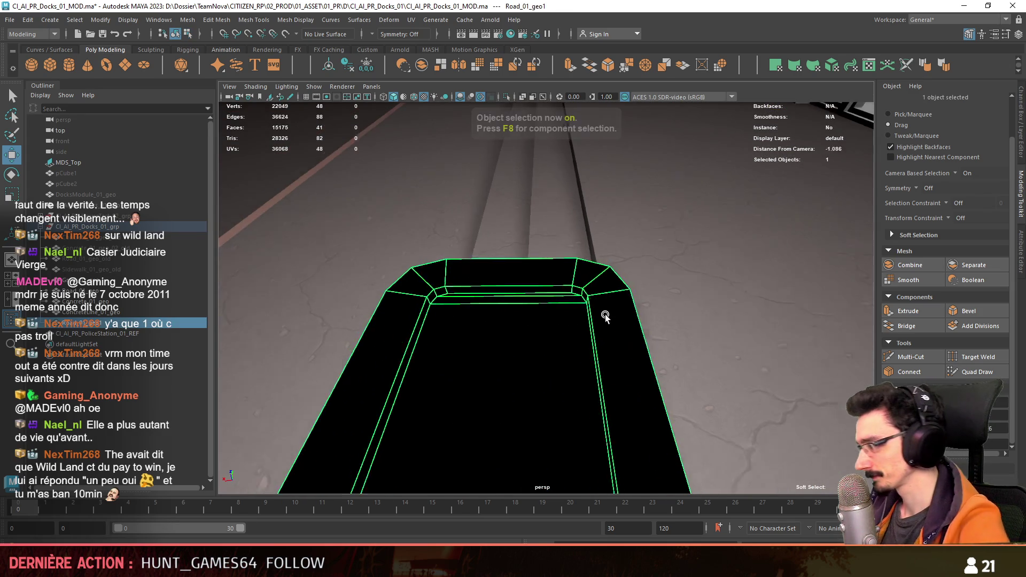
{"action": "mouse_move", "coordinate": [538, 313]}
{"action": "left_mouse_down", "text": "alt"}
{"action": "mouse_move", "coordinate": [513, 344]}
{"action": "mouse_move", "coordinate": [566, 321]}
{"action": "mouse_move", "coordinate": [718, 332]}
{"action": "mouse_move", "coordinate": [622, 310]}
{"action": "left_mouse_up", "text": "alt"}
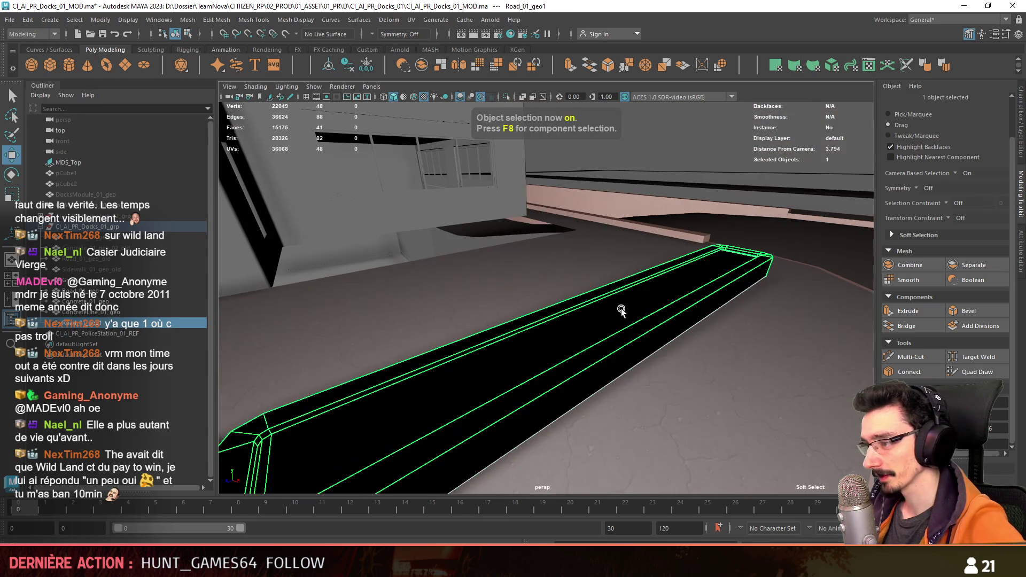
Step: Inspect the planter's context options and the curb's concrete-shaded geometry
{"action": "mouse_move", "coordinate": [578, 341]}
{"action": "left_mouse_down", "text": "alt"}
{"action": "mouse_move", "coordinate": [632, 333]}
{"action": "mouse_move", "coordinate": [525, 339]}
{"action": "mouse_move", "coordinate": [600, 353]}
{"action": "left_mouse_up", "text": "alt"}
{"action": "right_click", "coordinate": [607, 353]}
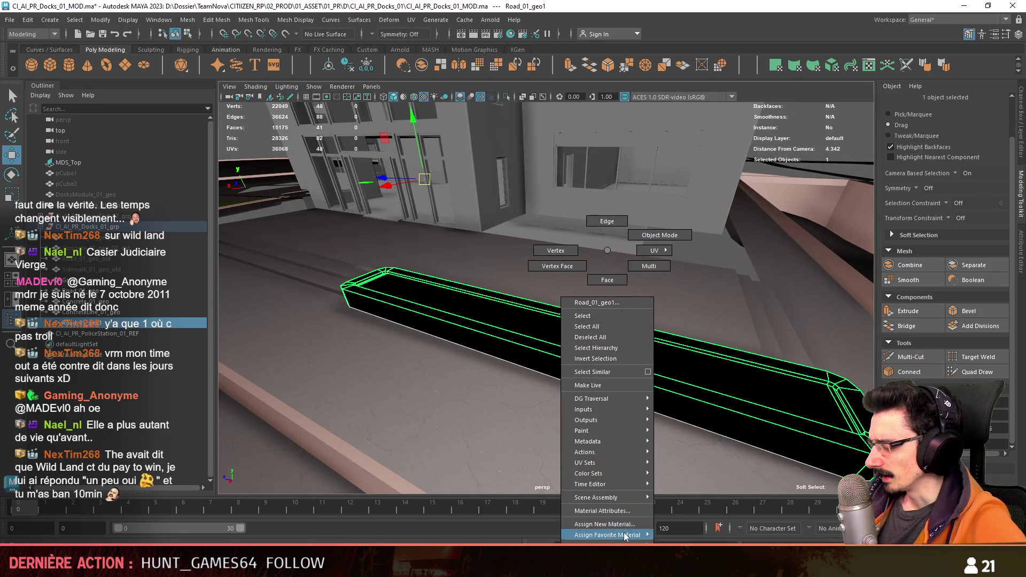
{"action": "left_click", "coordinate": [711, 457]}
{"action": "left_click_drag", "start_coordinate": [711, 457], "coordinate": [650, 409], "text": "alt"}
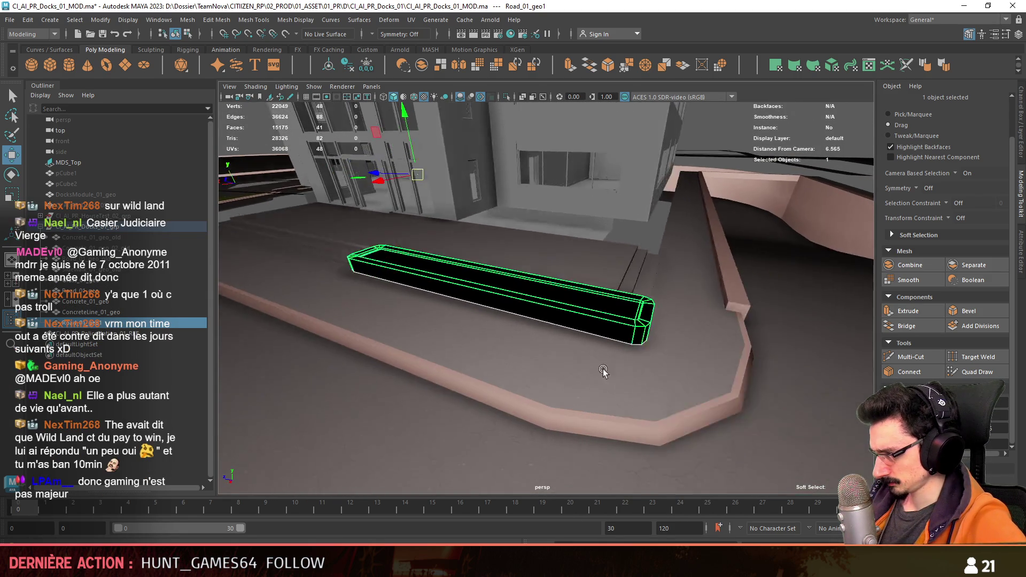
{"action": "key", "text": "F8"}
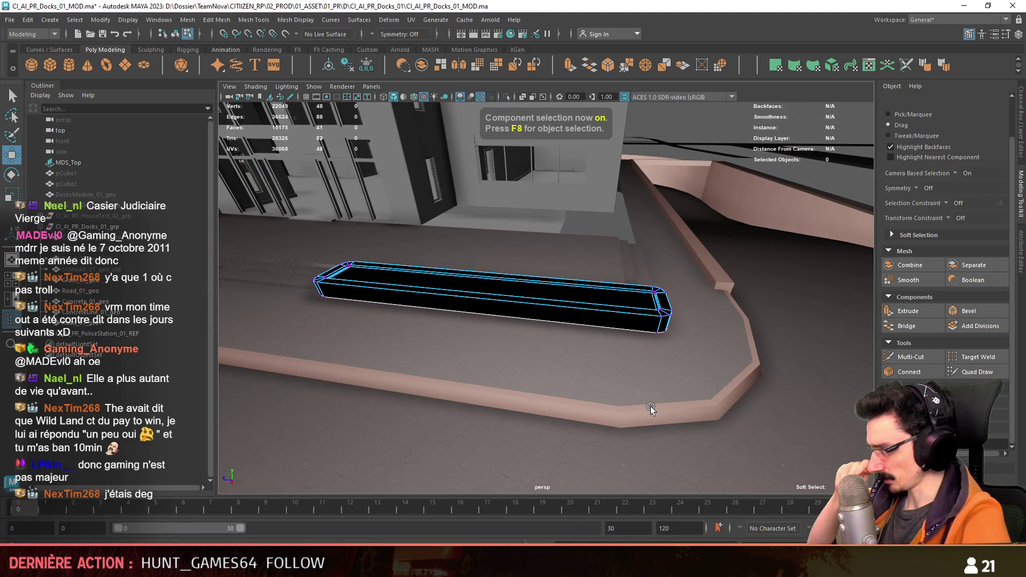
{"action": "key", "text": "F8"}
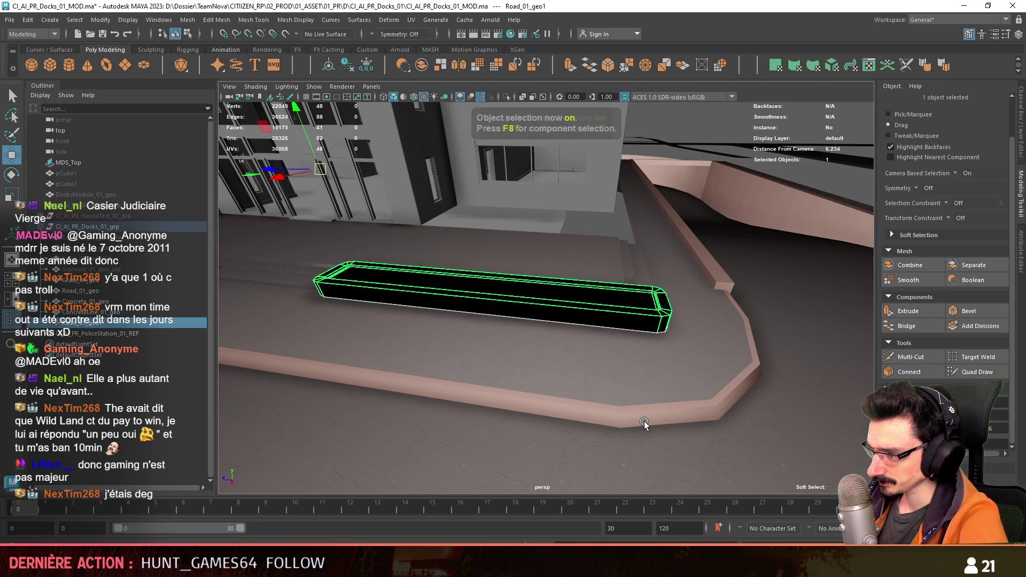
{"action": "left_click", "coordinate": [634, 418]}
{"action": "key", "text": "F9"}
{"action": "left_click_drag", "start_coordinate": [666, 310], "coordinate": [610, 322], "text": "alt"}
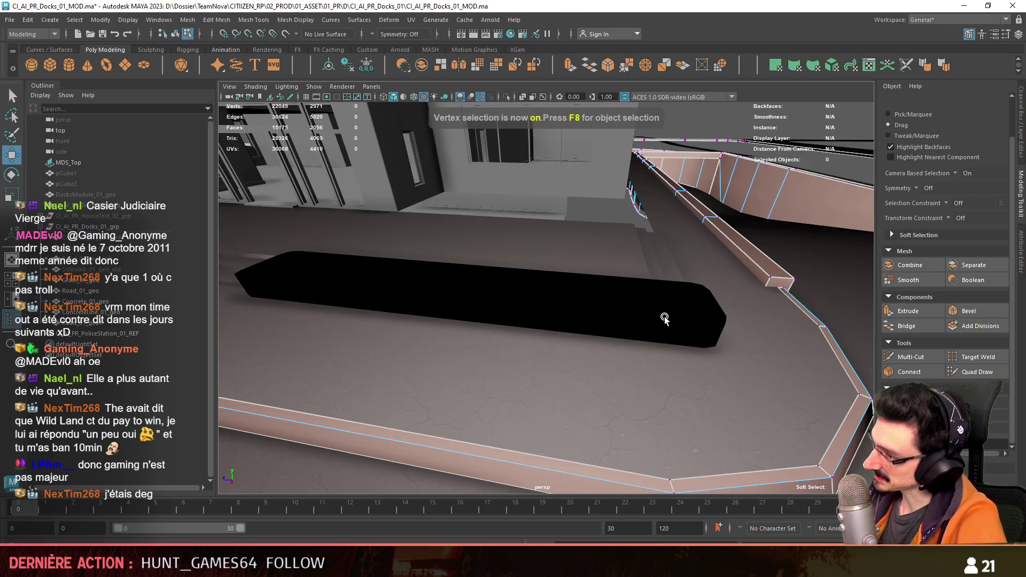
Step: Select all faces of the bench and assign the curb's pinkish concrete material
{"action": "left_click", "coordinate": [561, 313]}
{"action": "key", "text": "F11"}
{"action": "left_click_drag", "start_coordinate": [225, 232], "coordinate": [746, 361]}
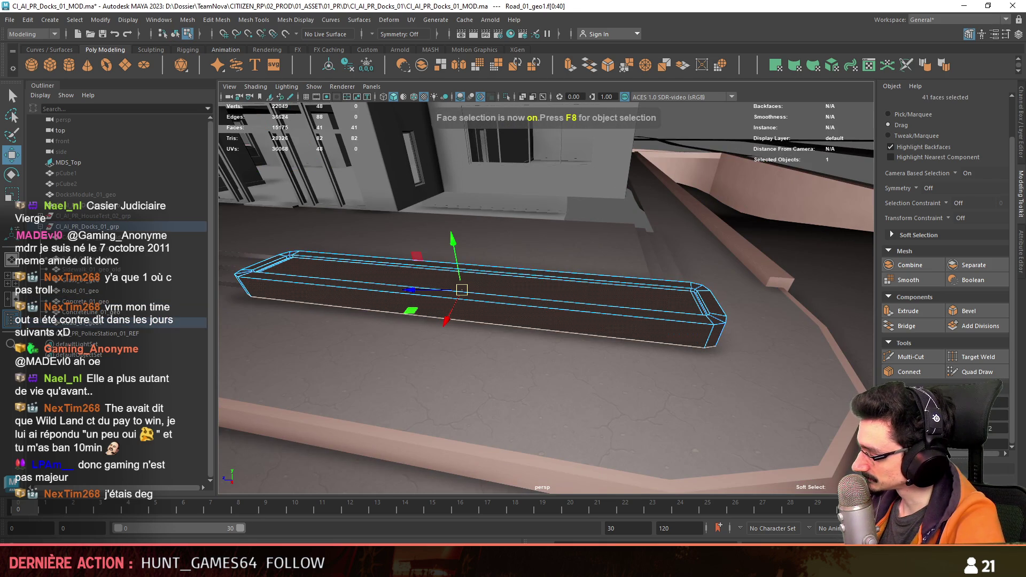
{"action": "scroll", "coordinate": [654, 308], "scroll_direction": "down", "scroll_amount": 3}
{"action": "left_click_drag", "start_coordinate": [718, 143], "coordinate": [683, 241], "text": "alt"}
{"action": "left_click", "coordinate": [676, 167]}
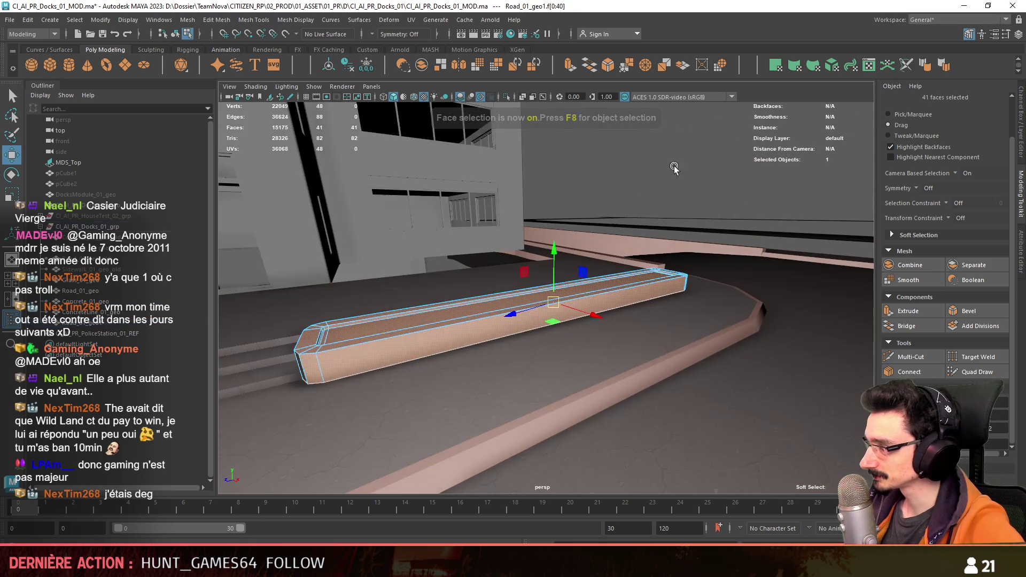
{"action": "mouse_move", "coordinate": [676, 168]}
{"action": "left_mouse_down", "text": "alt"}
{"action": "mouse_move", "coordinate": [481, 288]}
{"action": "mouse_move", "coordinate": [630, 288]}
{"action": "mouse_move", "coordinate": [566, 296]}
{"action": "left_mouse_up", "text": "alt"}
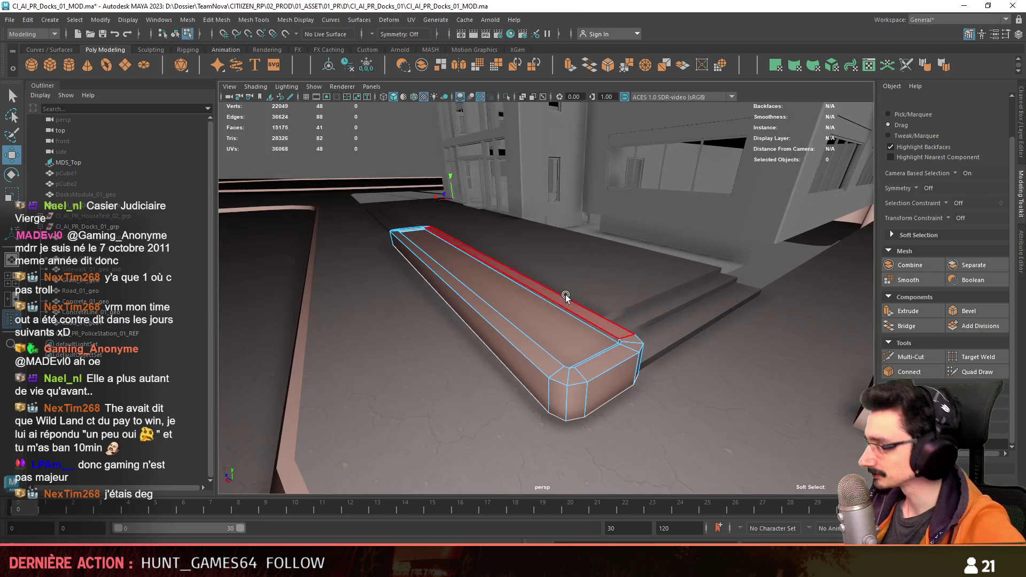
{"action": "key", "text": "F10"}
{"action": "left_click", "coordinate": [563, 409]}
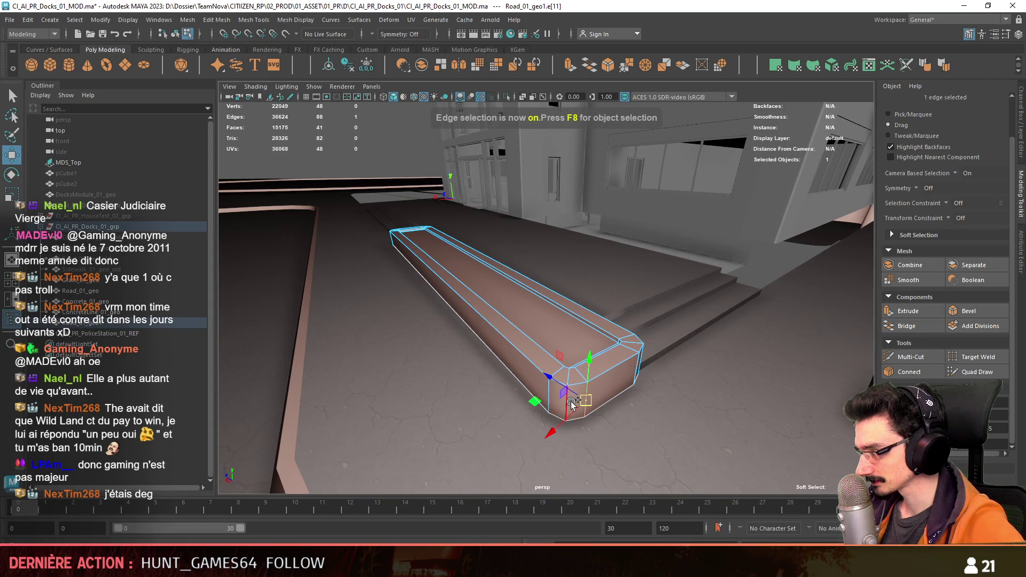
{"action": "mouse_move", "coordinate": [569, 404]}
{"action": "left_mouse_down", "text": "alt"}
{"action": "mouse_move", "coordinate": [688, 357]}
{"action": "mouse_move", "coordinate": [717, 323]}
{"action": "mouse_move", "coordinate": [653, 292]}
{"action": "mouse_move", "coordinate": [520, 361]}
{"action": "left_mouse_up", "text": "alt"}
{"action": "scroll", "coordinate": [625, 377], "scroll_direction": "up", "scroll_amount": 3}
{"action": "double_click", "coordinate": [388, 392], "text": "shift"}
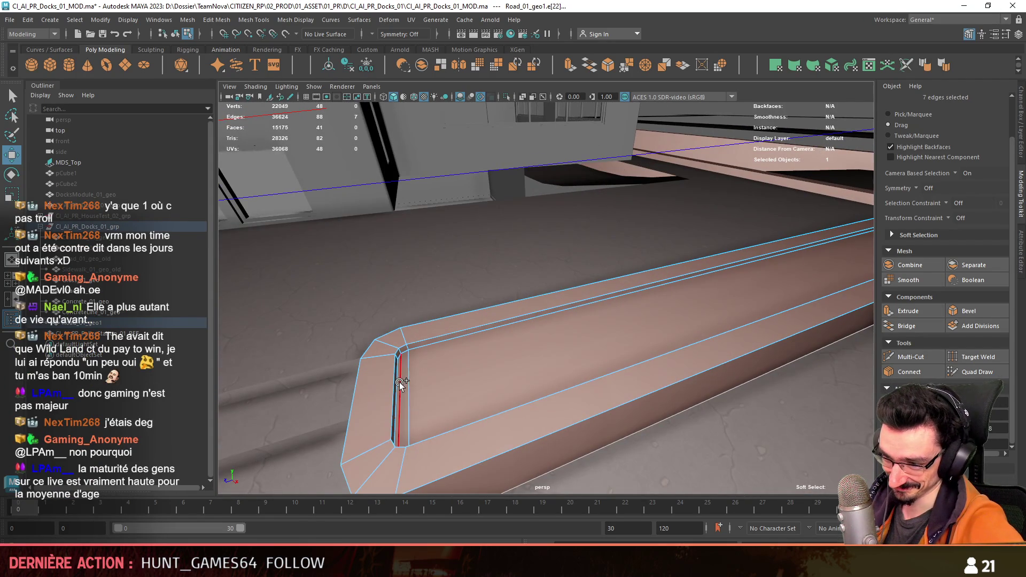
{"action": "mouse_move", "coordinate": [562, 321]}
{"action": "left_mouse_down", "text": "alt"}
{"action": "mouse_move", "coordinate": [610, 305]}
{"action": "mouse_move", "coordinate": [656, 310]}
{"action": "mouse_move", "coordinate": [610, 283]}
{"action": "left_mouse_up", "text": "alt"}
{"action": "key", "text": "F8"}
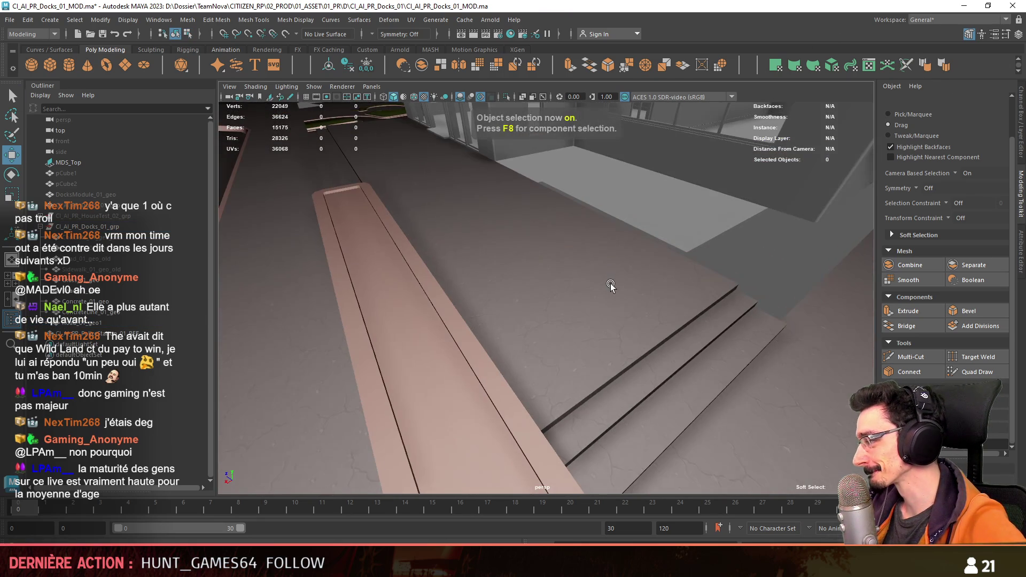
{"action": "scroll", "coordinate": [631, 268], "scroll_direction": "down", "scroll_amount": 2}
{"action": "scroll", "coordinate": [620, 267], "scroll_direction": "down", "scroll_amount": 2}
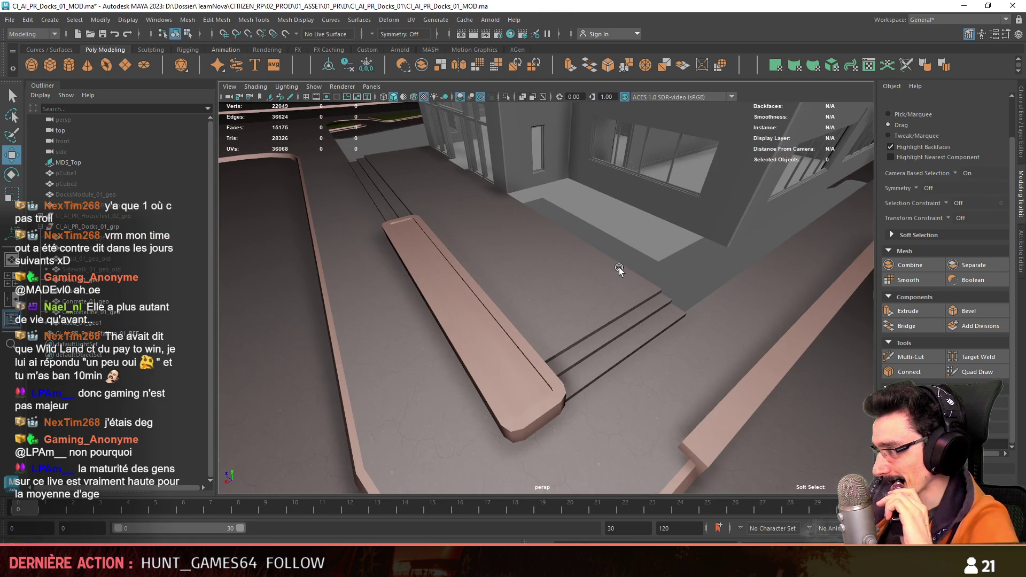
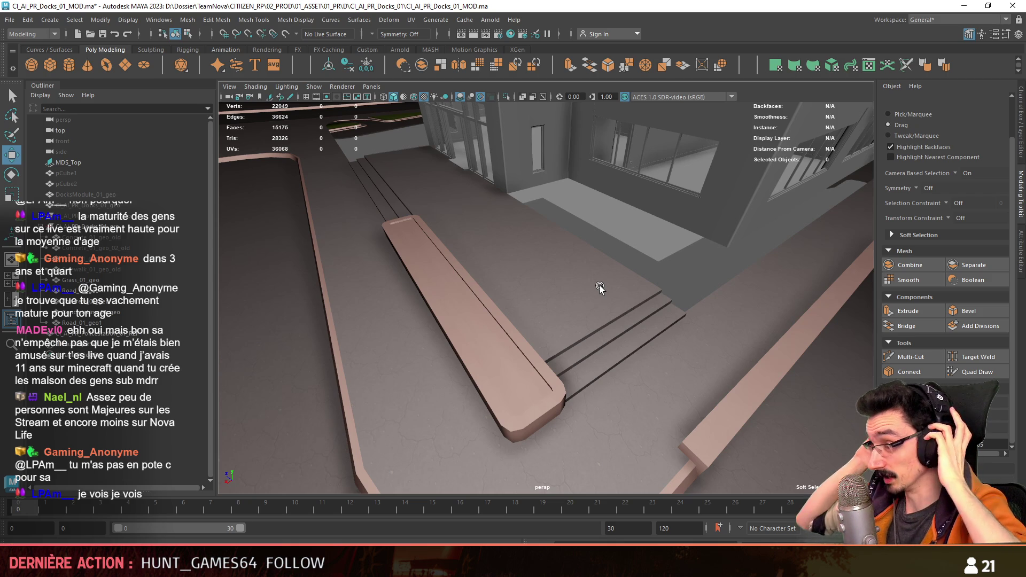
{"action": "scroll", "coordinate": [500, 350], "scroll_direction": "up", "scroll_amount": 2}
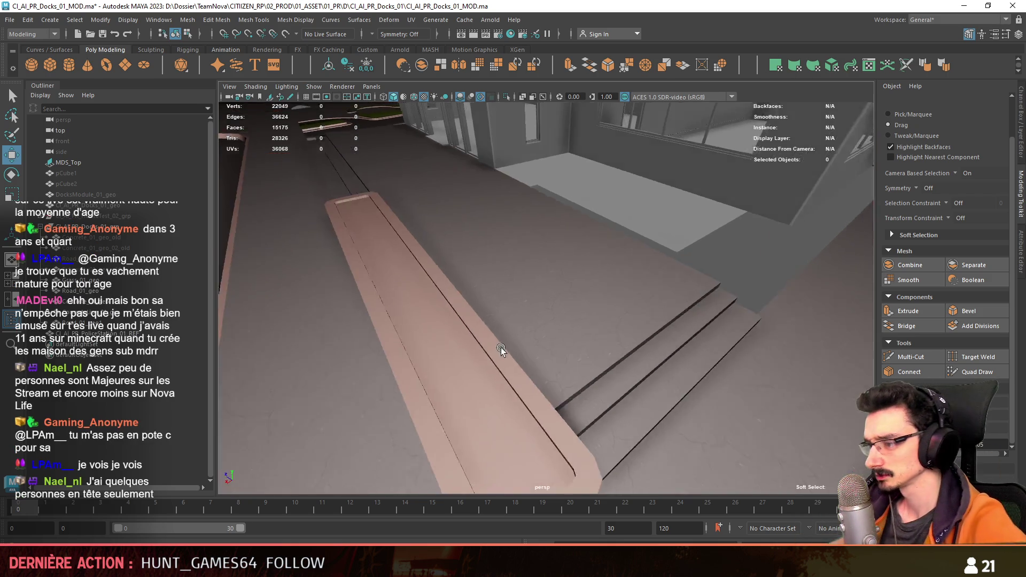
Step: Select the loop of inner floor faces on the bench for separation
{"action": "left_click_drag", "start_coordinate": [500, 350], "coordinate": [601, 287], "text": "alt"}
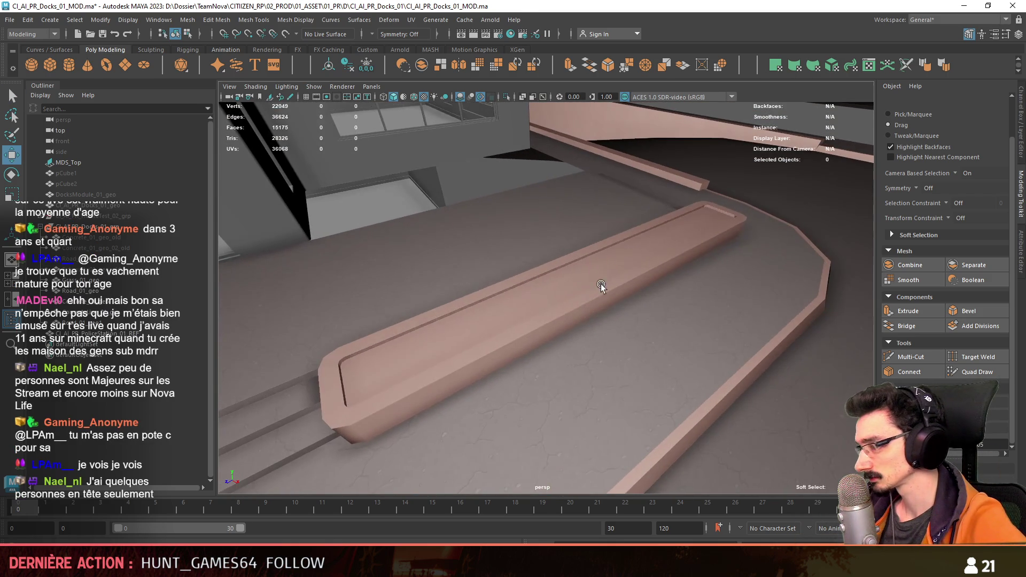
{"action": "left_click", "coordinate": [601, 287]}
{"action": "key", "text": "F11"}
{"action": "mouse_move", "coordinate": [601, 287]}
{"action": "left_mouse_down", "text": "alt"}
{"action": "mouse_move", "coordinate": [676, 227]}
{"action": "mouse_move", "coordinate": [446, 246]}
{"action": "mouse_move", "coordinate": [530, 293]}
{"action": "mouse_move", "coordinate": [665, 298]}
{"action": "mouse_move", "coordinate": [593, 274]}
{"action": "left_mouse_up", "text": "alt"}
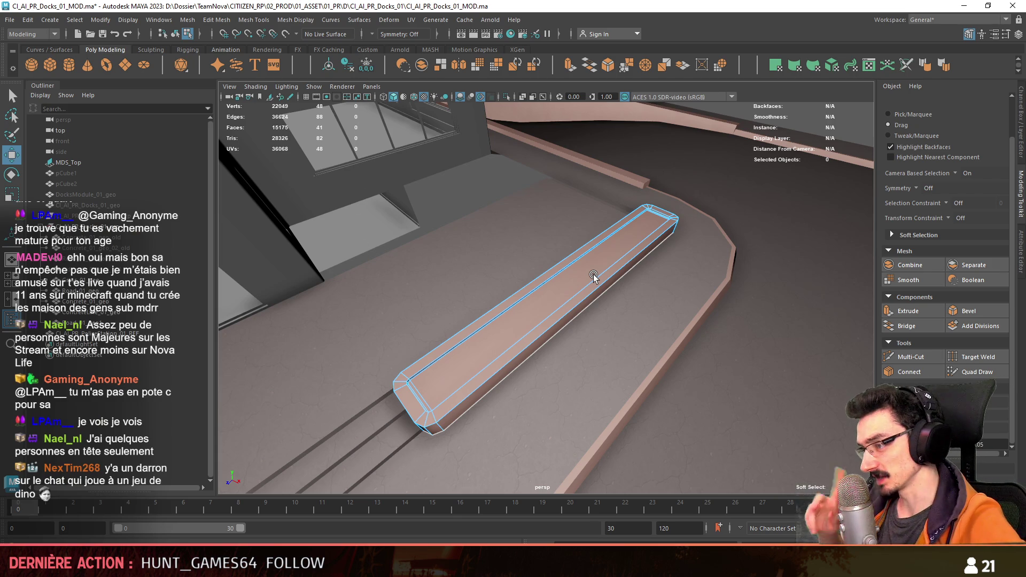
{"action": "mouse_move", "coordinate": [594, 275]}
{"action": "left_mouse_down", "text": "alt"}
{"action": "mouse_move", "coordinate": [599, 266]}
{"action": "mouse_move", "coordinate": [527, 291]}
{"action": "left_mouse_up", "text": "alt"}
{"action": "key", "text": "F8"}
{"action": "left_click", "coordinate": [598, 265]}
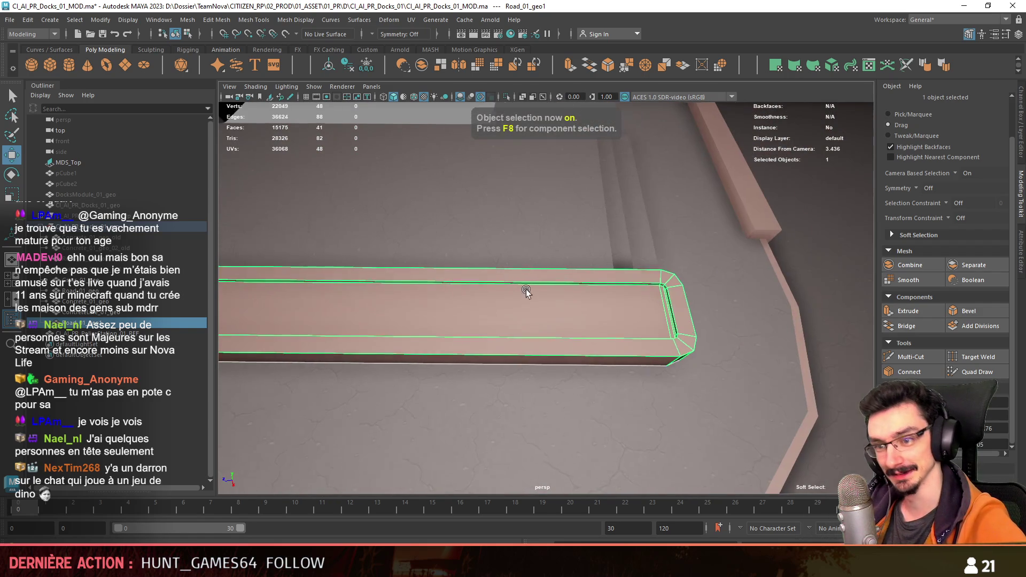
{"action": "key", "text": "F8"}
{"action": "left_click", "coordinate": [664, 307]}
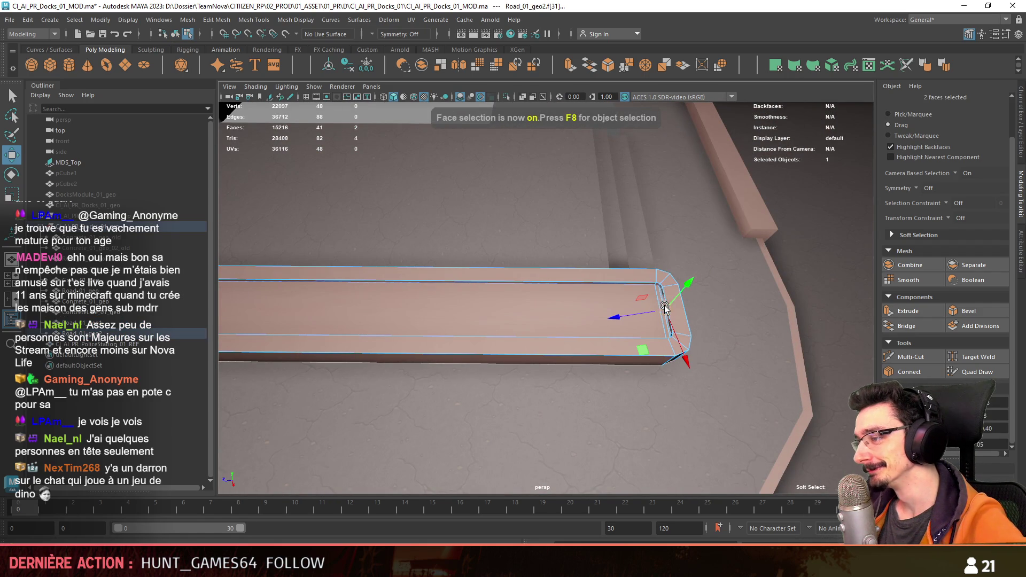
{"action": "left_click_drag", "start_coordinate": [591, 305], "coordinate": [401, 282], "text": "alt"}
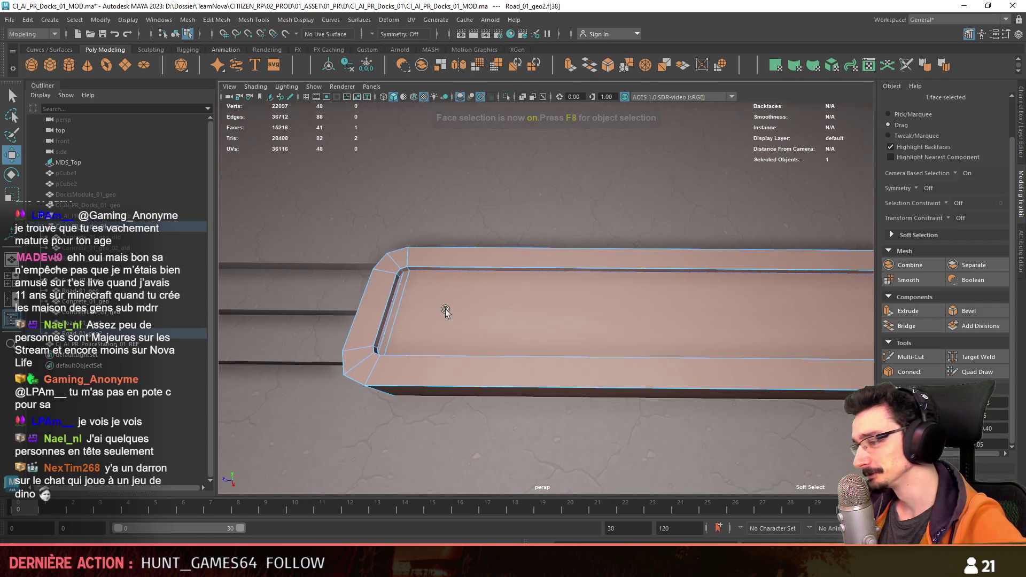
{"action": "double_click", "coordinate": [401, 282]}
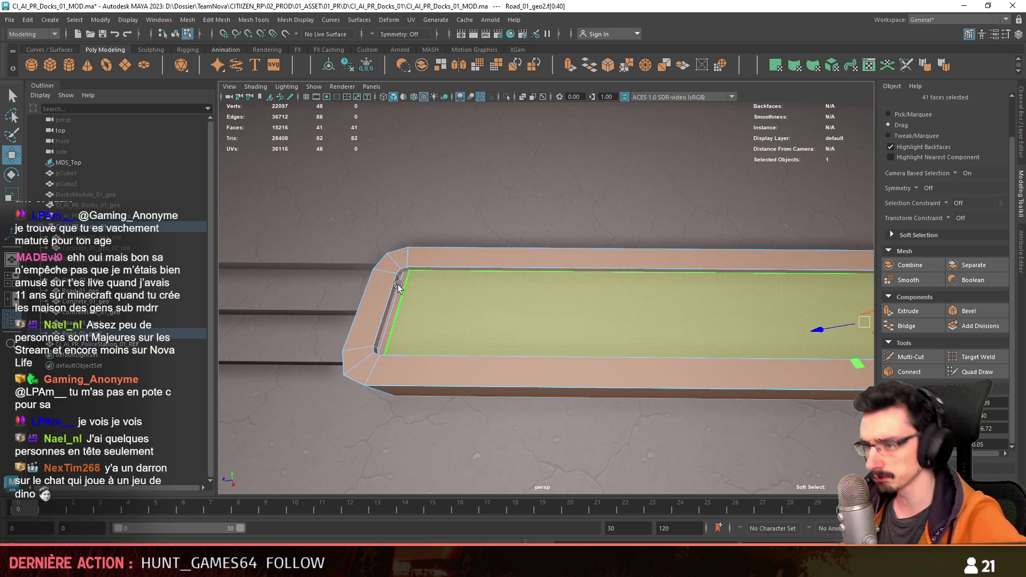
{"action": "left_click", "coordinate": [398, 285]}
Step: Delete the inner faces from one mesh and the rim faces from the other, leaving floor and rim separate
{"action": "mouse_move", "coordinate": [458, 286]}
{"action": "left_mouse_down", "text": "alt"}
{"action": "mouse_move", "coordinate": [620, 279]}
{"action": "mouse_move", "coordinate": [599, 307]}
{"action": "left_mouse_up", "text": "alt"}
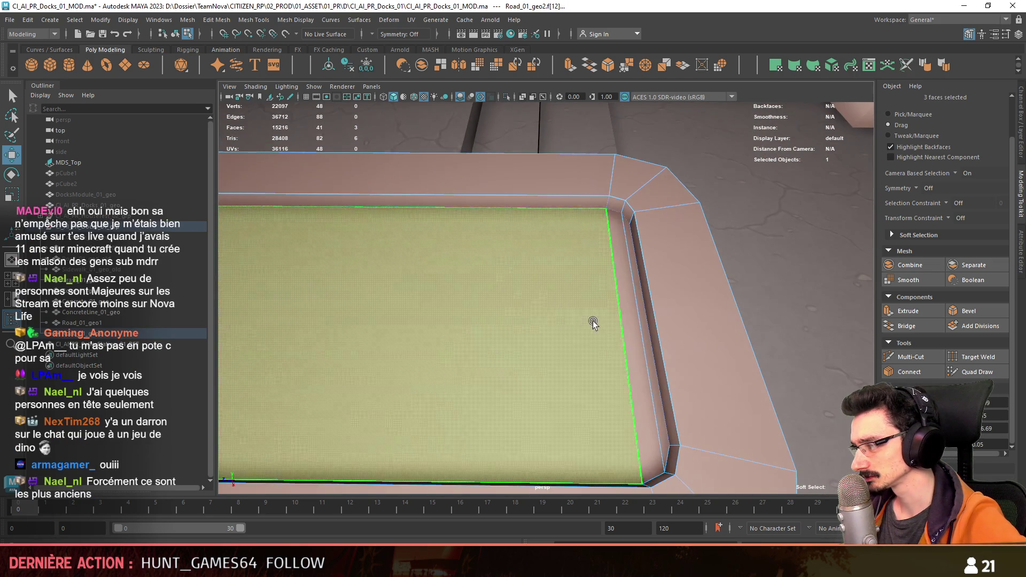
{"action": "left_click", "coordinate": [631, 314], "text": "shift"}
{"action": "key", "text": "Delete"}
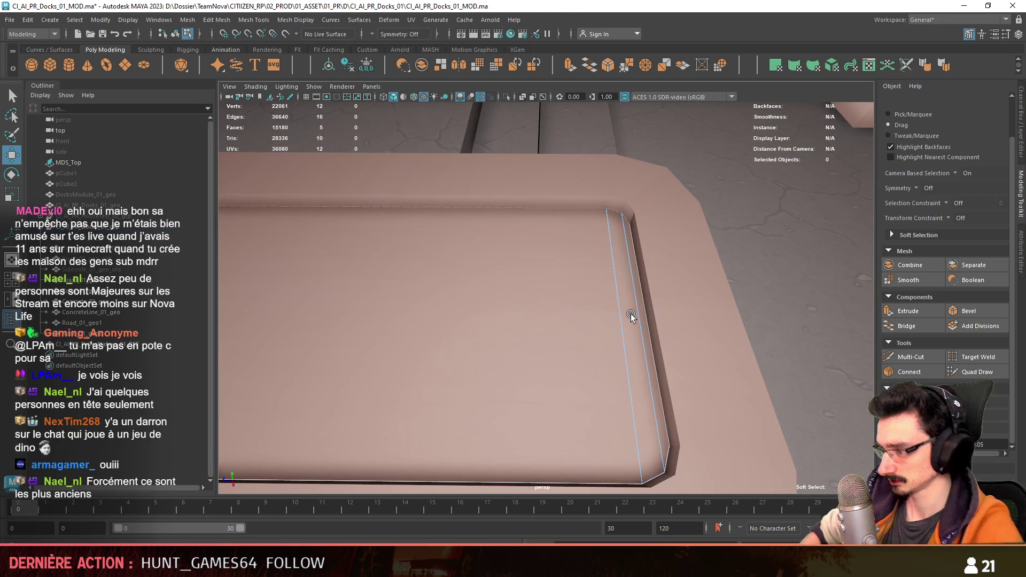
{"action": "key", "text": "F8"}
{"action": "key", "text": "F8"}
{"action": "left_click", "coordinate": [635, 317]}
{"action": "left_click_drag", "start_coordinate": [582, 316], "coordinate": [727, 292], "text": "alt"}
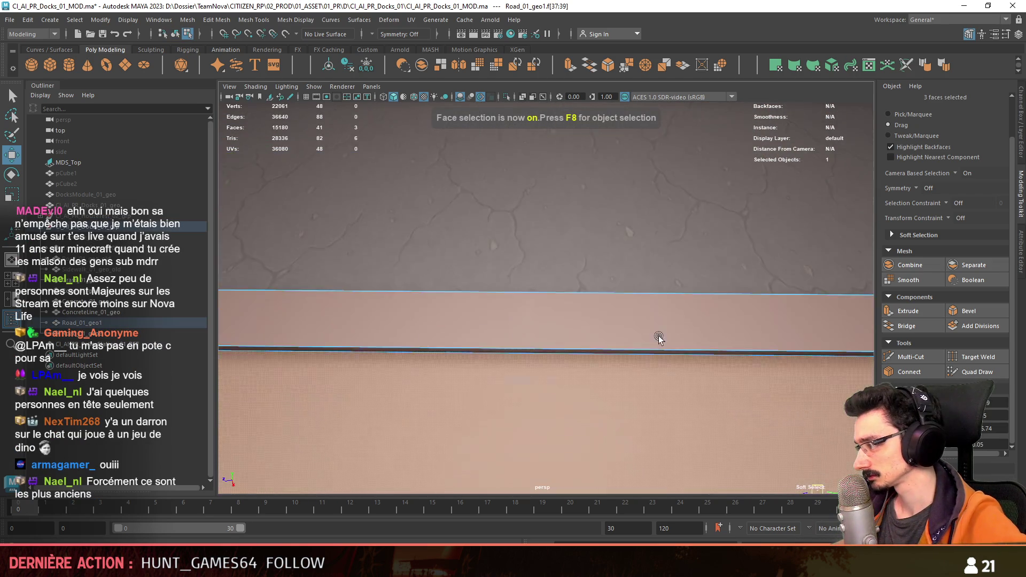
{"action": "scroll", "coordinate": [727, 292], "scroll_direction": "down", "scroll_amount": 3}
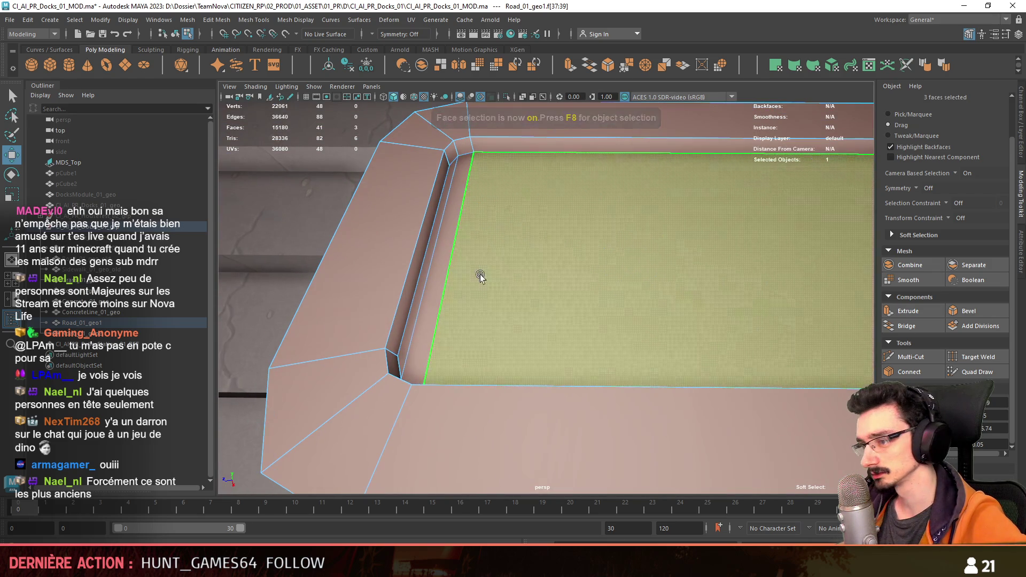
{"action": "left_click", "coordinate": [436, 247], "text": "shift"}
{"action": "key", "text": "Delete"}
{"action": "scroll", "coordinate": [442, 264], "scroll_direction": "down", "scroll_amount": 3}
{"action": "key", "text": "F8"}
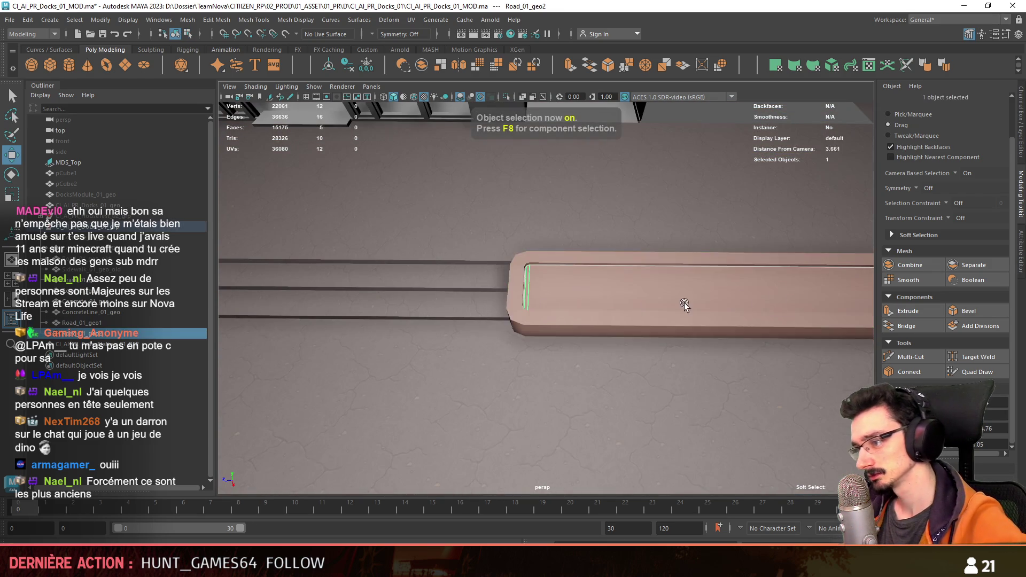
{"action": "mouse_move", "coordinate": [442, 264]}
{"action": "left_mouse_down", "text": "alt"}
{"action": "mouse_move", "coordinate": [647, 265]}
{"action": "mouse_move", "coordinate": [589, 251]}
{"action": "left_mouse_up", "text": "alt"}
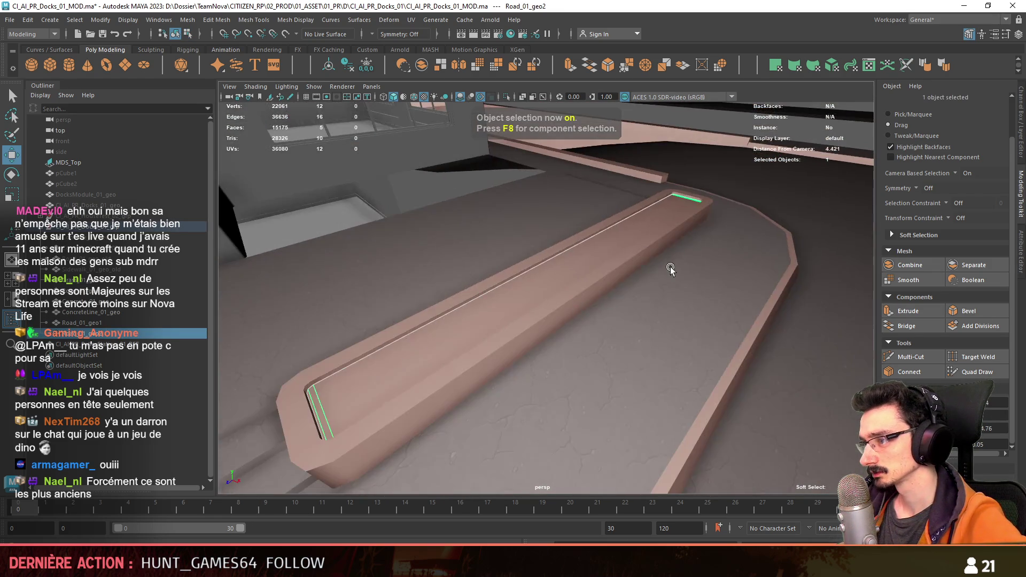
{"action": "right_click_drag", "start_coordinate": [589, 251], "coordinate": [588, 280]}
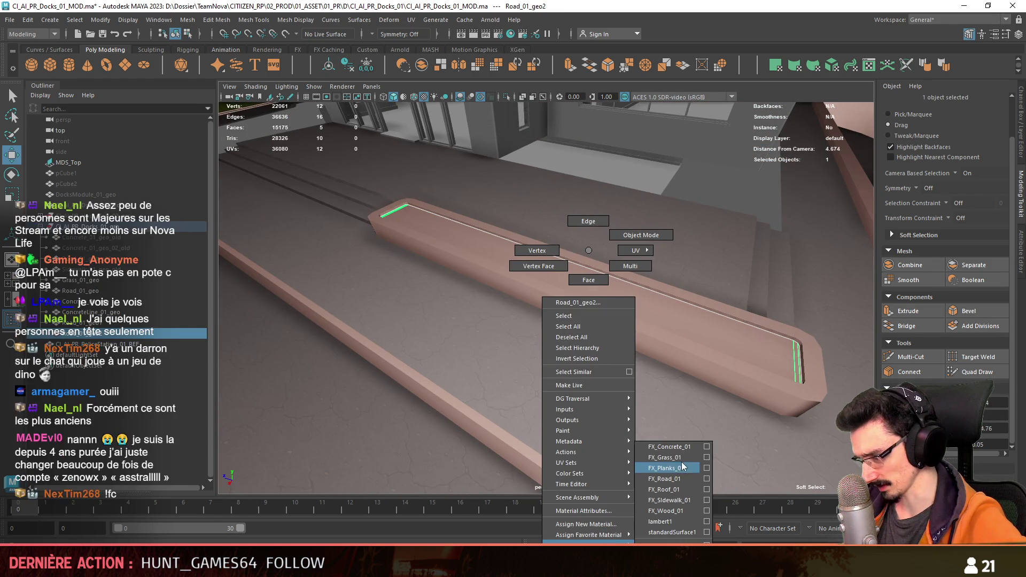
Step: Assign the grass texture material to the inner floor and auto-project its UVs
{"action": "left_click_drag", "start_coordinate": [618, 462], "coordinate": [591, 336], "text": "alt"}
{"action": "scroll", "coordinate": [590, 336], "scroll_direction": "up", "scroll_amount": 2}
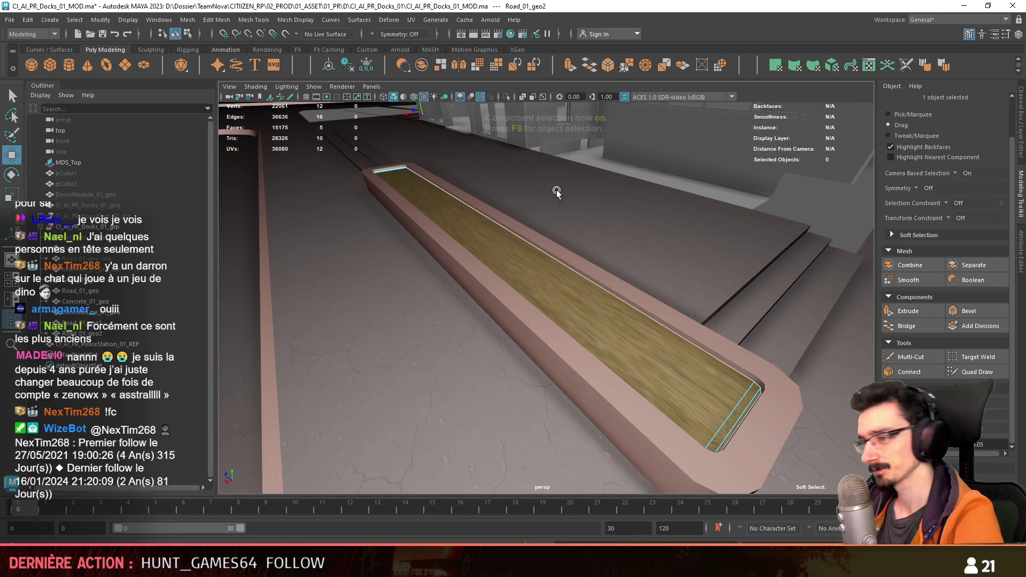
{"action": "key", "text": "F8"}
{"action": "left_click", "coordinate": [830, 67]}
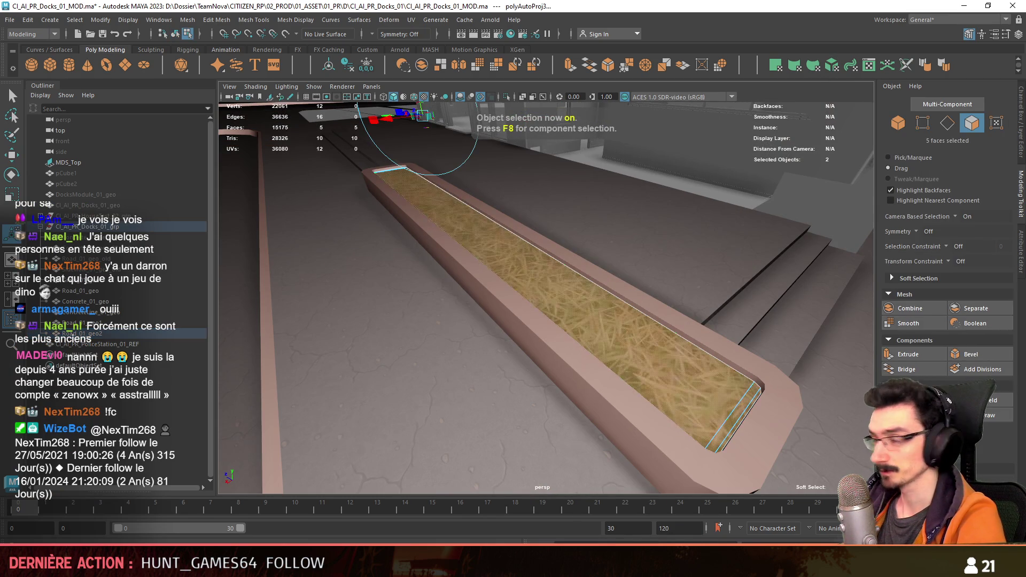
{"action": "scroll", "coordinate": [590, 312], "scroll_direction": "down", "scroll_amount": 3}
{"action": "left_click_drag", "start_coordinate": [562, 321], "coordinate": [590, 313], "text": "alt"}
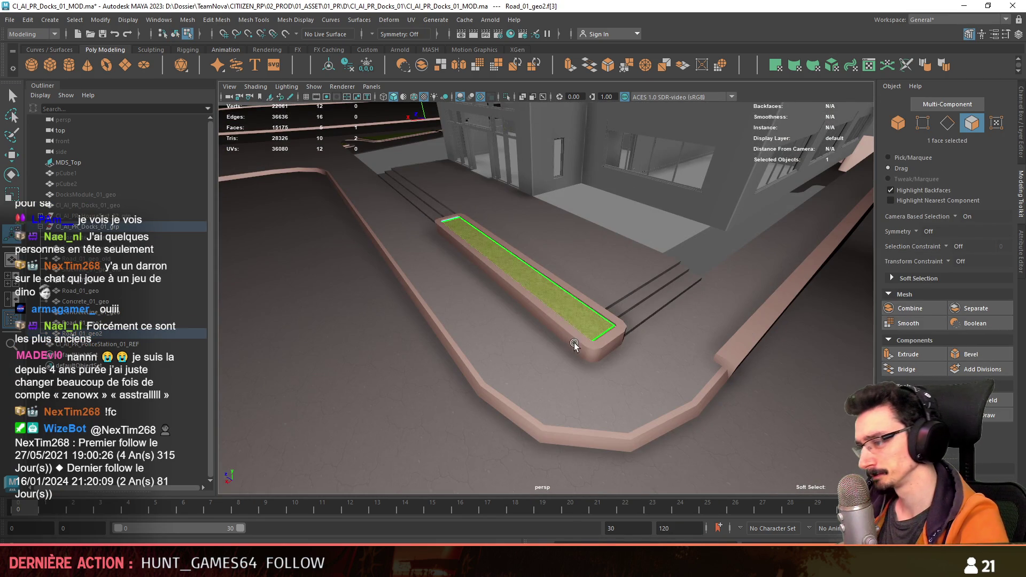
Step: Select the floor's vertices with the Move tool ready, then return to object mode
{"action": "left_click", "coordinate": [577, 343]}
{"action": "key", "text": "F9"}
{"action": "key", "text": "w"}
{"action": "left_click", "coordinate": [595, 360]}
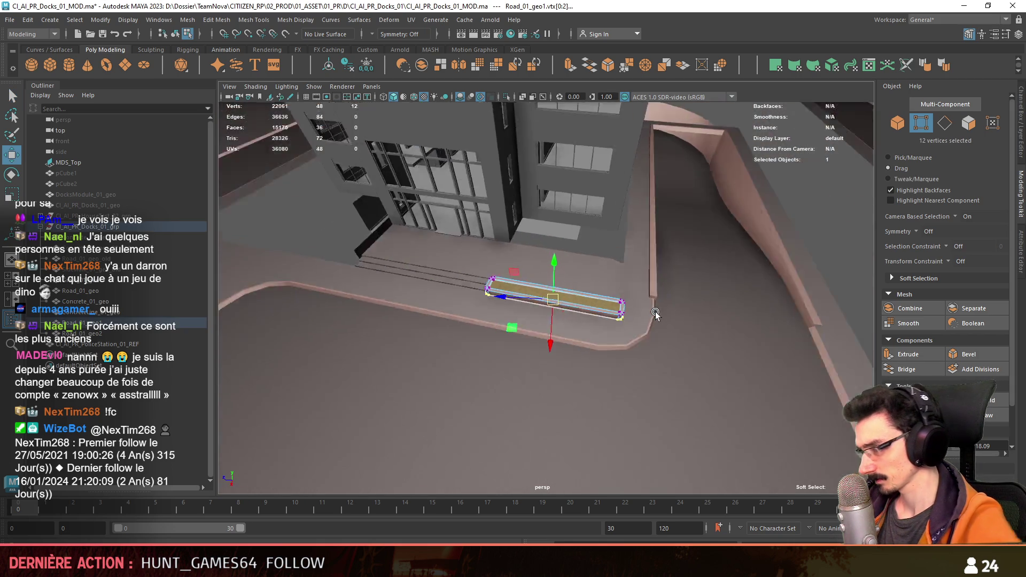
{"action": "left_click_drag", "start_coordinate": [677, 373], "coordinate": [432, 305], "text": "alt"}
{"action": "key", "text": "F8"}
{"action": "left_click", "coordinate": [330, 334]}
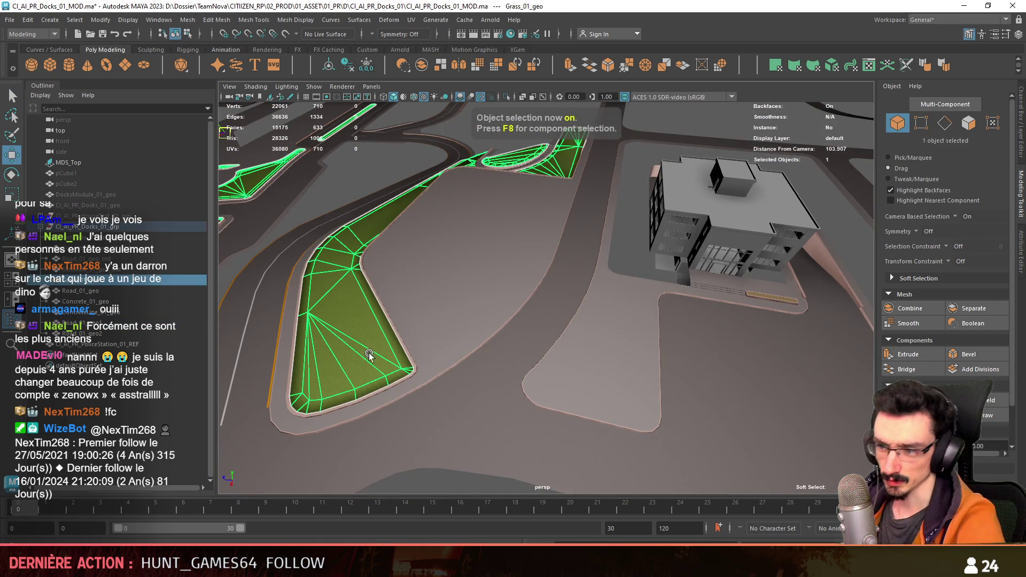
{"action": "key", "text": "F8"}
{"action": "left_click", "coordinate": [402, 368]}
{"action": "mouse_move", "coordinate": [750, 366]}
{"action": "left_mouse_down", "text": "alt"}
{"action": "mouse_move", "coordinate": [657, 232]}
{"action": "mouse_move", "coordinate": [583, 274]}
{"action": "left_mouse_up", "text": "alt"}
{"action": "key", "text": "F8"}
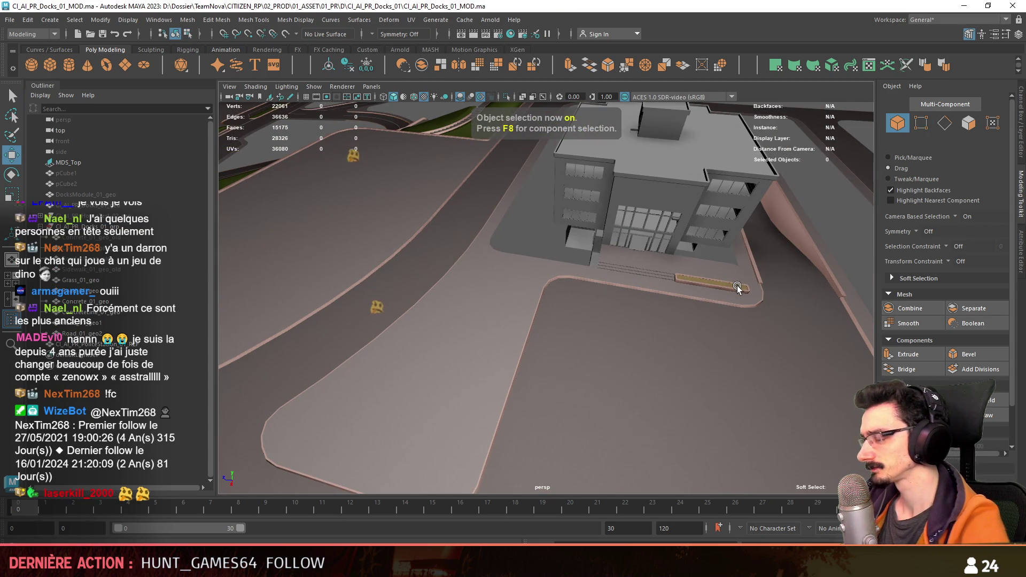
{"action": "key", "text": "F11"}
{"action": "left_click", "coordinate": [737, 285]}
{"action": "key", "text": "f"}
{"action": "key", "text": "F8"}
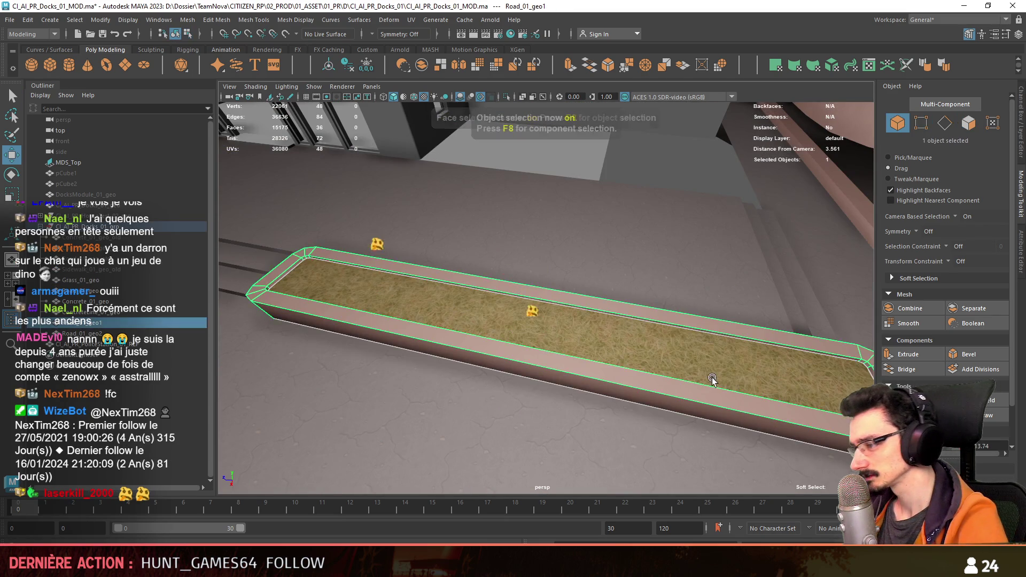
{"action": "left_click", "coordinate": [712, 377]}
{"action": "key", "text": "ctrl+F11"}
{"action": "scroll", "coordinate": [536, 320], "scroll_direction": "down", "scroll_amount": 5}
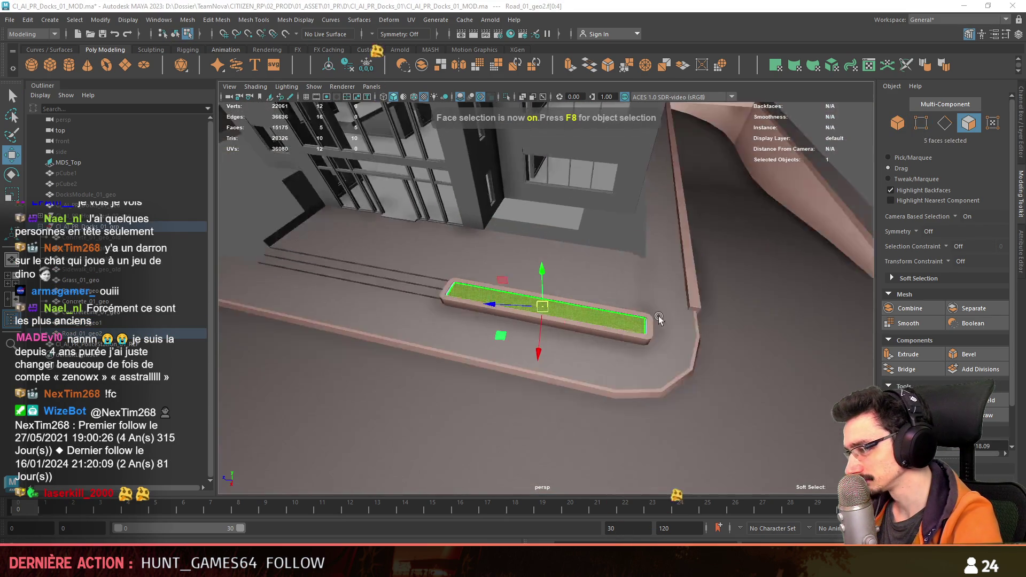
{"action": "mouse_move", "coordinate": [536, 321]}
{"action": "left_mouse_down", "text": "alt"}
{"action": "mouse_move", "coordinate": [636, 329]}
{"action": "mouse_move", "coordinate": [626, 329]}
{"action": "left_mouse_up", "text": "alt"}
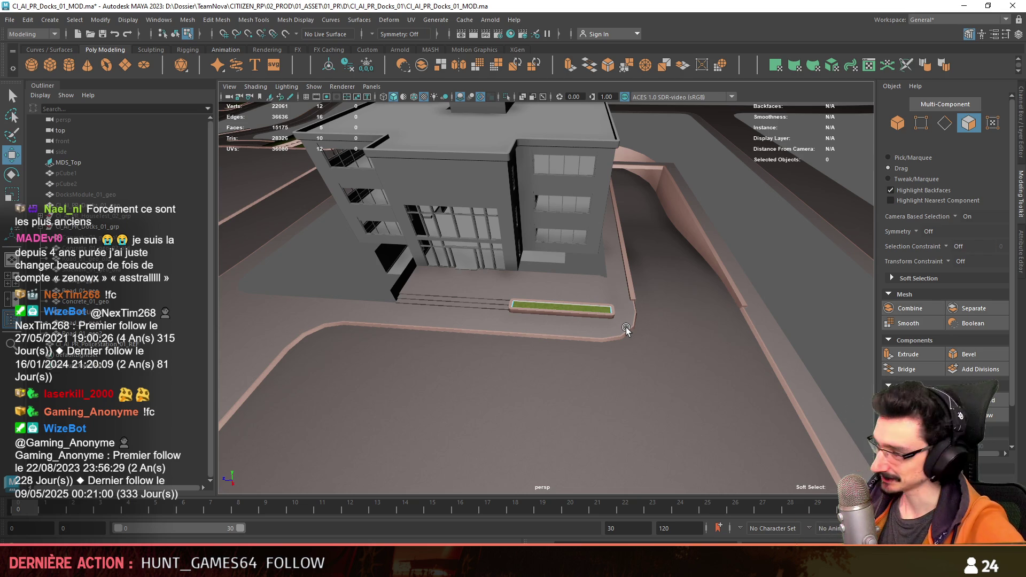
{"action": "scroll", "coordinate": [626, 329], "scroll_direction": "up", "scroll_amount": 3}
{"action": "scroll", "coordinate": [607, 298], "scroll_direction": "up", "scroll_amount": 3}
Step: Select the planter rim and grass floor together and duplicate them in place
{"action": "key", "text": "F8"}
{"action": "scroll", "coordinate": [600, 242], "scroll_direction": "up", "scroll_amount": 2}
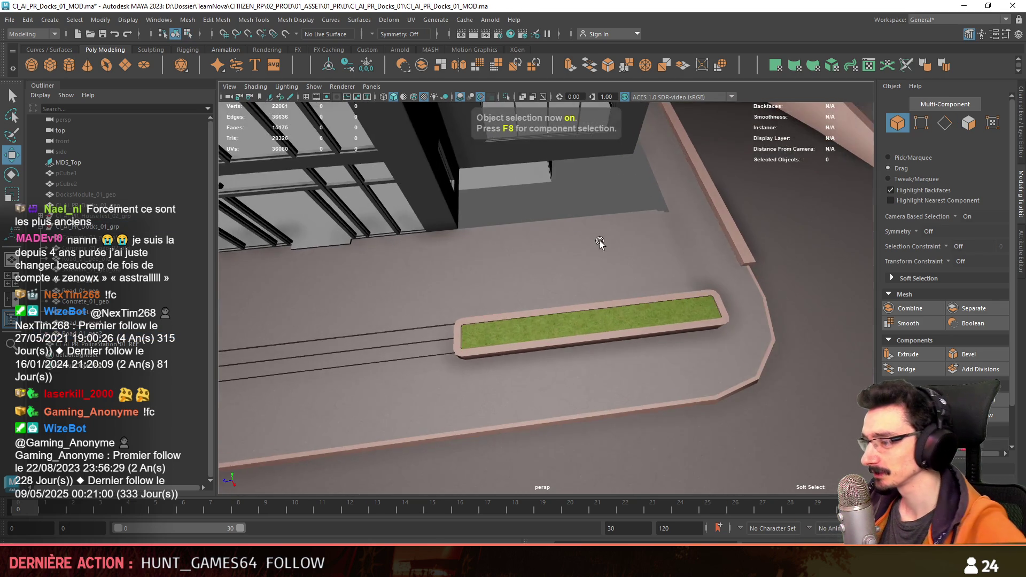
{"action": "mouse_move", "coordinate": [600, 242]}
{"action": "left_mouse_down", "text": "alt"}
{"action": "mouse_move", "coordinate": [721, 230]}
{"action": "mouse_move", "coordinate": [640, 340]}
{"action": "mouse_move", "coordinate": [576, 325]}
{"action": "left_mouse_up", "text": "alt"}
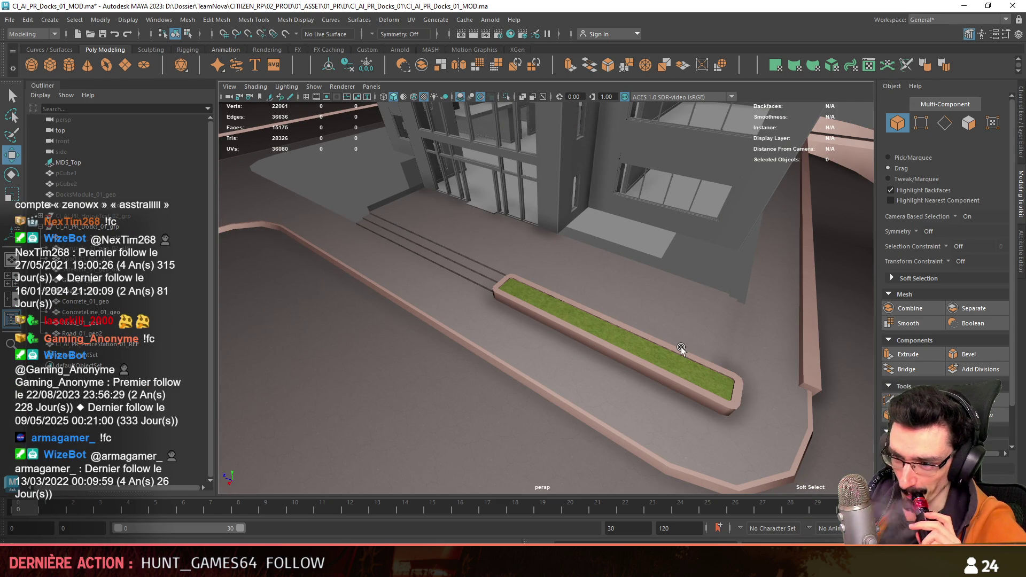
{"action": "mouse_move", "coordinate": [723, 275]}
{"action": "left_mouse_down", "text": "alt"}
{"action": "mouse_move", "coordinate": [681, 333]}
{"action": "mouse_move", "coordinate": [571, 388]}
{"action": "mouse_move", "coordinate": [614, 298]}
{"action": "mouse_move", "coordinate": [564, 351]}
{"action": "mouse_move", "coordinate": [458, 305]}
{"action": "mouse_move", "coordinate": [468, 338]}
{"action": "mouse_move", "coordinate": [604, 329]}
{"action": "mouse_move", "coordinate": [806, 355]}
{"action": "left_mouse_up", "text": "alt"}
{"action": "left_click", "coordinate": [568, 327]}
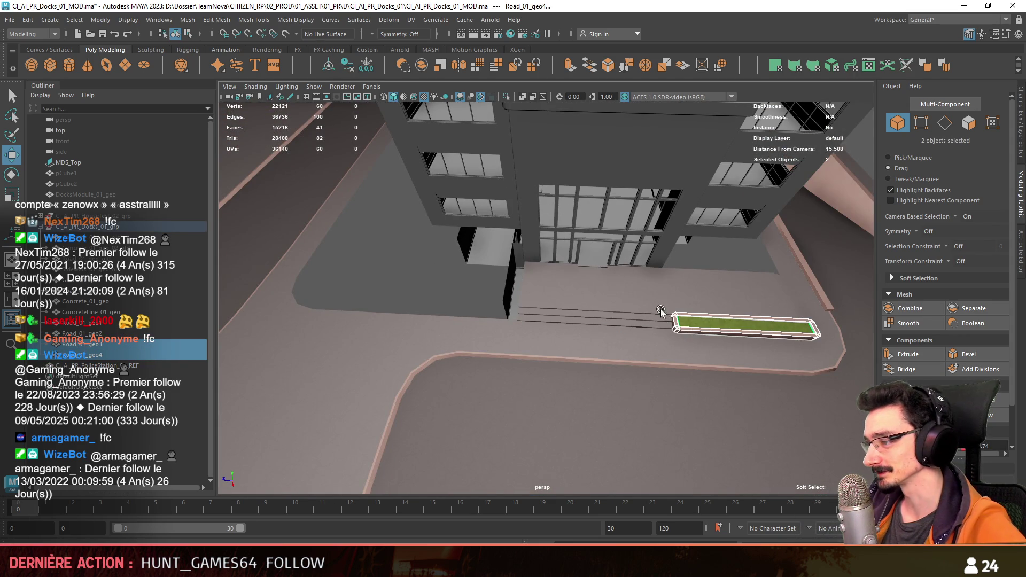
Step: Select all 60 vertices of the planter copy and slide it left along the walkway
{"action": "key", "text": "F9"}
{"action": "left_click_drag", "start_coordinate": [587, 392], "coordinate": [711, 347]}
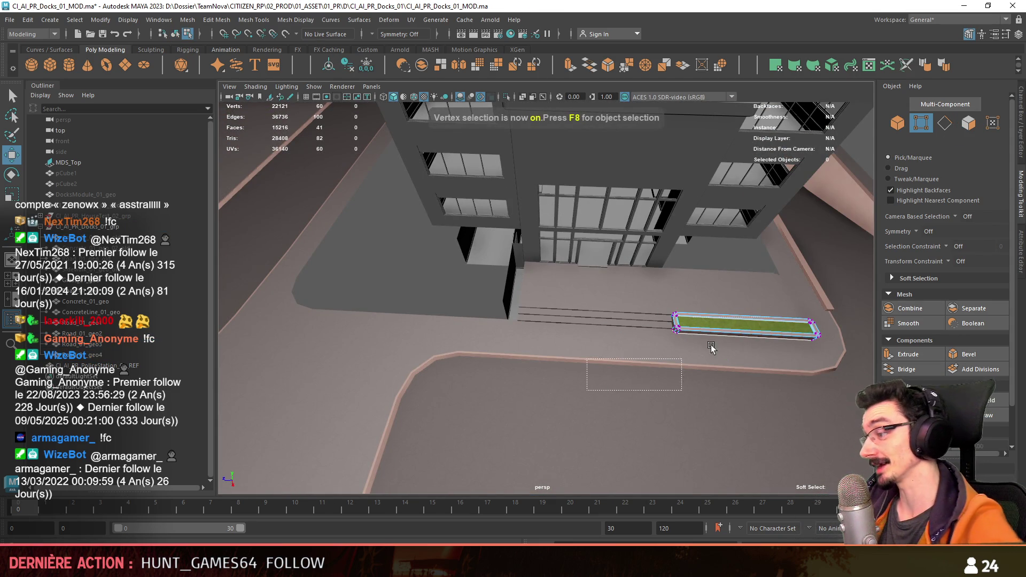
{"action": "mouse_move", "coordinate": [562, 362]}
{"action": "left_mouse_down", "text": "alt"}
{"action": "mouse_move", "coordinate": [796, 287]}
{"action": "mouse_move", "coordinate": [849, 282]}
{"action": "mouse_move", "coordinate": [519, 299]}
{"action": "left_mouse_up", "text": "alt"}
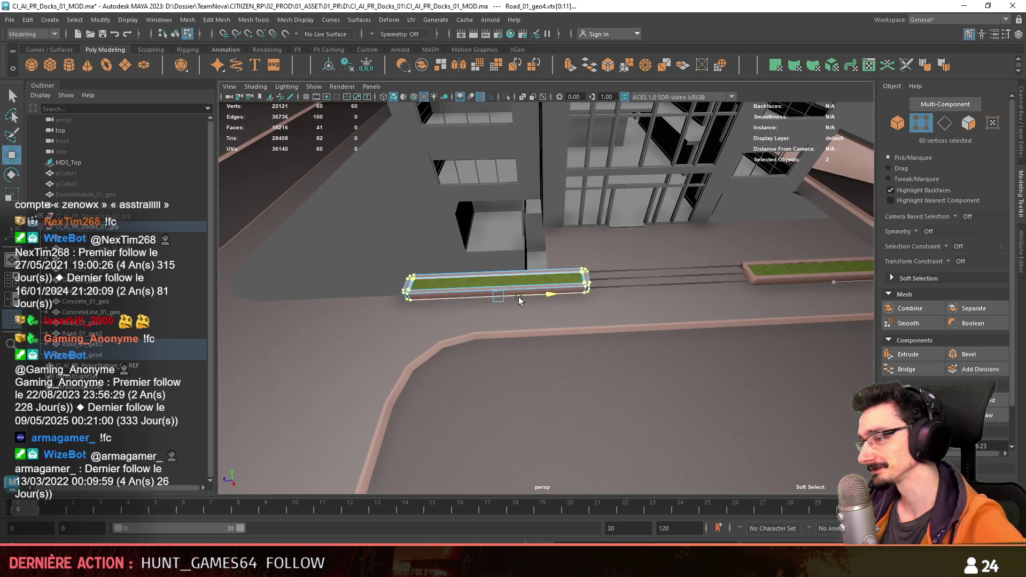
{"action": "key", "text": "ctrl+z"}
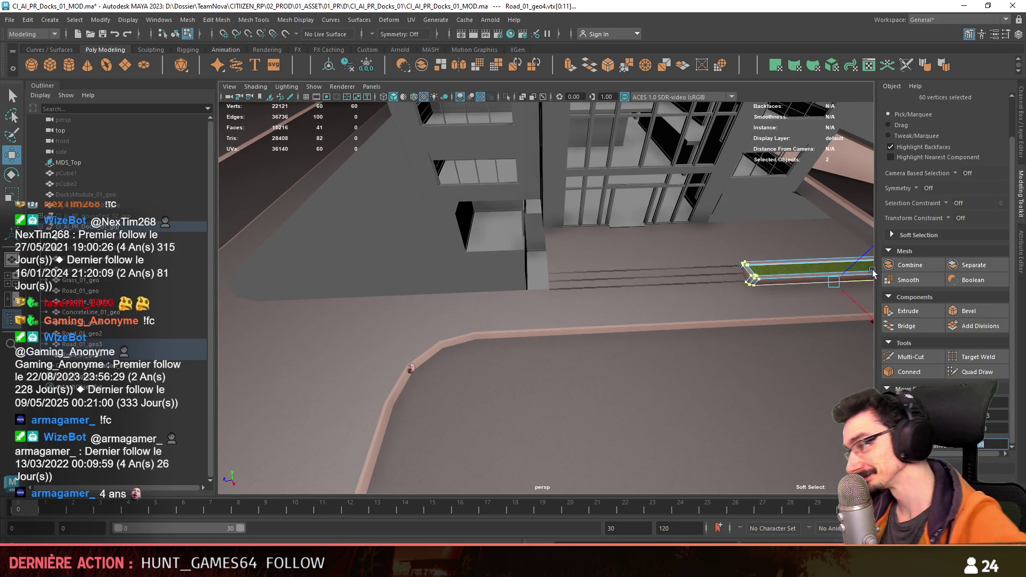
{"action": "mouse_move", "coordinate": [863, 283]}
{"action": "left_mouse_down"}
{"action": "mouse_move", "coordinate": [485, 320]}
{"action": "mouse_move", "coordinate": [648, 321]}
{"action": "left_mouse_up"}
{"action": "left_click_drag", "start_coordinate": [732, 378], "coordinate": [503, 295], "text": "alt"}
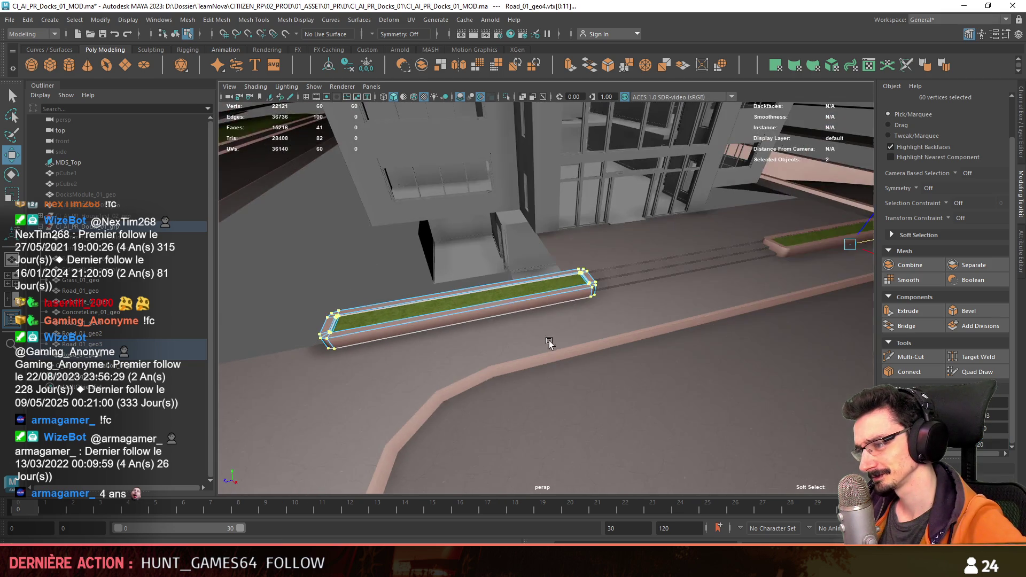
{"action": "scroll", "coordinate": [545, 309], "scroll_direction": "up", "scroll_amount": 2}
Step: Drag the planter's end vertices along X to lengthen it, then return to object mode
{"action": "key", "text": "w"}
{"action": "scroll", "coordinate": [509, 332], "scroll_direction": "down", "scroll_amount": 1}
{"action": "left_click_drag", "start_coordinate": [507, 331], "coordinate": [458, 327], "text": "alt"}
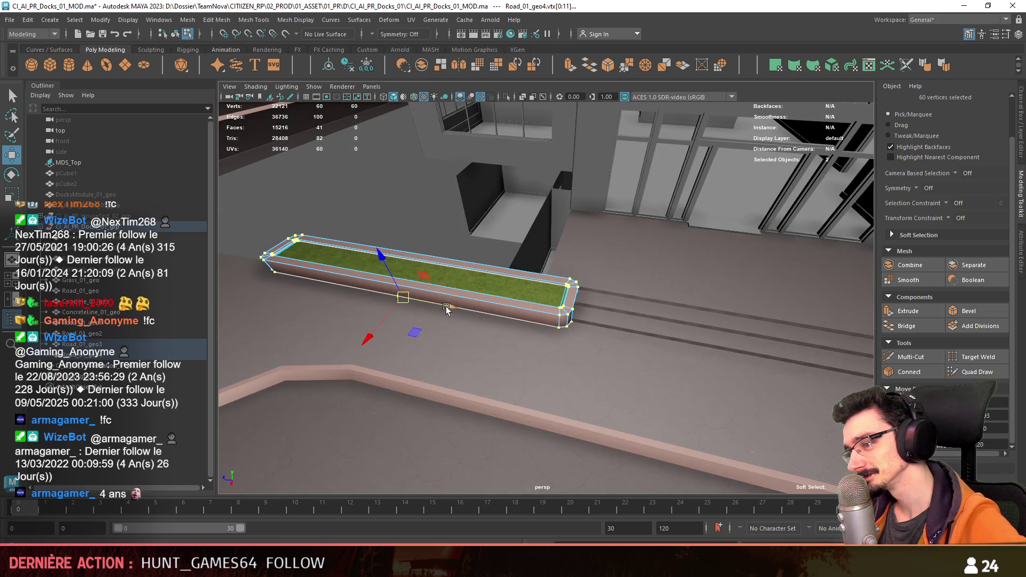
{"action": "middle_click_drag", "start_coordinate": [458, 327], "coordinate": [529, 329]}
{"action": "left_click_drag", "start_coordinate": [529, 328], "coordinate": [493, 298], "text": "alt"}
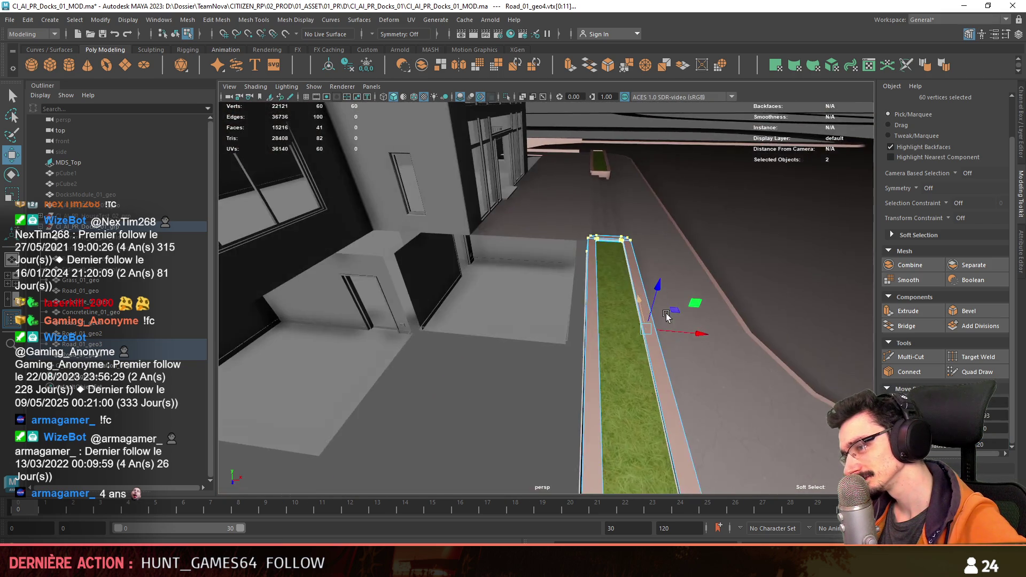
{"action": "key", "text": "F8"}
{"action": "scroll", "coordinate": [492, 298], "scroll_direction": "down", "scroll_amount": 3}
{"action": "left_click_drag", "start_coordinate": [515, 364], "coordinate": [490, 293], "text": "alt"}
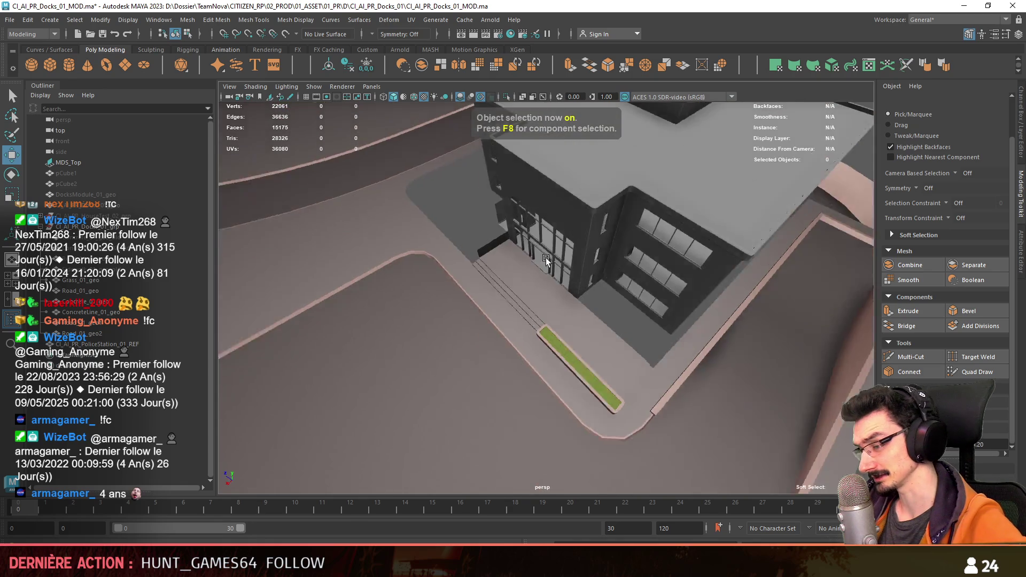
{"action": "right_click_drag", "start_coordinate": [490, 293], "coordinate": [611, 298], "text": "alt"}
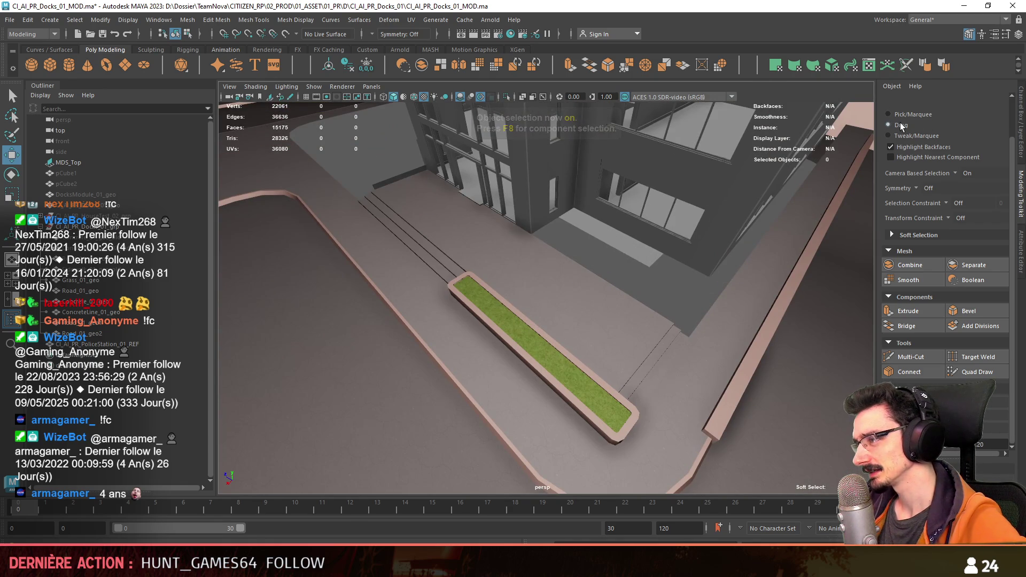
{"action": "scroll", "coordinate": [561, 356], "scroll_direction": "down", "scroll_amount": 2}
{"action": "left_click", "coordinate": [573, 341]}
{"action": "right_click_drag", "start_coordinate": [573, 341], "coordinate": [325, 221], "text": "alt"}
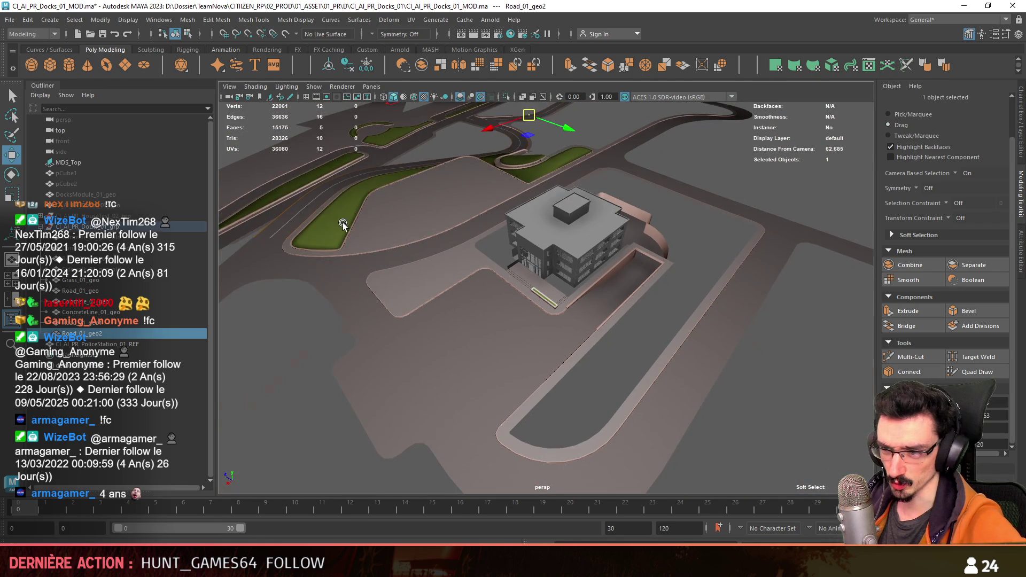
Step: Select Concrete_01_geo and the planter rim in the Outliner and combine them into one curb mesh
{"action": "left_click", "coordinate": [103, 280]}
{"action": "left_click_drag", "start_coordinate": [497, 321], "coordinate": [590, 335], "text": "alt"}
{"action": "scroll", "coordinate": [591, 335], "scroll_direction": "up", "scroll_amount": 3}
{"action": "key", "text": "f"}
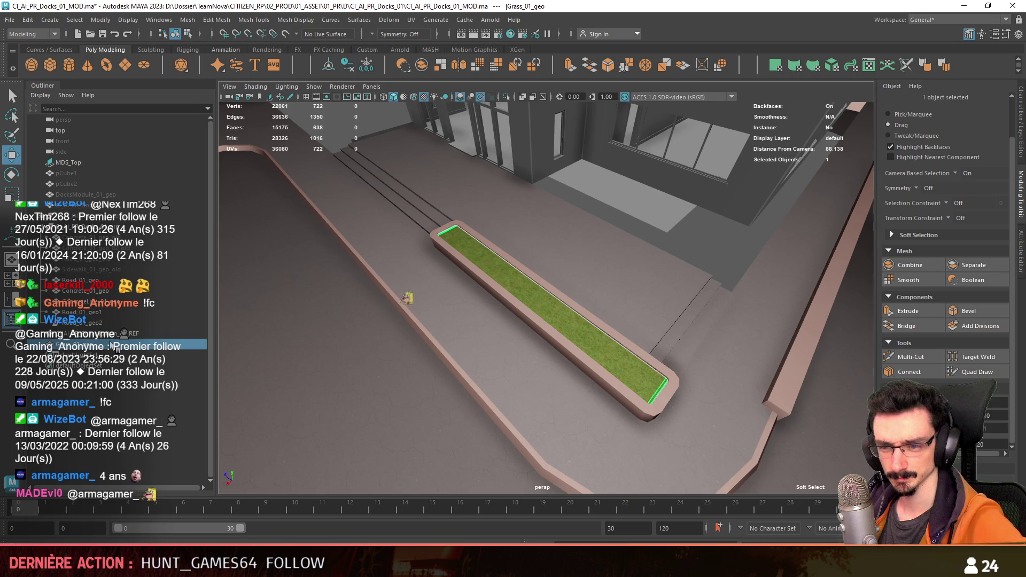
{"action": "left_click", "coordinate": [80, 323]}
{"action": "key", "text": "Down"}
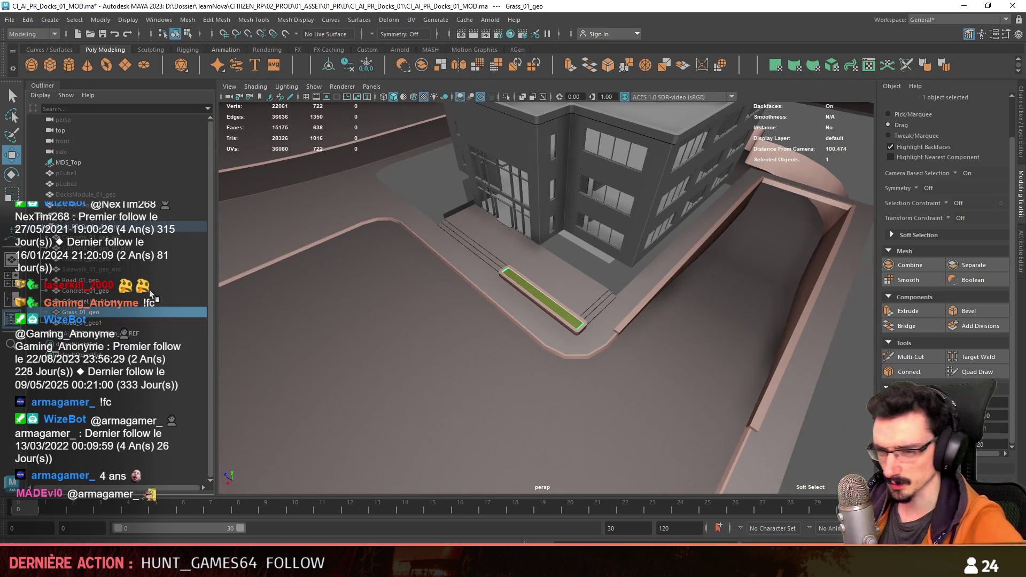
{"action": "left_click", "coordinate": [121, 280]}
{"action": "scroll", "coordinate": [526, 303], "scroll_direction": "up", "scroll_amount": 3}
{"action": "scroll", "coordinate": [525, 303], "scroll_direction": "up", "scroll_amount": 2}
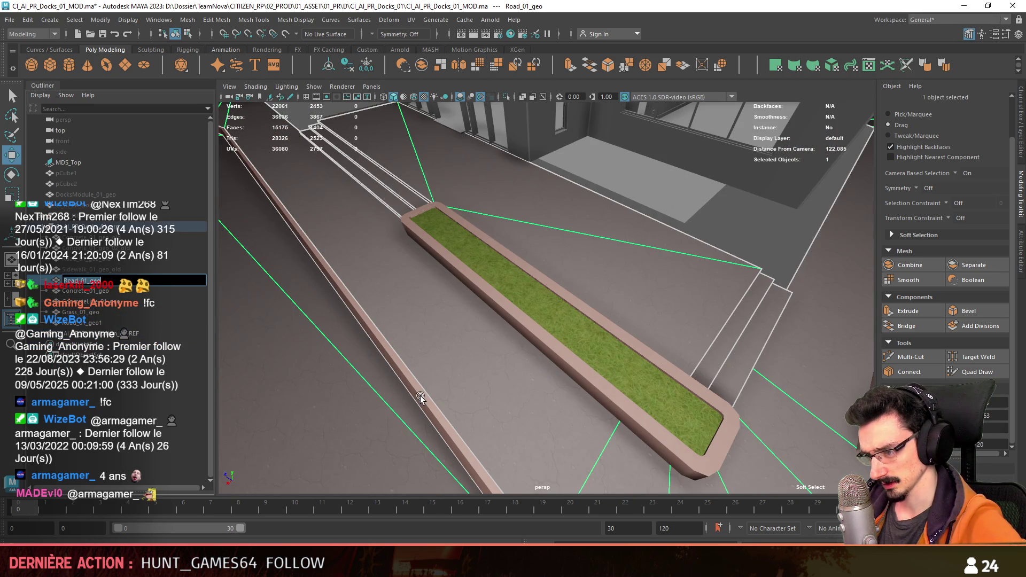
{"action": "key", "text": "Down"}
{"action": "left_click", "coordinate": [569, 316], "text": "shift"}
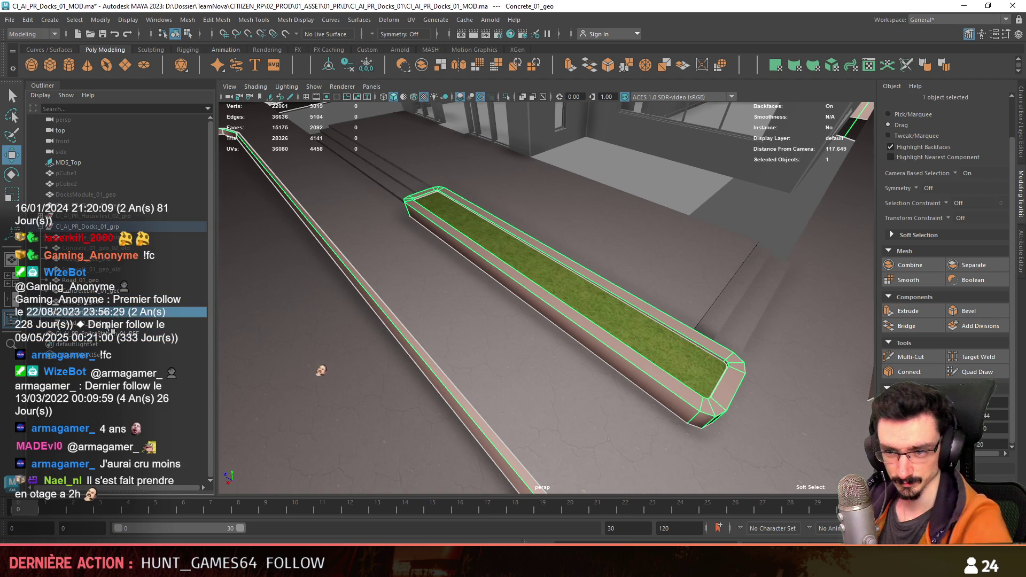
{"action": "key", "text": "f"}
{"action": "scroll", "coordinate": [321, 235], "scroll_direction": "down", "scroll_amount": 3}
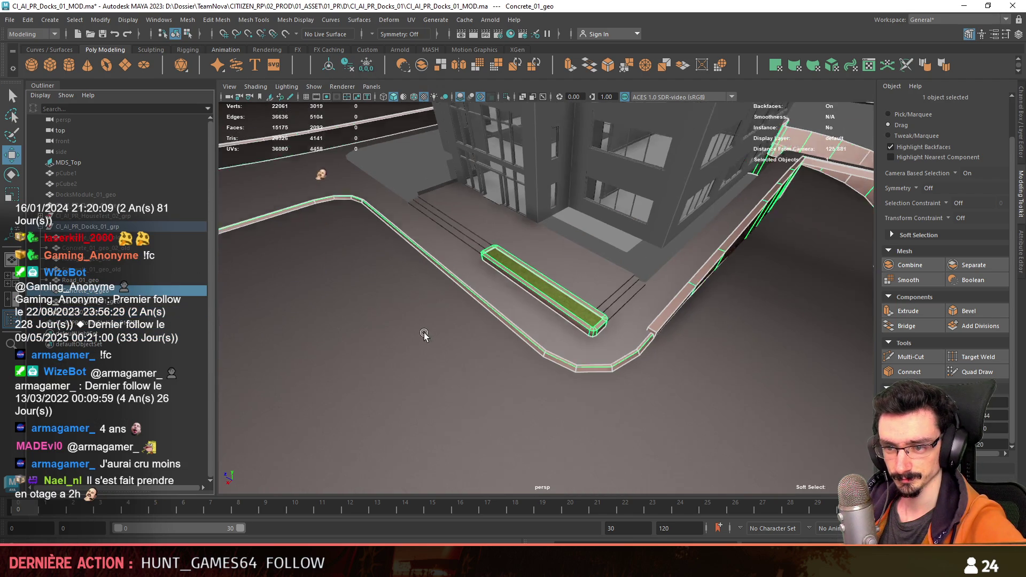
{"action": "scroll", "coordinate": [481, 305], "scroll_direction": "down", "scroll_amount": 5}
Step: Inspect the grass pieces and ground, then select the CI_AI_PR_Docks_01_grp group for export
{"action": "left_click", "coordinate": [625, 363]}
{"action": "key", "text": "q"}
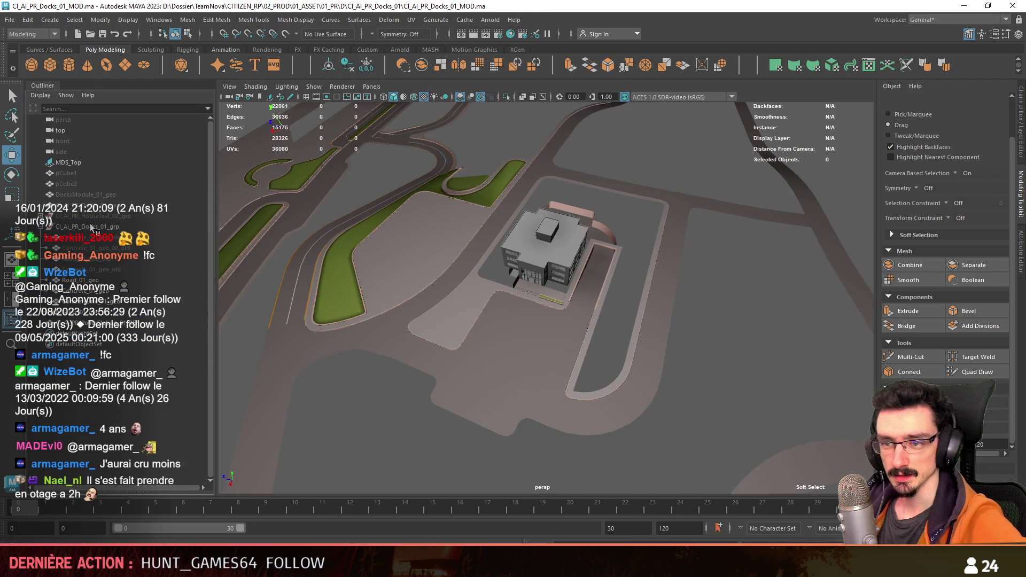
{"action": "scroll", "coordinate": [624, 364], "scroll_direction": "up", "scroll_amount": 3}
{"action": "mouse_move", "coordinate": [624, 363]}
{"action": "left_mouse_down", "text": "alt"}
{"action": "mouse_move", "coordinate": [419, 337]}
{"action": "mouse_move", "coordinate": [631, 204]}
{"action": "left_mouse_up", "text": "alt"}
{"action": "left_click", "coordinate": [420, 337]}
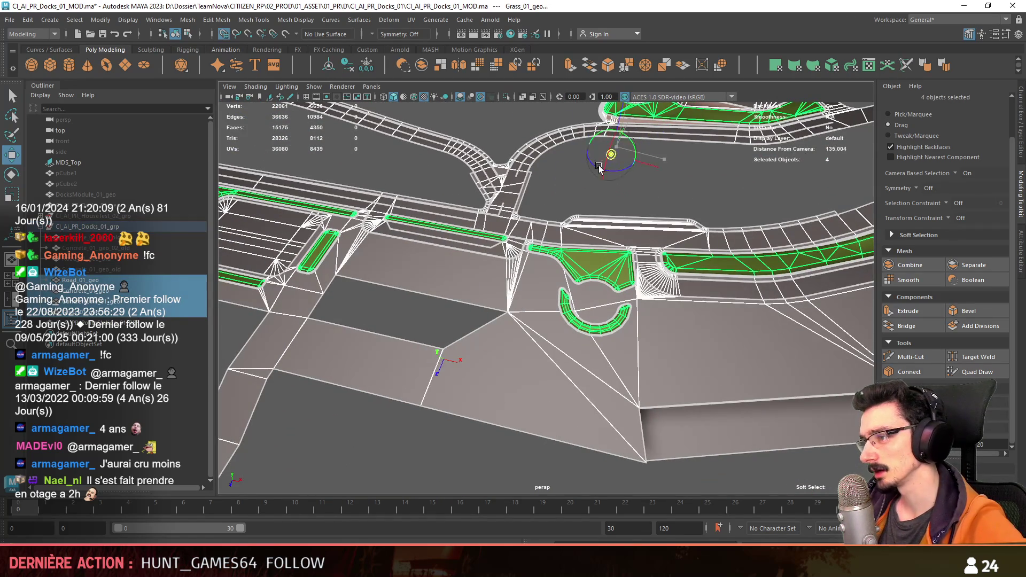
{"action": "left_click_drag", "start_coordinate": [436, 346], "coordinate": [609, 336], "text": "alt"}
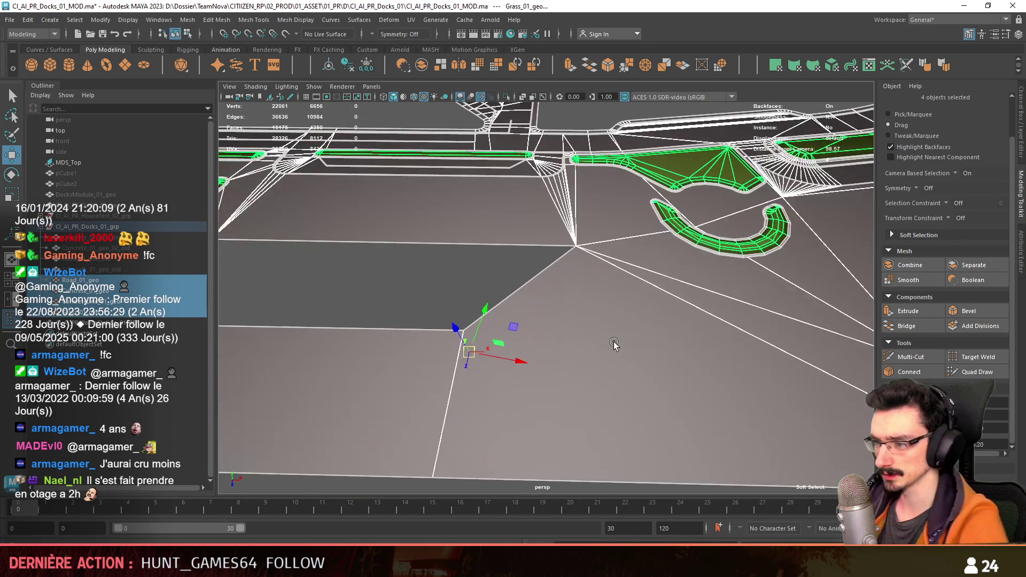
{"action": "left_click", "coordinate": [610, 337]}
{"action": "key", "text": "F8"}
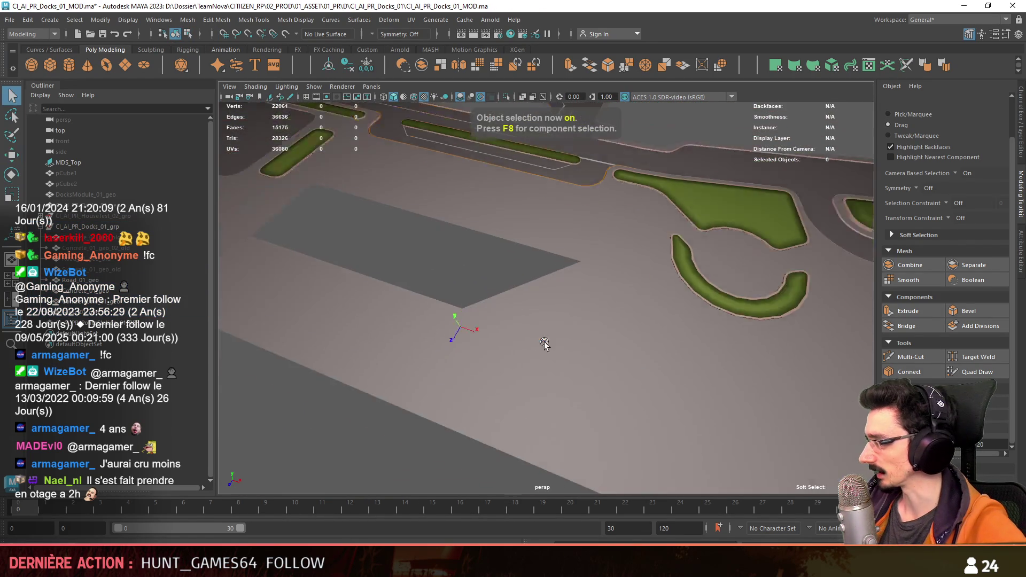
{"action": "scroll", "coordinate": [545, 341], "scroll_direction": "down", "scroll_amount": 5}
{"action": "mouse_move", "coordinate": [544, 290]}
{"action": "left_mouse_down", "text": "alt"}
{"action": "mouse_move", "coordinate": [515, 315]}
{"action": "mouse_move", "coordinate": [640, 258]}
{"action": "mouse_move", "coordinate": [643, 239]}
{"action": "left_mouse_up", "text": "alt"}
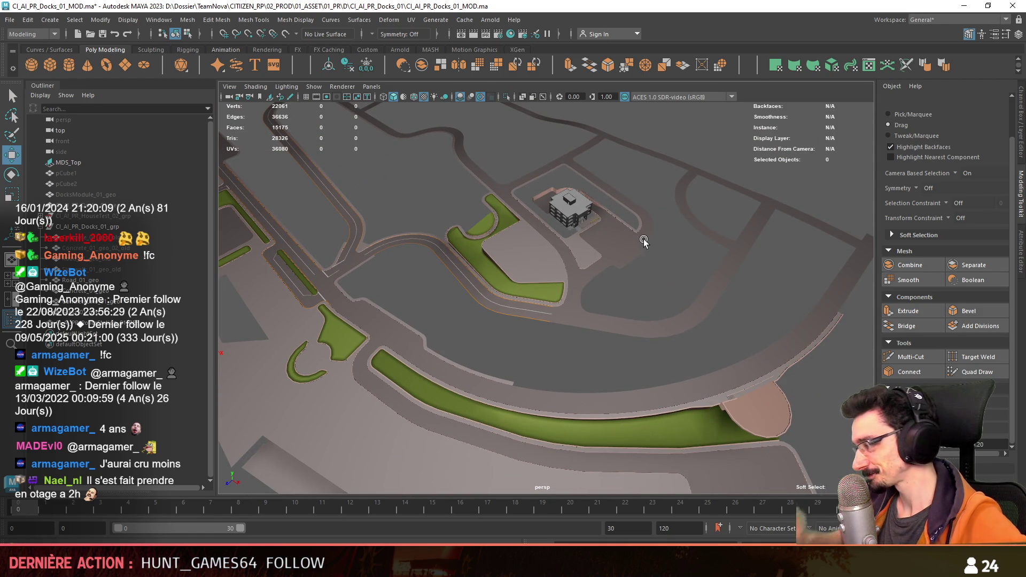
{"action": "mouse_move", "coordinate": [644, 239]}
{"action": "left_mouse_down", "text": "alt"}
{"action": "mouse_move", "coordinate": [704, 249]}
{"action": "mouse_move", "coordinate": [677, 184]}
{"action": "mouse_move", "coordinate": [652, 241]}
{"action": "left_mouse_up", "text": "alt"}
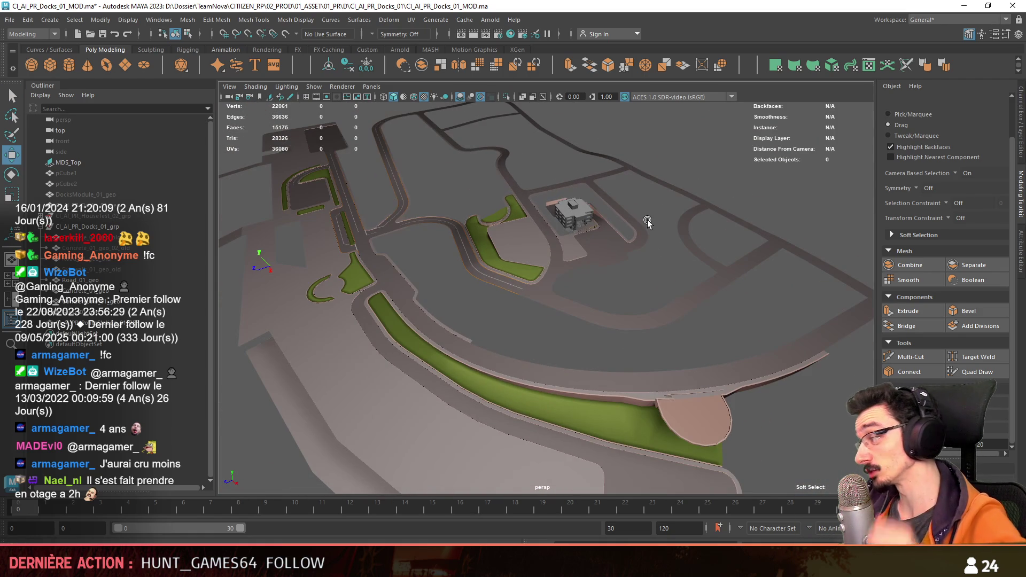
{"action": "left_click", "coordinate": [158, 227]}
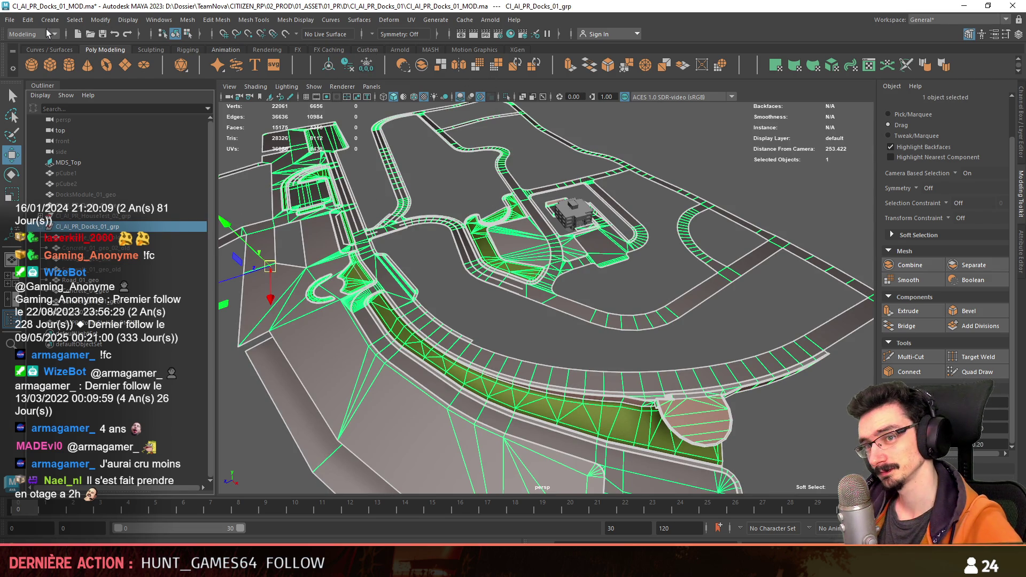
Step: Export the selected docks group as FBX via File > Export Selection
{"action": "left_click", "coordinate": [11, 21]}
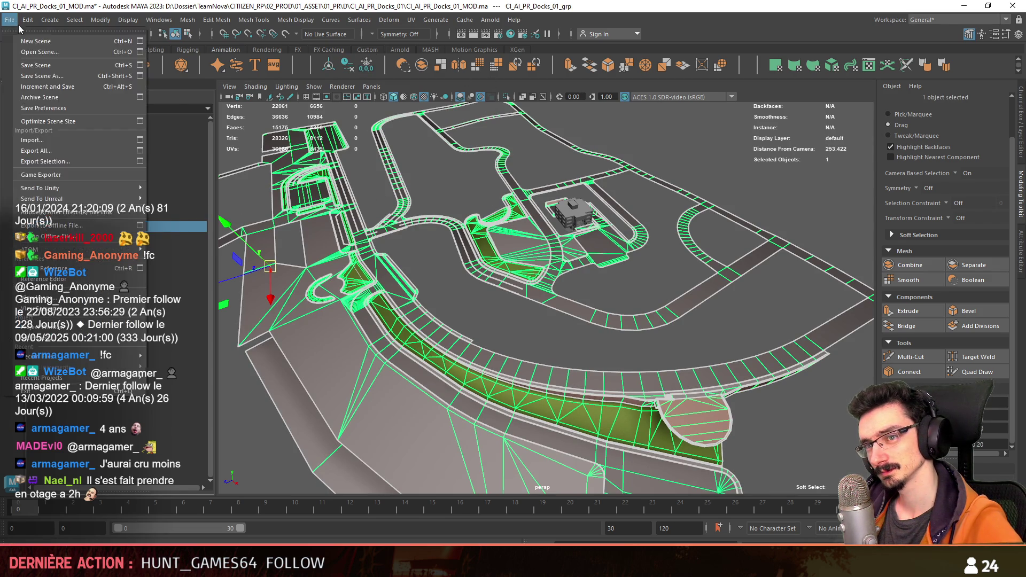
{"action": "left_click", "coordinate": [44, 163]}
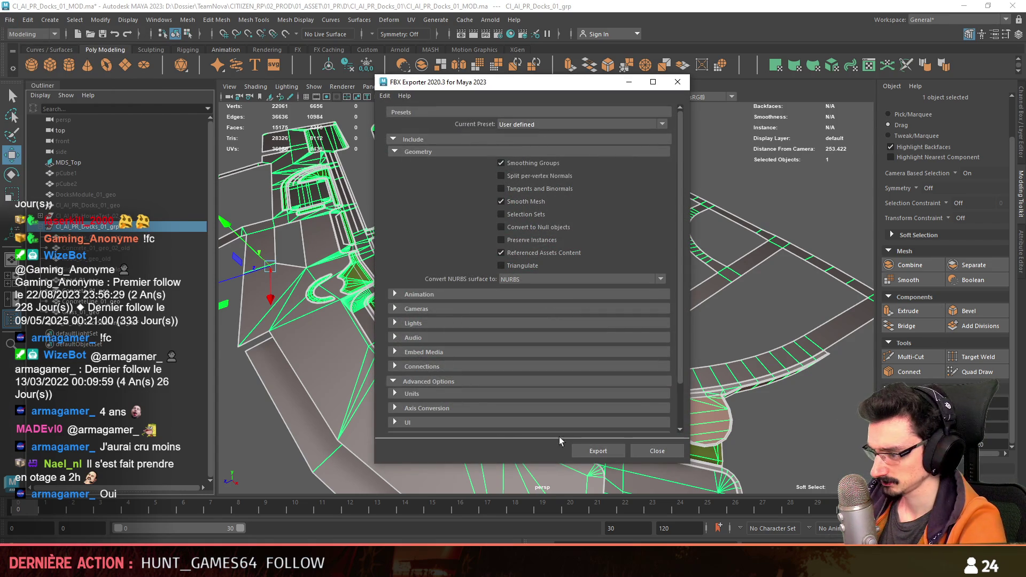
{"action": "left_click", "coordinate": [598, 451]}
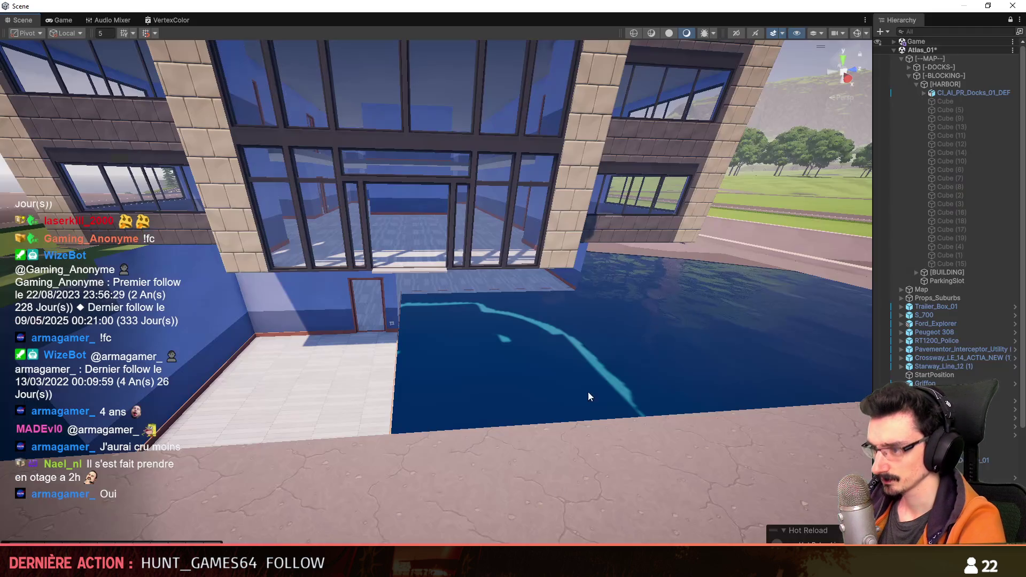
{"action": "right_click_drag", "start_coordinate": [588, 391], "coordinate": [588, 331]}
{"action": "scroll", "coordinate": [588, 331], "scroll_direction": "down", "scroll_amount": 2}
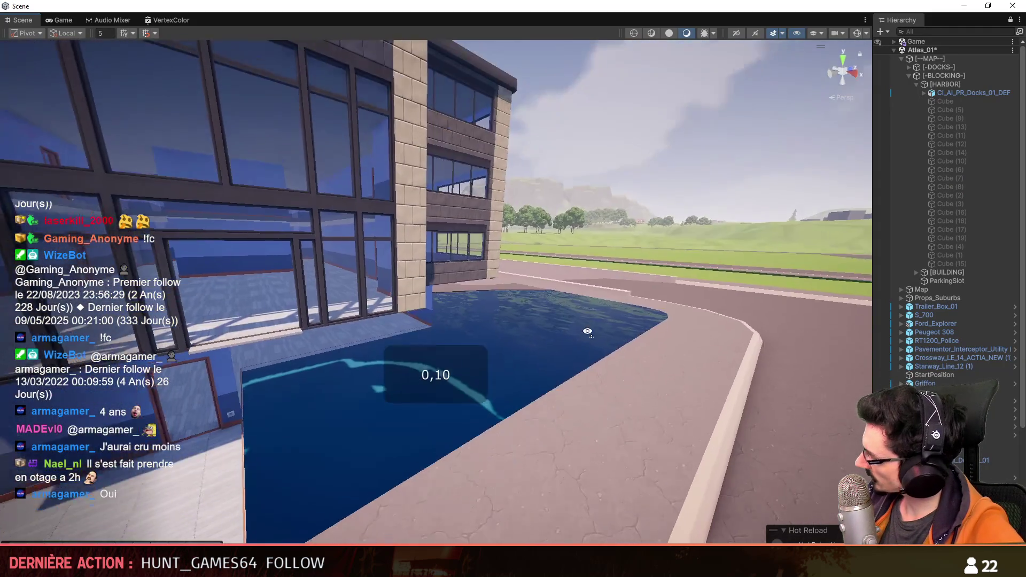
{"action": "scroll", "coordinate": [587, 331], "scroll_direction": "up", "scroll_amount": 5}
Step: Fly over the building in Unity, select CI_AI_PR_Docks_01_DEF and deselect it while the FBX reloads
{"action": "mouse_move", "coordinate": [588, 332]}
{"action": "right_mouse_down"}
{"action": "mouse_move", "coordinate": [404, 382]}
{"action": "mouse_move", "coordinate": [464, 343]}
{"action": "right_mouse_up"}
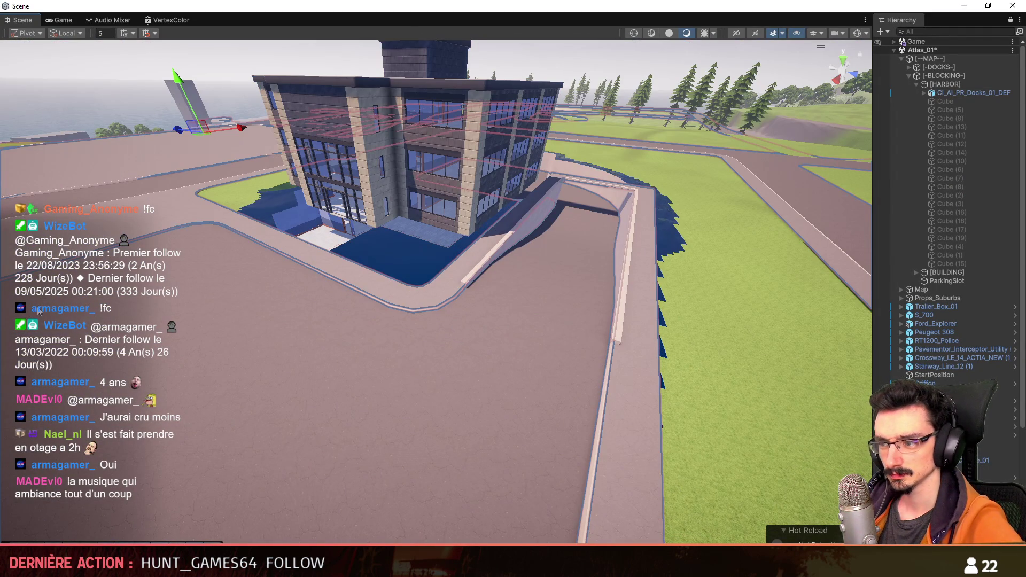
{"action": "left_click", "coordinate": [605, 147]}
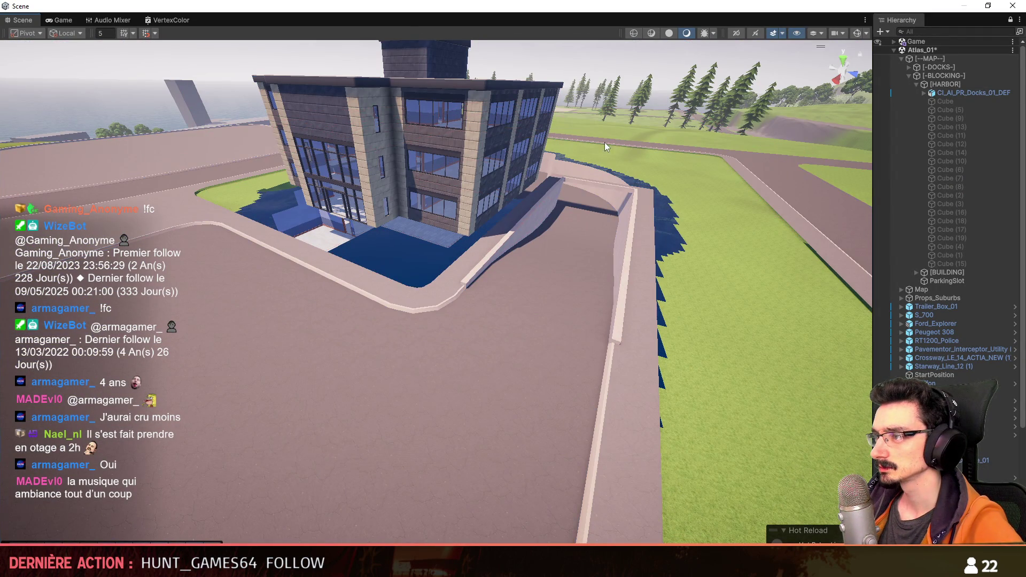
{"action": "left_click", "coordinate": [426, 295]}
{"action": "key", "text": "shift+d"}
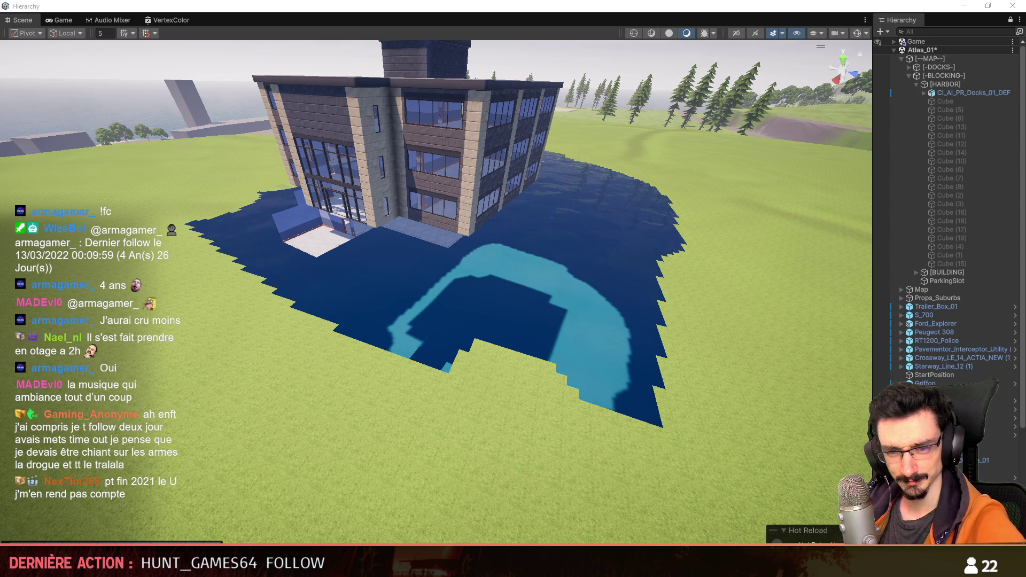
Step: Fly around the entrance and planter in the Unity scene, then Alt-Tab back to Maya
{"action": "right_click_drag", "start_coordinate": [544, 361], "coordinate": [544, 361]}
{"action": "scroll", "coordinate": [544, 361], "scroll_direction": "up", "scroll_amount": 2}
{"action": "scroll", "coordinate": [544, 361], "scroll_direction": "up", "scroll_amount": 3}
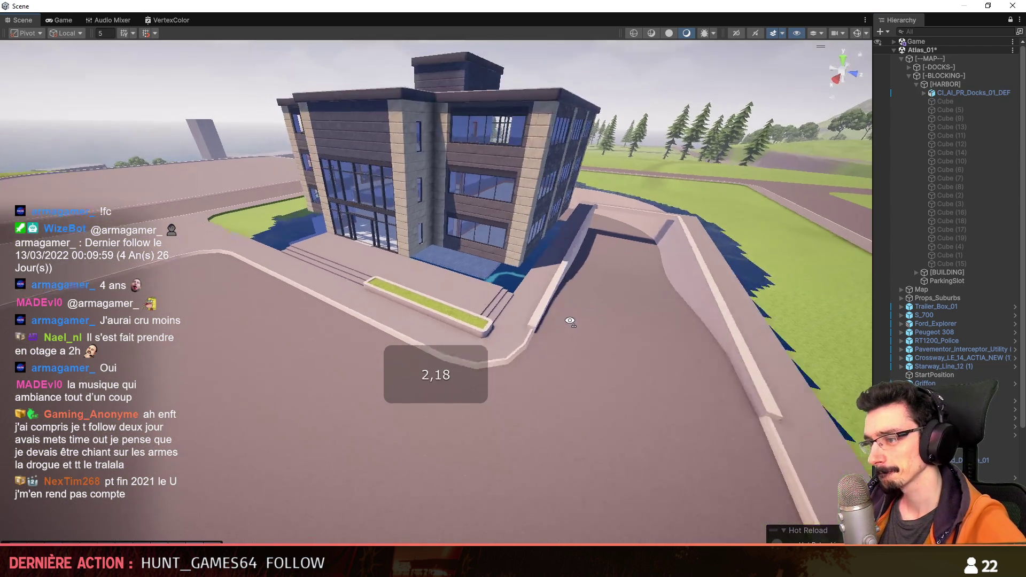
{"action": "scroll", "coordinate": [544, 361], "scroll_direction": "down", "scroll_amount": 2}
{"action": "scroll", "coordinate": [544, 361], "scroll_direction": "down", "scroll_amount": 3}
{"action": "scroll", "coordinate": [543, 361], "scroll_direction": "up", "scroll_amount": 3}
{"action": "scroll", "coordinate": [544, 361], "scroll_direction": "up", "scroll_amount": 1}
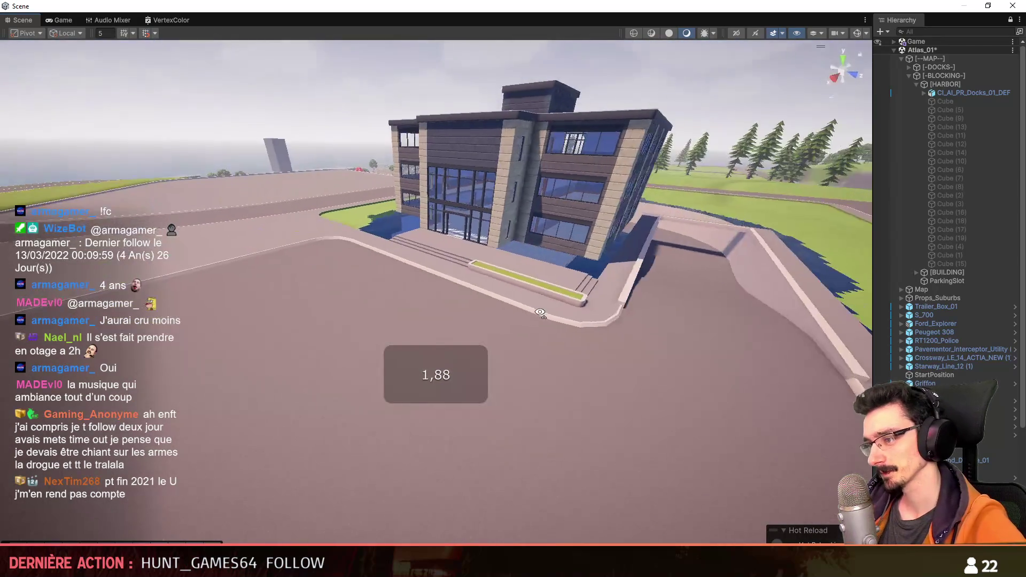
{"action": "mouse_move", "coordinate": [544, 361]}
{"action": "right_mouse_down"}
{"action": "mouse_move", "coordinate": [424, 324]}
{"action": "mouse_move", "coordinate": [706, 251]}
{"action": "right_mouse_up"}
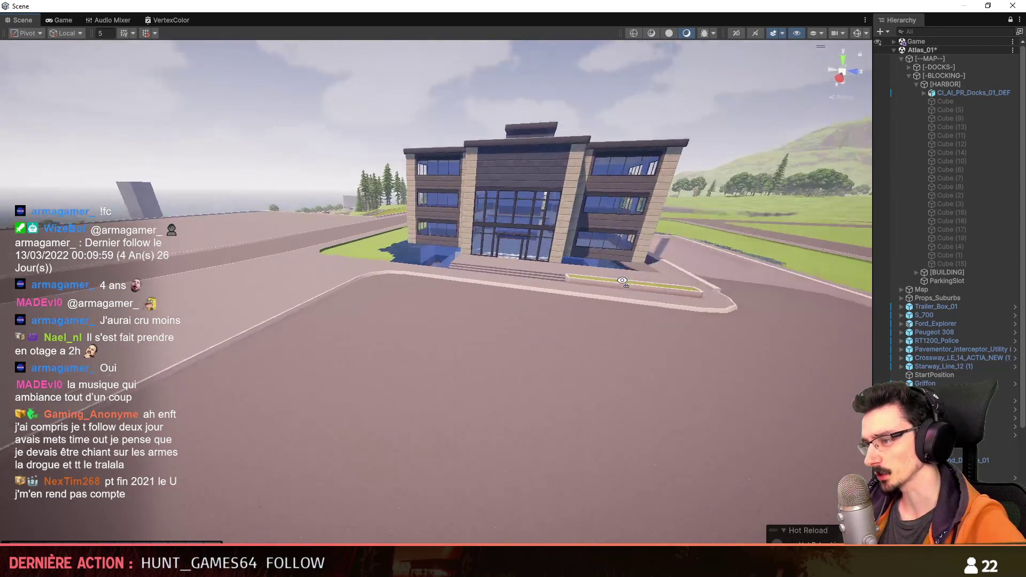
{"action": "scroll", "coordinate": [706, 251], "scroll_direction": "down", "scroll_amount": 2}
{"action": "scroll", "coordinate": [609, 281], "scroll_direction": "up", "scroll_amount": 2}
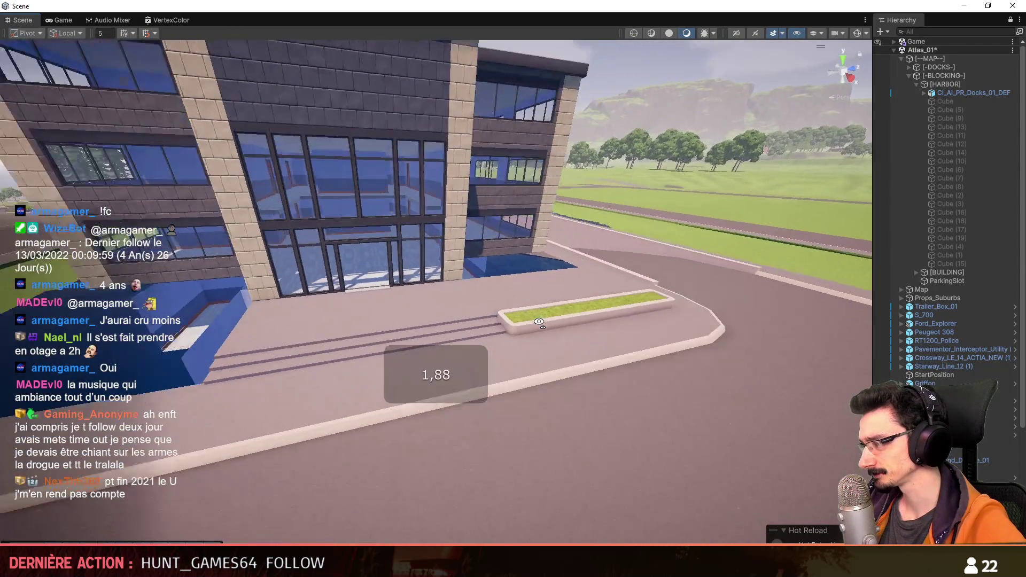
{"action": "scroll", "coordinate": [562, 297], "scroll_direction": "up", "scroll_amount": 1}
{"action": "right_click_drag", "start_coordinate": [706, 251], "coordinate": [518, 313]}
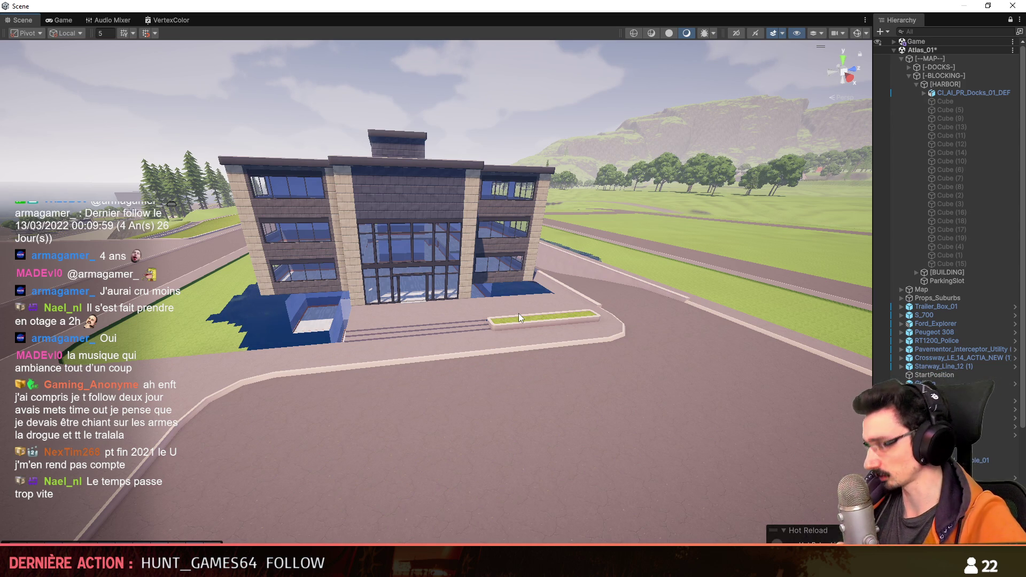
{"action": "right_click_drag", "start_coordinate": [519, 313], "coordinate": [533, 356]}
{"action": "scroll", "coordinate": [533, 356], "scroll_direction": "down", "scroll_amount": 2}
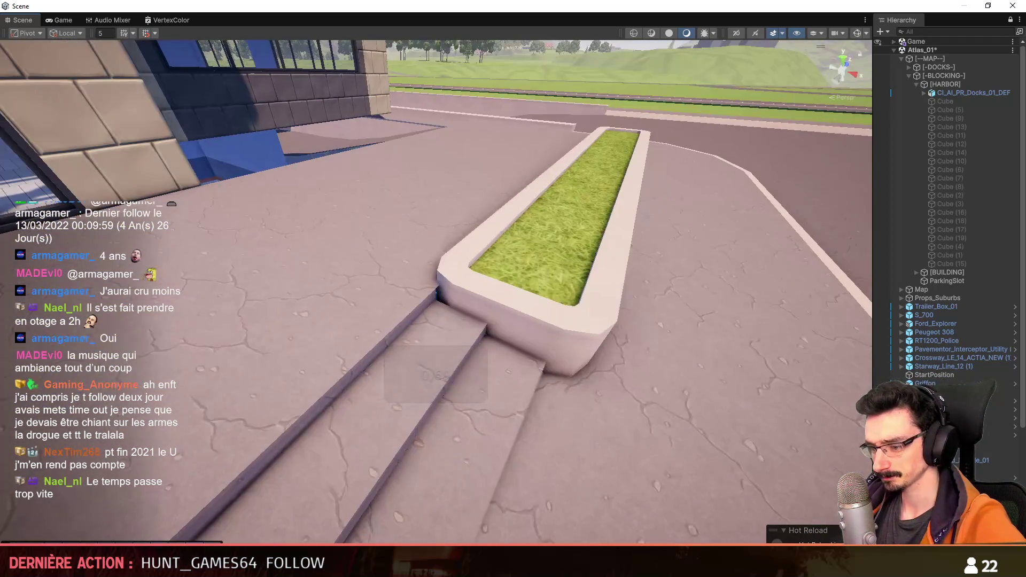
{"action": "key", "text": "alt+Tab"}
{"action": "scroll", "coordinate": [677, 268], "scroll_direction": "up", "scroll_amount": 5}
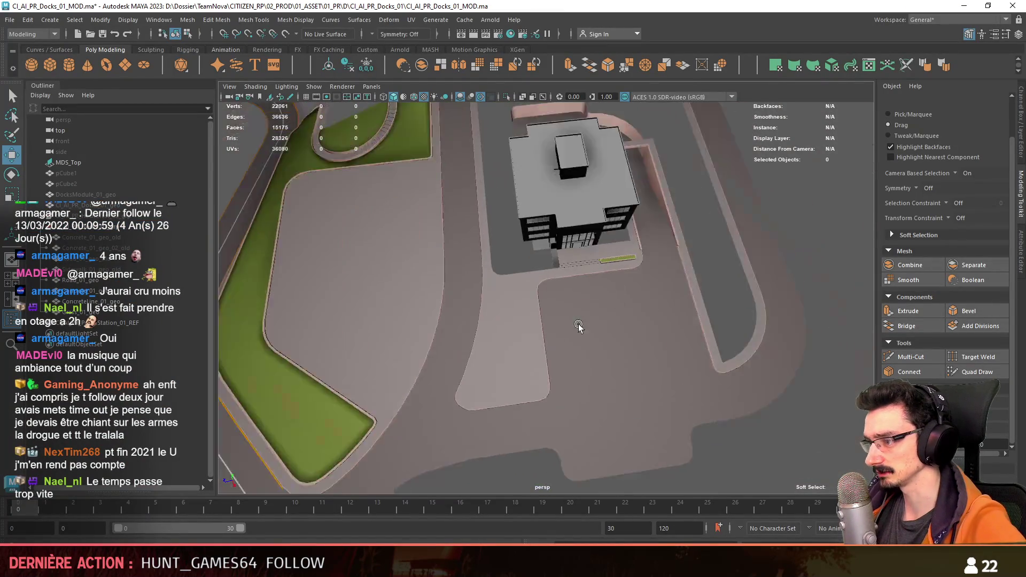
{"action": "scroll", "coordinate": [536, 364], "scroll_direction": "down", "scroll_amount": 3}
{"action": "left_click", "coordinate": [576, 310]}
{"action": "key", "text": "f"}
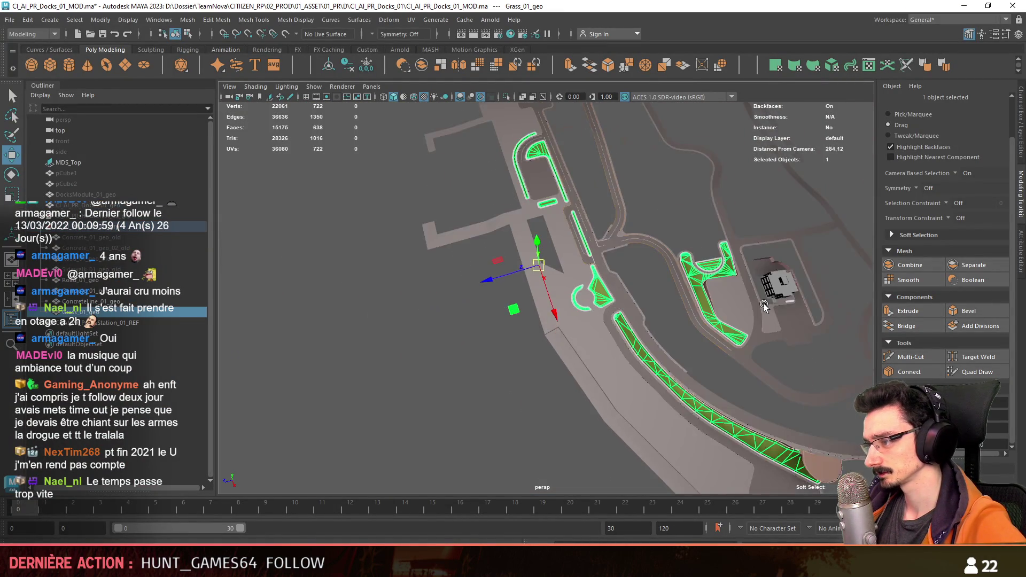
{"action": "scroll", "coordinate": [526, 315], "scroll_direction": "up", "scroll_amount": 3}
{"action": "key", "text": "F11"}
{"action": "left_click", "coordinate": [662, 323]}
{"action": "key", "text": "f"}
{"action": "scroll", "coordinate": [705, 325], "scroll_direction": "down", "scroll_amount": 2}
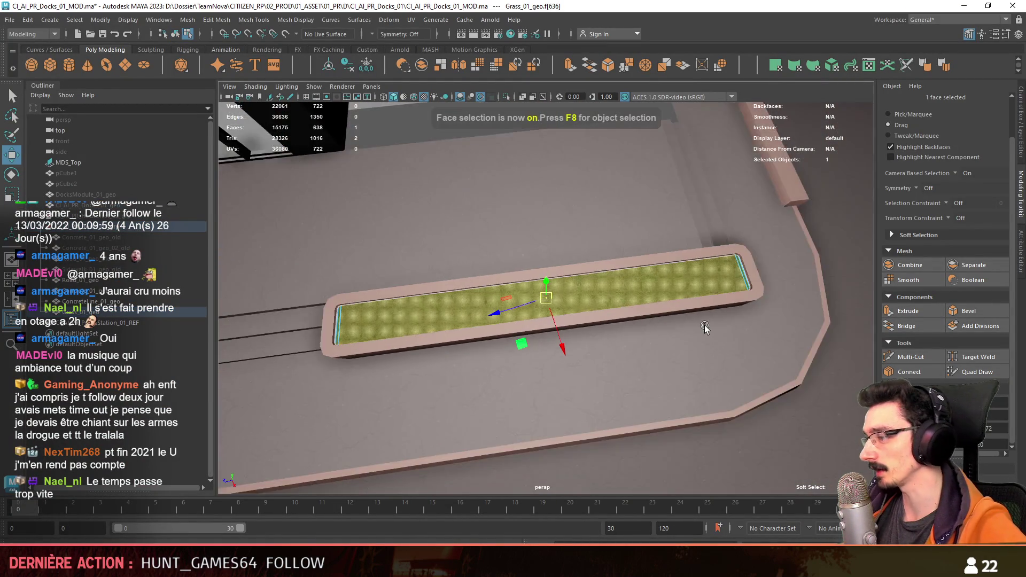
{"action": "mouse_move", "coordinate": [705, 325]}
{"action": "left_mouse_down", "text": "alt"}
{"action": "mouse_move", "coordinate": [676, 345]}
{"action": "mouse_move", "coordinate": [653, 303]}
{"action": "left_mouse_up", "text": "alt"}
{"action": "key", "text": "F8"}
{"action": "left_click", "coordinate": [652, 304]}
{"action": "scroll", "coordinate": [653, 304], "scroll_direction": "down", "scroll_amount": 2}
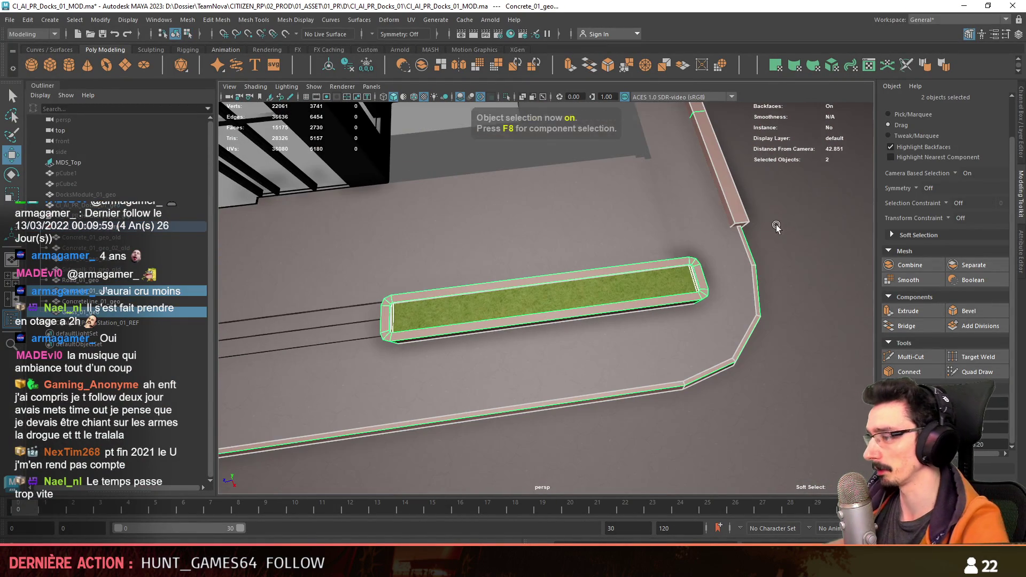
{"action": "key", "text": "F9"}
{"action": "left_click_drag", "start_coordinate": [906, 121], "coordinate": [412, 355], "text": "alt"}
{"action": "key", "text": "space"}
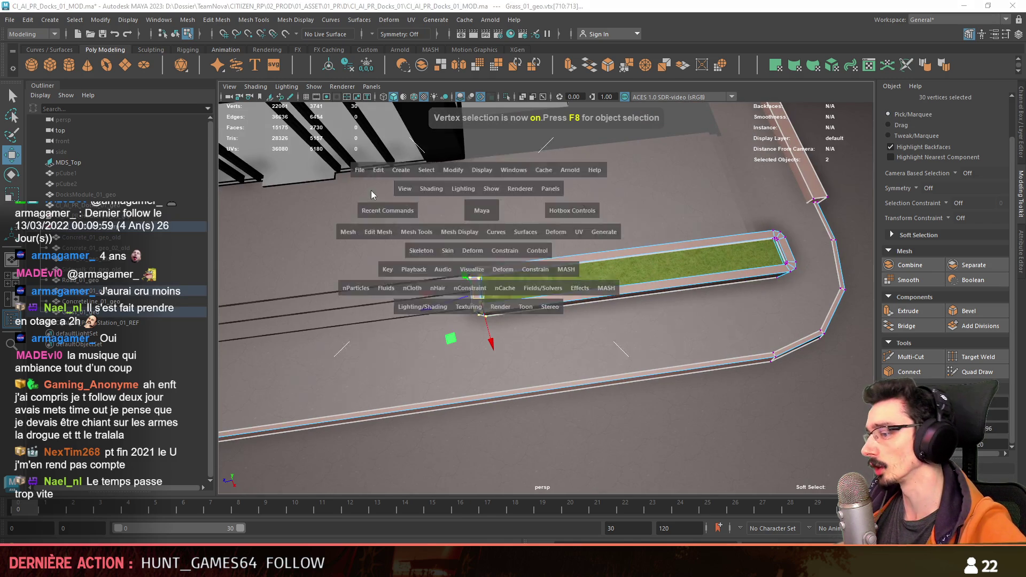
{"action": "left_click", "coordinate": [492, 200]}
{"action": "scroll", "coordinate": [714, 333], "scroll_direction": "down", "scroll_amount": 3}
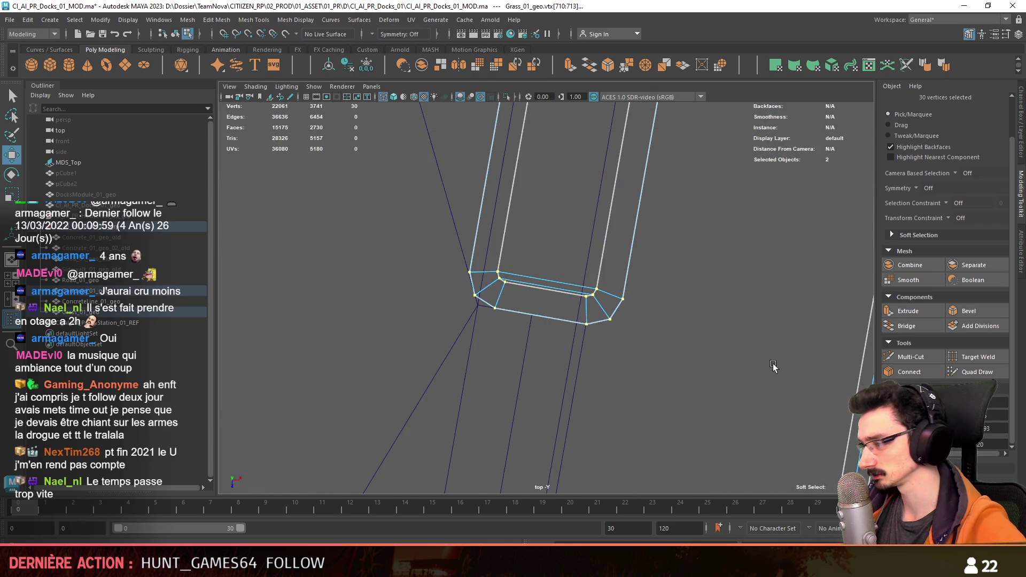
{"action": "key", "text": "w"}
{"action": "scroll", "coordinate": [666, 348], "scroll_direction": "down", "scroll_amount": 2}
{"action": "scroll", "coordinate": [730, 378], "scroll_direction": "down", "scroll_amount": 1}
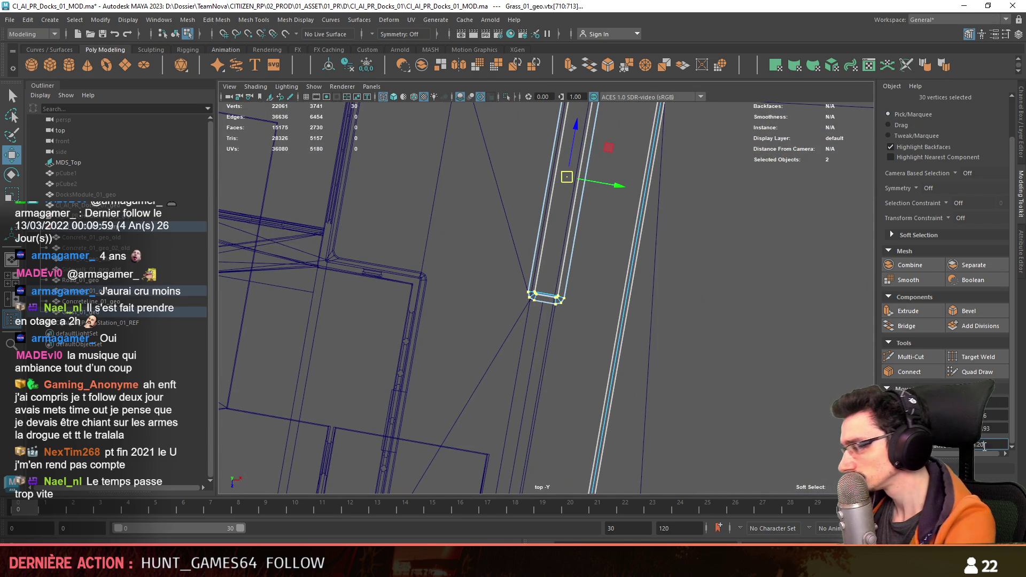
{"action": "left_click", "coordinate": [577, 140]}
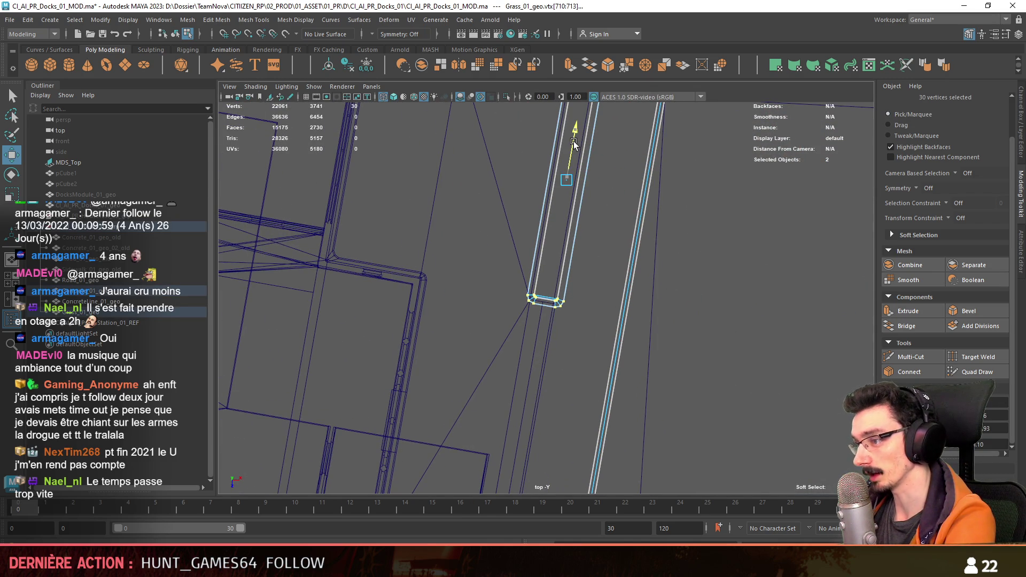
{"action": "scroll", "coordinate": [663, 264], "scroll_direction": "down", "scroll_amount": 1}
{"action": "scroll", "coordinate": [662, 264], "scroll_direction": "down", "scroll_amount": 2}
{"action": "key", "text": "F8"}
{"action": "scroll", "coordinate": [612, 315], "scroll_direction": "down", "scroll_amount": 1}
{"action": "left_click", "coordinate": [483, 399]}
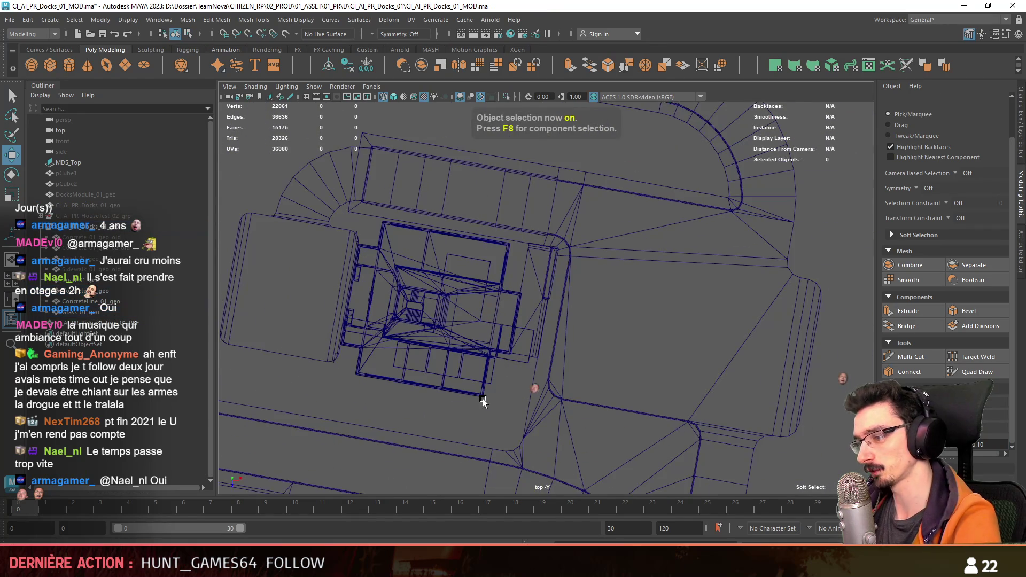
{"action": "key", "text": "space"}
{"action": "key", "text": "space"}
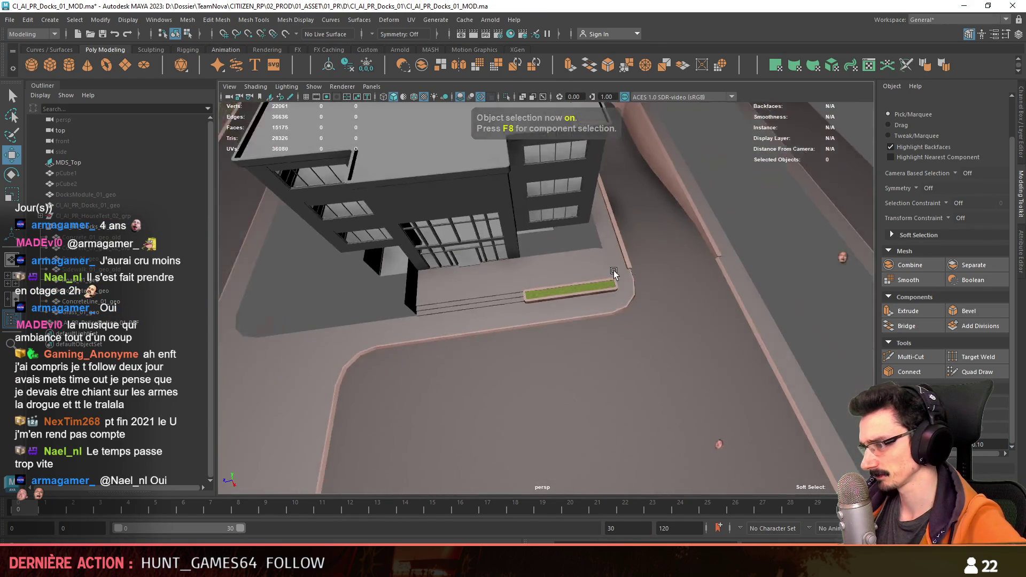
{"action": "mouse_move", "coordinate": [711, 230]}
{"action": "left_mouse_down", "text": "alt"}
{"action": "mouse_move", "coordinate": [919, 124]}
{"action": "mouse_move", "coordinate": [755, 254]}
{"action": "mouse_move", "coordinate": [635, 274]}
{"action": "left_mouse_up", "text": "alt"}
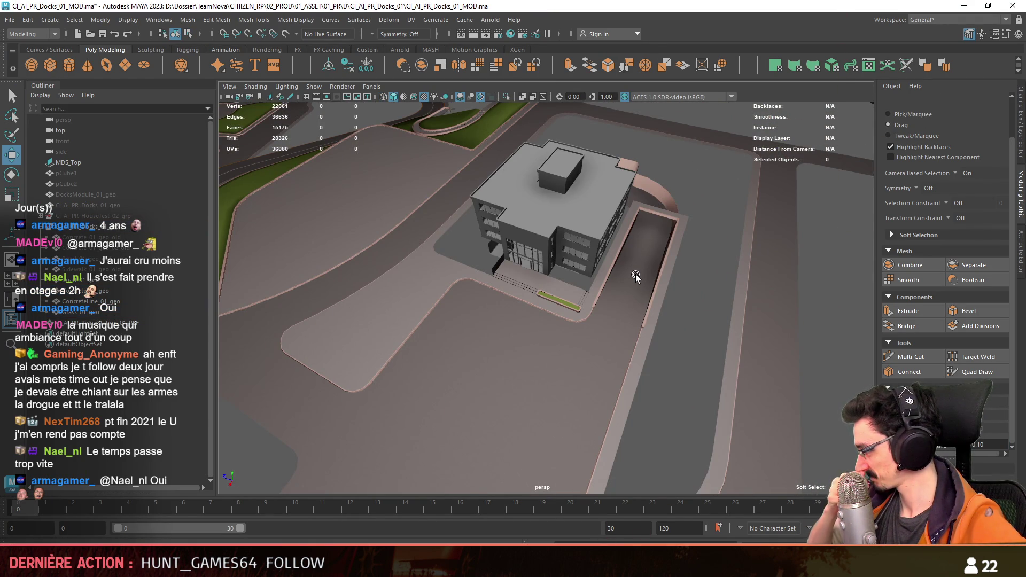
{"action": "scroll", "coordinate": [636, 274], "scroll_direction": "up", "scroll_amount": 3}
{"action": "scroll", "coordinate": [581, 296], "scroll_direction": "up", "scroll_amount": 3}
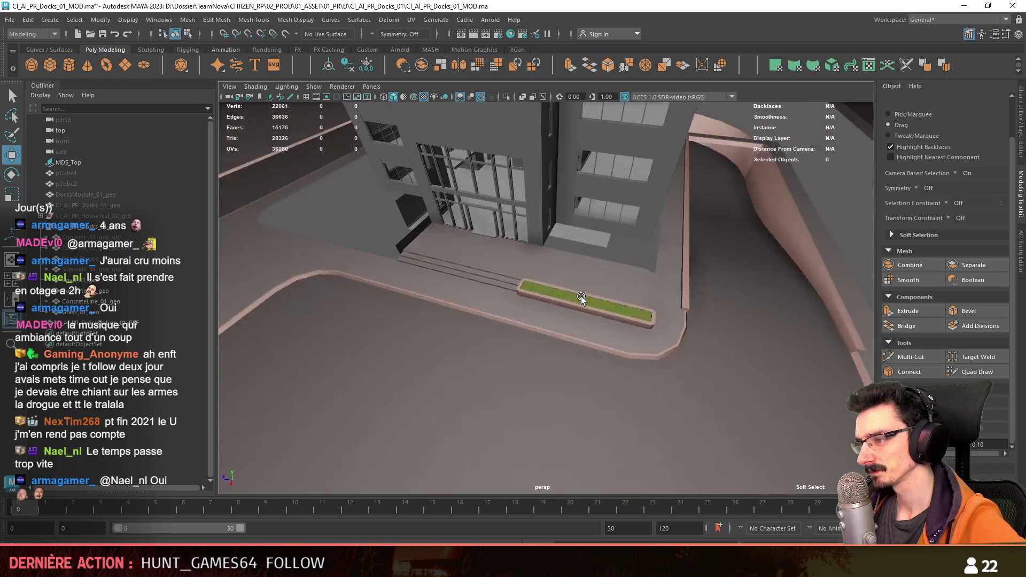
{"action": "mouse_move", "coordinate": [582, 296]}
{"action": "left_mouse_down", "text": "alt"}
{"action": "mouse_move", "coordinate": [566, 327]}
{"action": "mouse_move", "coordinate": [660, 308]}
{"action": "mouse_move", "coordinate": [536, 301]}
{"action": "mouse_move", "coordinate": [631, 331]}
{"action": "left_mouse_up", "text": "alt"}
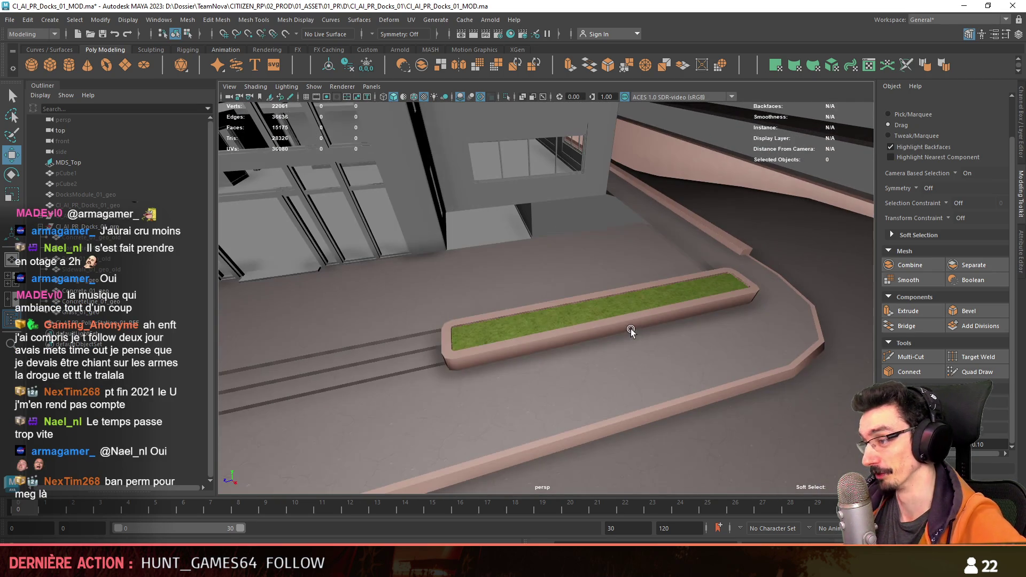
{"action": "left_click", "coordinate": [631, 330]}
{"action": "key", "text": "F11"}
{"action": "double_click", "coordinate": [617, 325]}
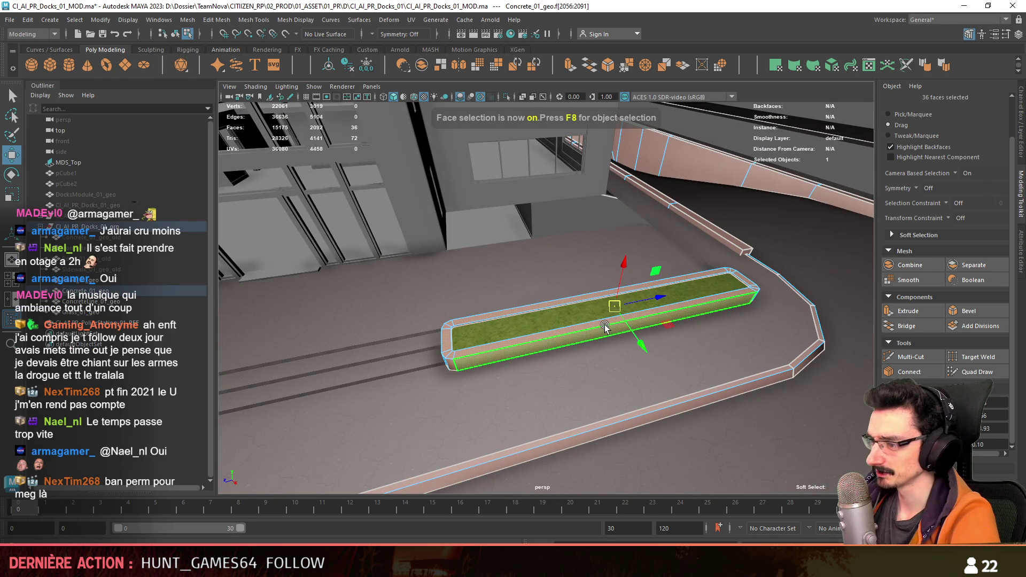
{"action": "key", "text": "F8"}
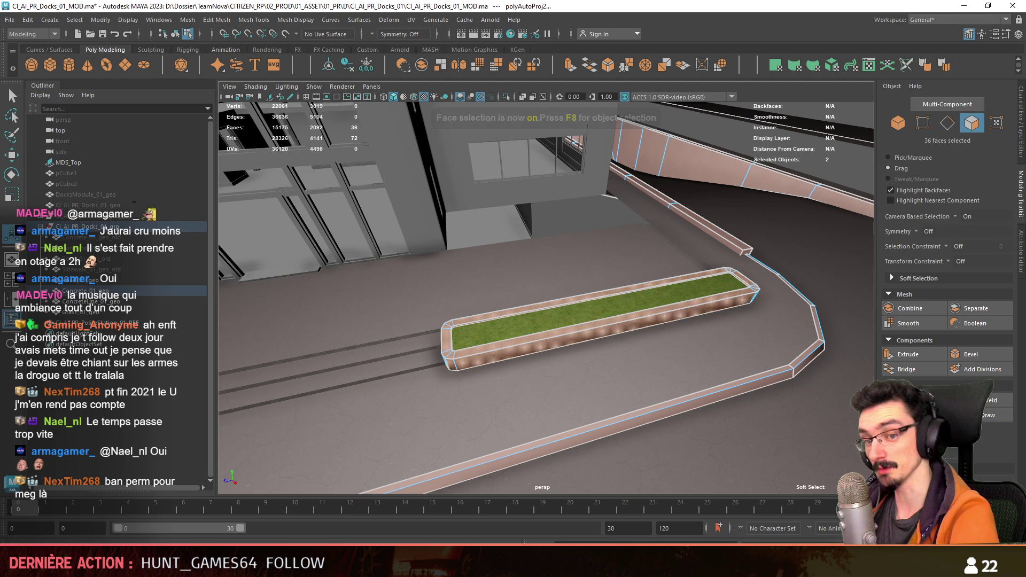
{"action": "left_click_drag", "start_coordinate": [561, 224], "coordinate": [587, 217], "text": "alt"}
{"action": "left_click", "coordinate": [687, 295]}
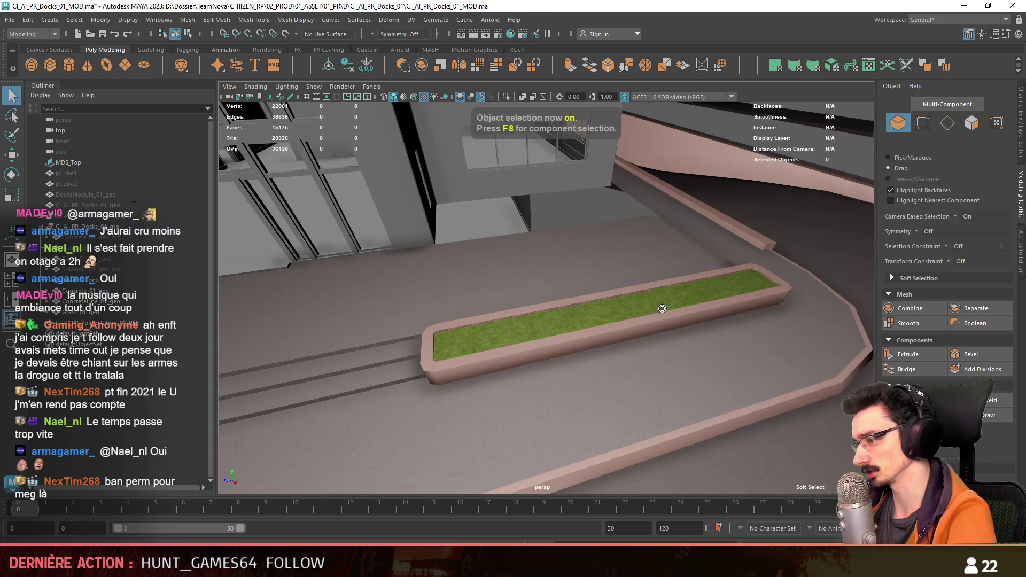
{"action": "key", "text": "F11"}
{"action": "double_click", "coordinate": [687, 295]}
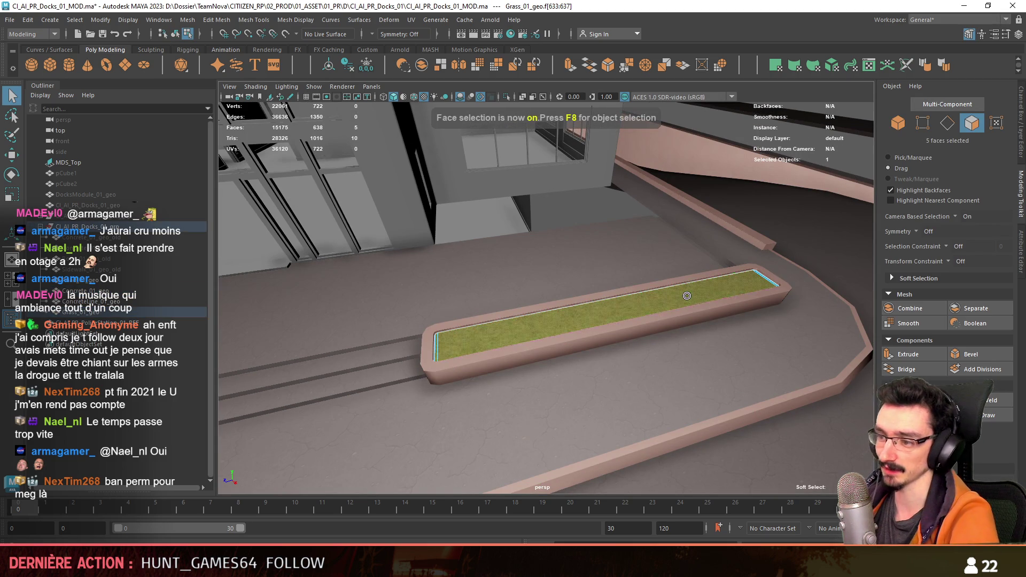
{"action": "key", "text": "F8"}
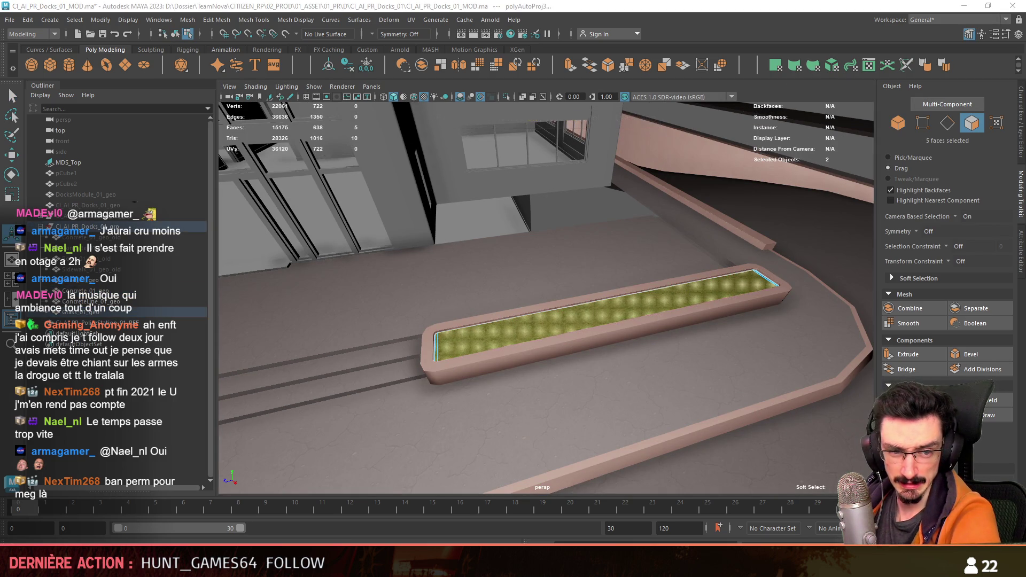
{"action": "left_click_drag", "start_coordinate": [575, 230], "coordinate": [589, 317], "text": "alt"}
{"action": "left_click", "coordinate": [591, 318]}
{"action": "key", "text": "w"}
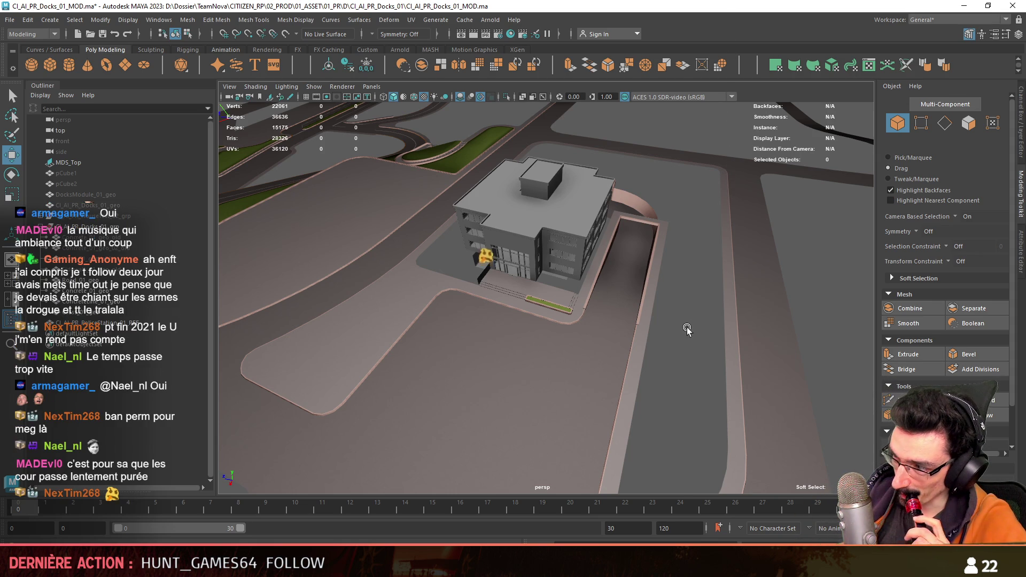
{"action": "mouse_move", "coordinate": [652, 343]}
{"action": "left_mouse_down", "text": "alt"}
{"action": "mouse_move", "coordinate": [582, 303]}
{"action": "mouse_move", "coordinate": [658, 307]}
{"action": "left_mouse_up", "text": "alt"}
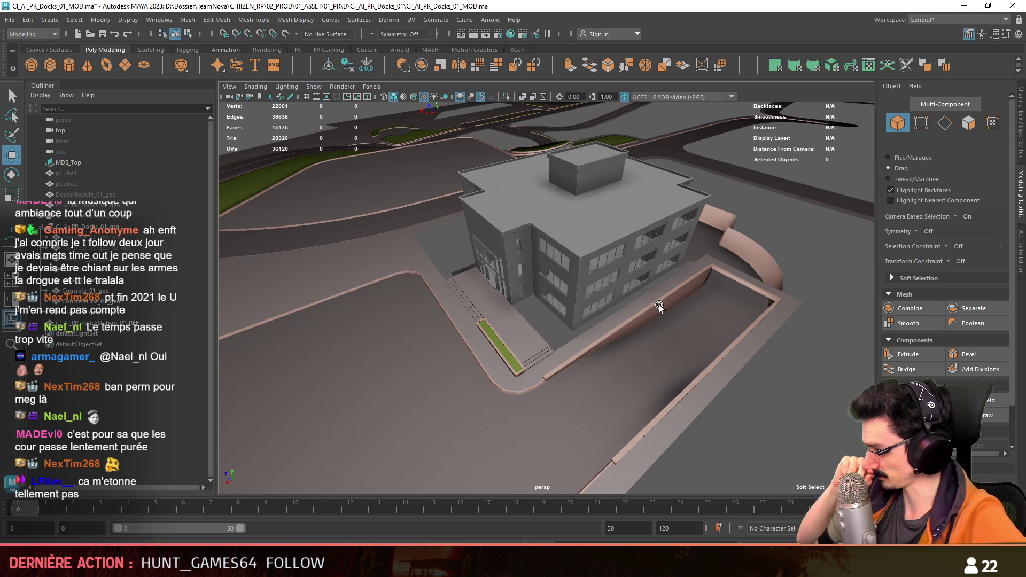
{"action": "scroll", "coordinate": [659, 308], "scroll_direction": "up", "scroll_amount": 2}
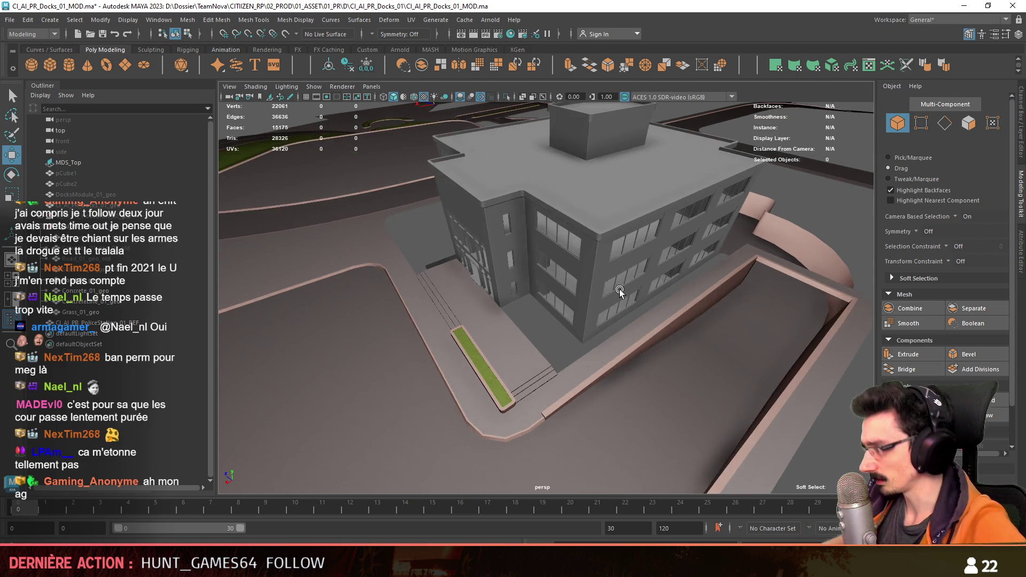
{"action": "scroll", "coordinate": [618, 292], "scroll_direction": "up", "scroll_amount": 2}
{"action": "scroll", "coordinate": [638, 313], "scroll_direction": "up", "scroll_amount": 2}
{"action": "left_click_drag", "start_coordinate": [638, 313], "coordinate": [512, 322], "text": "alt"}
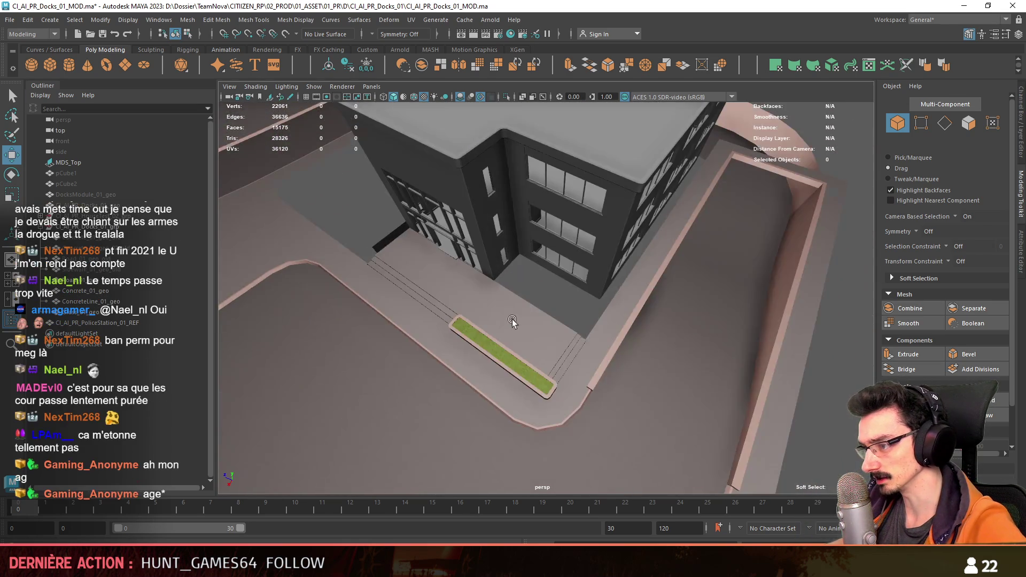
{"action": "scroll", "coordinate": [518, 327], "scroll_direction": "up", "scroll_amount": 2}
Step: Extrude the sidewalk edge of the road mesh into a thin curb strip along the building ledge
{"action": "left_click", "coordinate": [562, 329]}
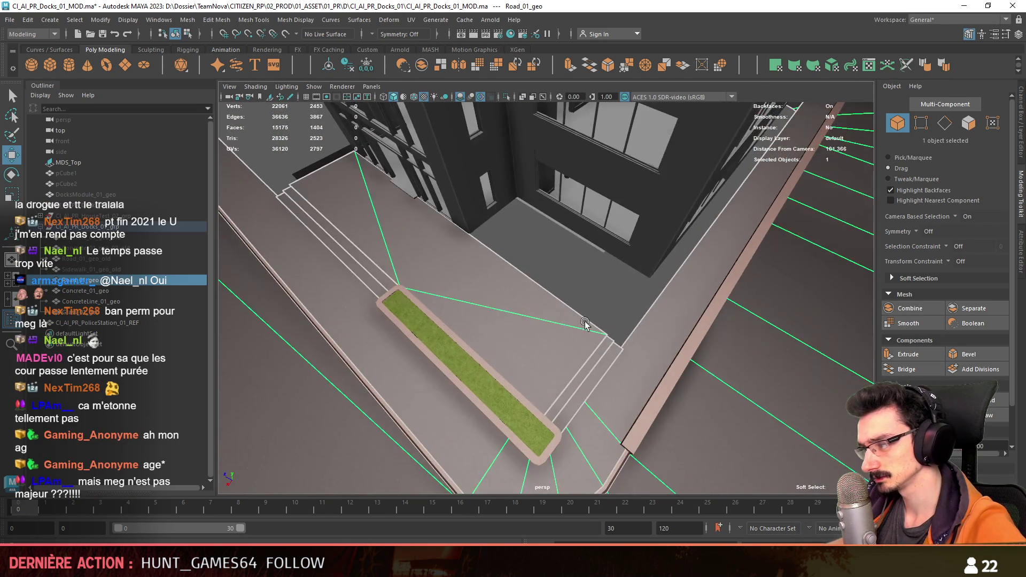
{"action": "mouse_move", "coordinate": [591, 326]}
{"action": "left_mouse_down", "text": "alt"}
{"action": "mouse_move", "coordinate": [560, 340]}
{"action": "mouse_move", "coordinate": [614, 337]}
{"action": "left_mouse_up", "text": "alt"}
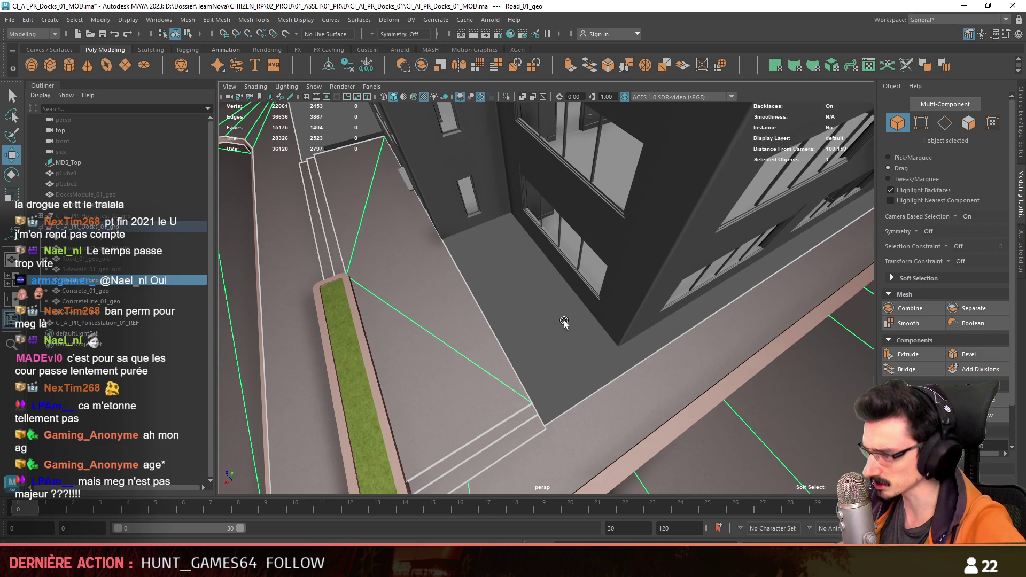
{"action": "mouse_move", "coordinate": [595, 322]}
{"action": "left_mouse_down", "text": "alt"}
{"action": "mouse_move", "coordinate": [565, 289]}
{"action": "mouse_move", "coordinate": [521, 276]}
{"action": "mouse_move", "coordinate": [491, 296]}
{"action": "mouse_move", "coordinate": [421, 205]}
{"action": "left_mouse_up", "text": "alt"}
{"action": "key", "text": "F10"}
{"action": "left_click", "coordinate": [523, 275]}
{"action": "left_click", "coordinate": [491, 297]}
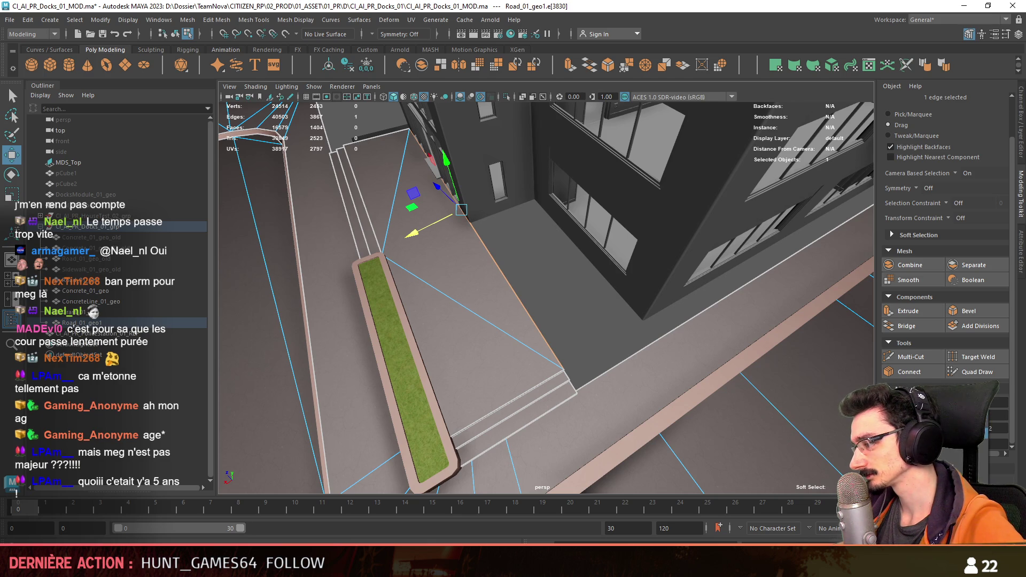
{"action": "left_click", "coordinate": [473, 228]}
{"action": "key", "text": "ctrl+e"}
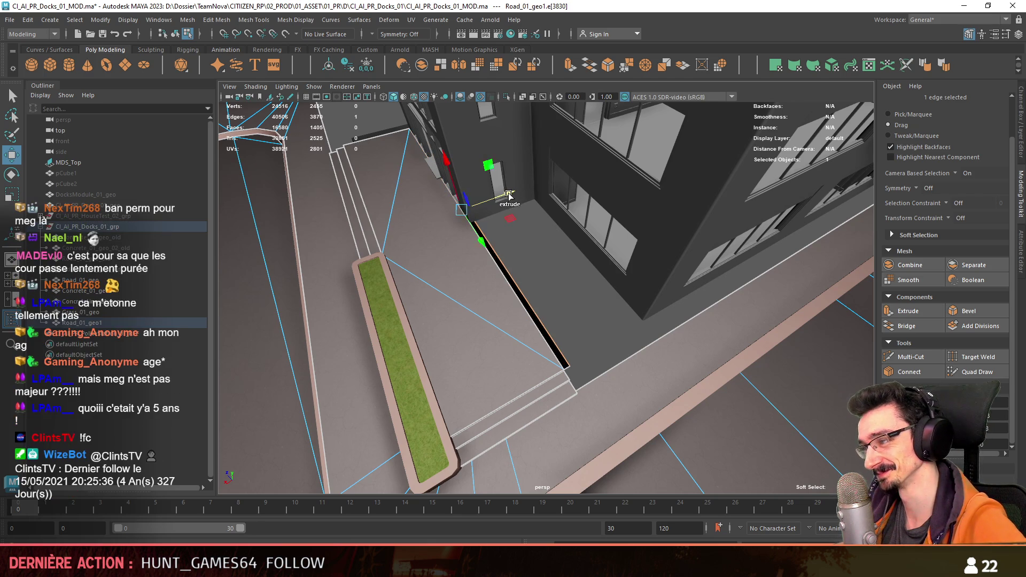
{"action": "scroll", "coordinate": [514, 256], "scroll_direction": "up", "scroll_amount": 3}
{"action": "key", "text": "F11"}
{"action": "left_click", "coordinate": [545, 330]}
{"action": "scroll", "coordinate": [545, 330], "scroll_direction": "down", "scroll_amount": 2}
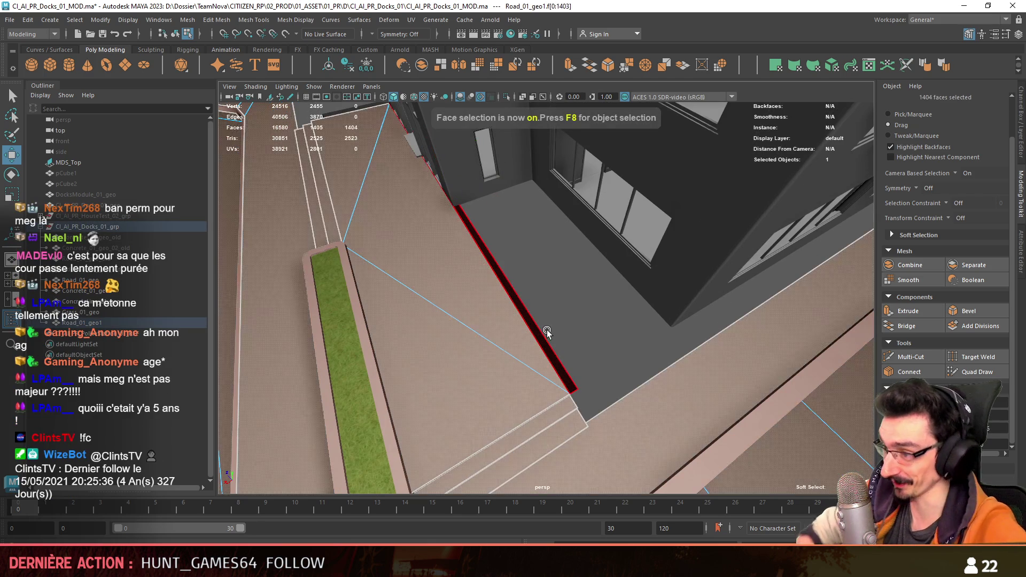
Step: Reposition the pivot on a curb edge, select the strip's end edge and bring up the four views
{"action": "key", "text": "F10"}
{"action": "mouse_move", "coordinate": [545, 331]}
{"action": "left_mouse_down", "text": "alt"}
{"action": "mouse_move", "coordinate": [581, 369]}
{"action": "mouse_move", "coordinate": [563, 343]}
{"action": "mouse_move", "coordinate": [674, 386]}
{"action": "left_mouse_up", "text": "alt"}
{"action": "left_click", "coordinate": [513, 338]}
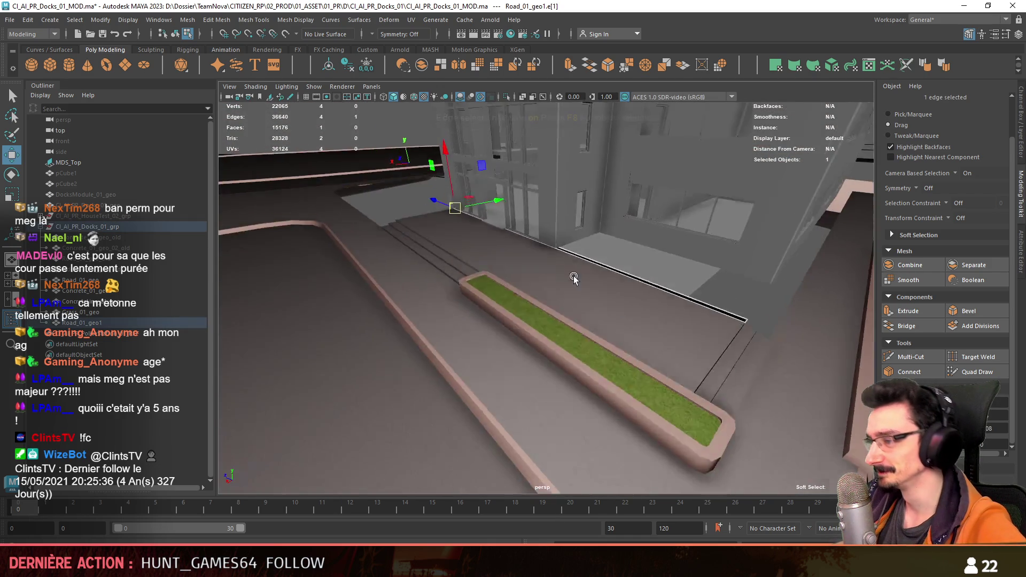
{"action": "key", "text": "d"}
{"action": "key", "text": "f"}
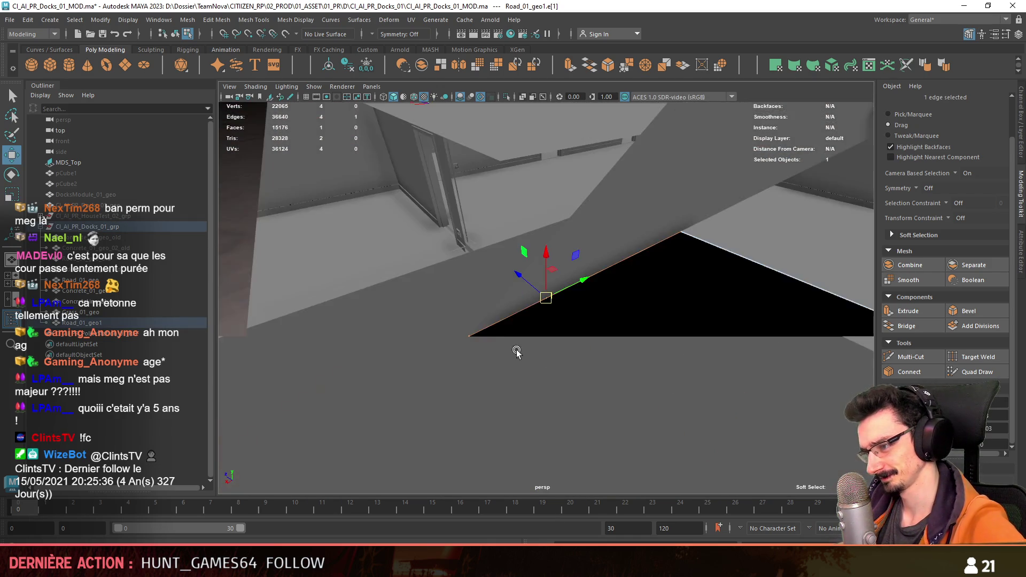
{"action": "left_click_drag", "start_coordinate": [518, 351], "coordinate": [566, 334], "text": "alt"}
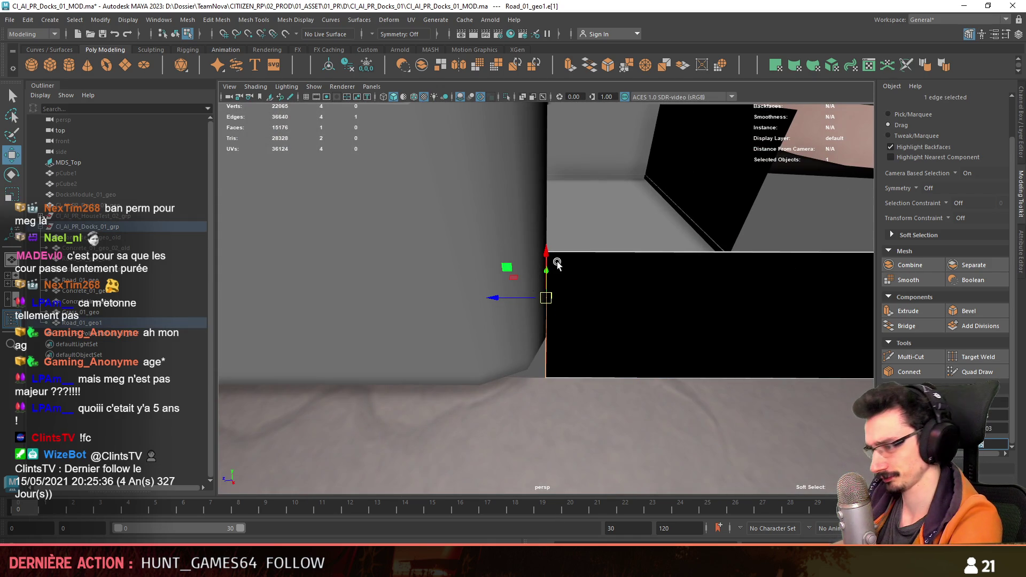
{"action": "scroll", "coordinate": [557, 264], "scroll_direction": "down", "scroll_amount": 5}
{"action": "mouse_move", "coordinate": [356, 317]}
{"action": "left_mouse_down", "text": "alt"}
{"action": "mouse_move", "coordinate": [815, 298]}
{"action": "mouse_move", "coordinate": [697, 336]}
{"action": "left_mouse_up", "text": "alt"}
{"action": "key", "text": "F9"}
{"action": "scroll", "coordinate": [609, 356], "scroll_direction": "up", "scroll_amount": 3}
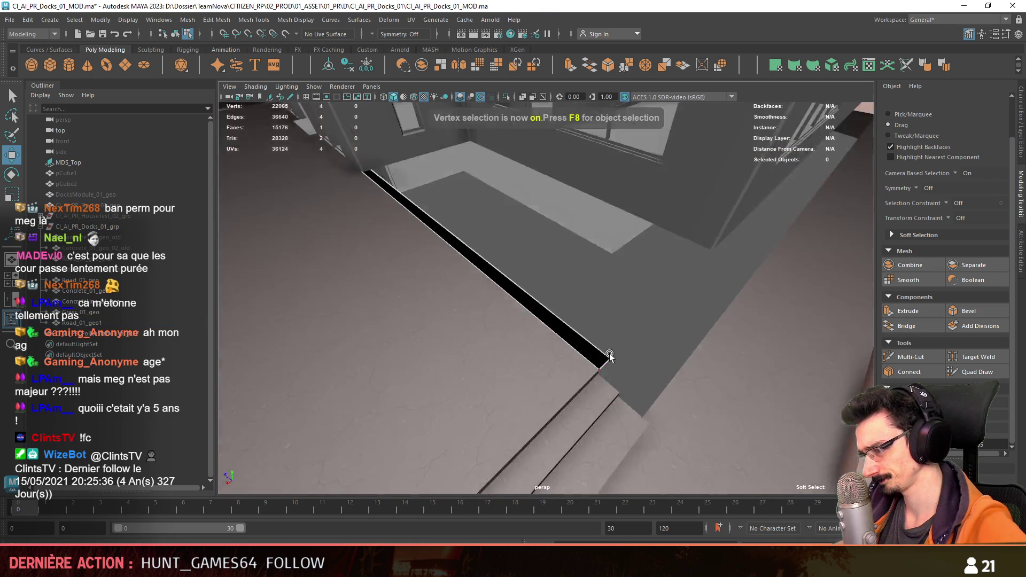
{"action": "key", "text": "F10"}
{"action": "left_click", "coordinate": [608, 359]}
{"action": "key", "text": "space"}
Step: In top wireframe view, move the strip's end edge and end vertex up into place
{"action": "key", "text": "space"}
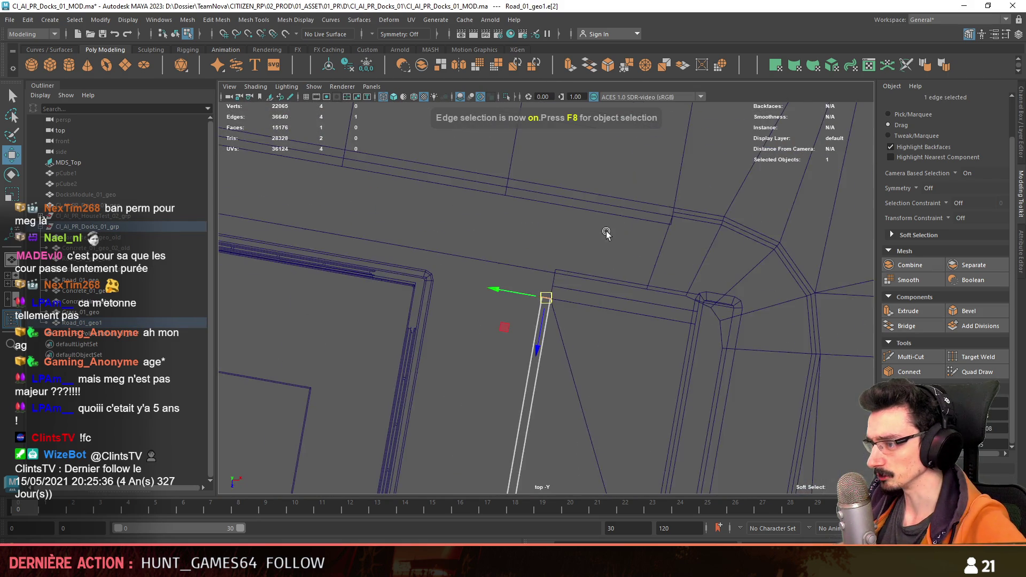
{"action": "key", "text": "space"}
{"action": "key", "text": "space"}
{"action": "scroll", "coordinate": [731, 248], "scroll_direction": "down", "scroll_amount": 3}
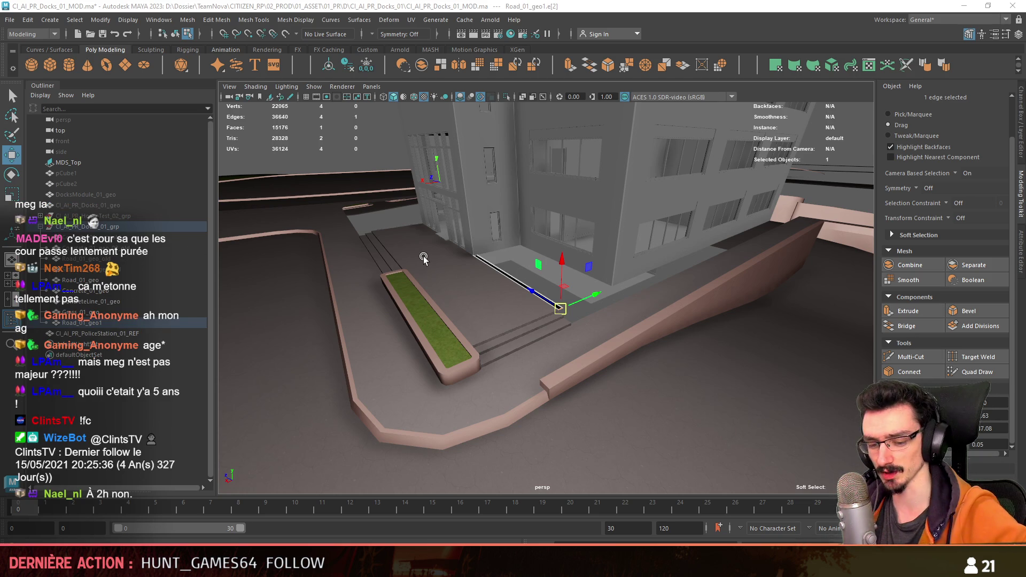
{"action": "left_click_drag", "start_coordinate": [529, 324], "coordinate": [532, 294], "text": "alt"}
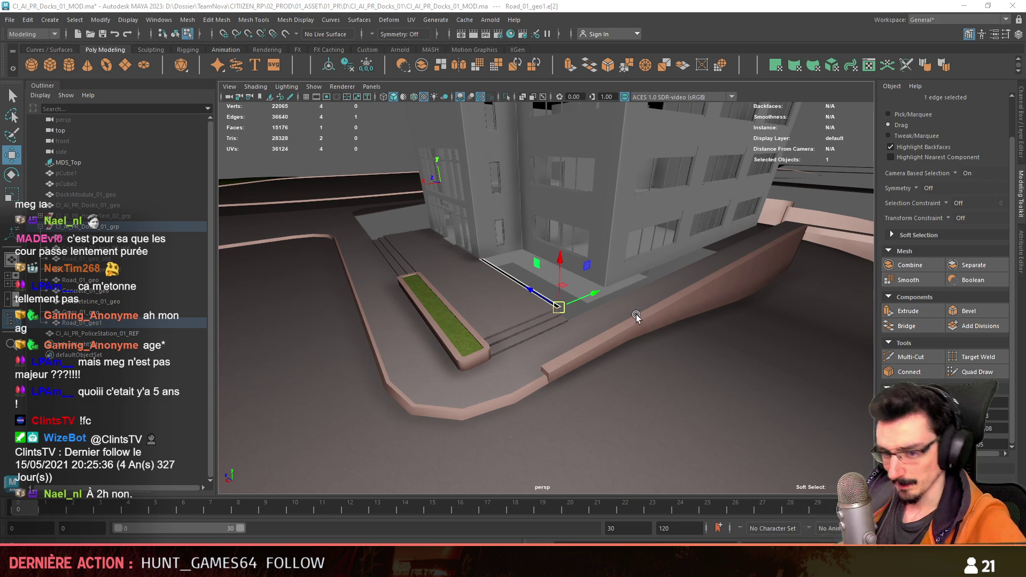
{"action": "scroll", "coordinate": [636, 314], "scroll_direction": "up", "scroll_amount": 3}
{"action": "left_click_drag", "start_coordinate": [614, 328], "coordinate": [562, 305], "text": "alt"}
{"action": "key", "text": "space"}
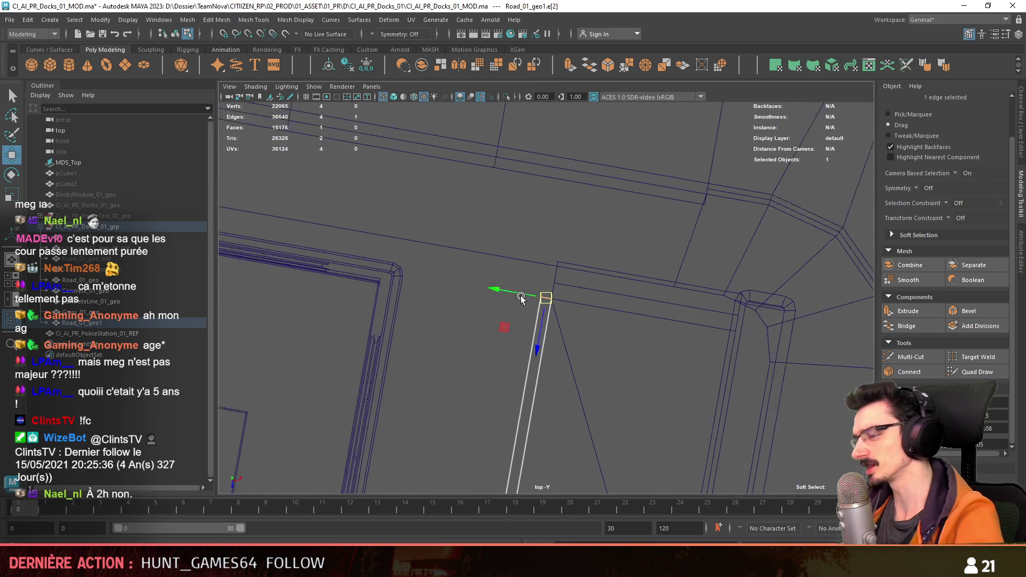
{"action": "scroll", "coordinate": [527, 324], "scroll_direction": "up", "scroll_amount": 2}
{"action": "scroll", "coordinate": [528, 324], "scroll_direction": "up", "scroll_amount": 1}
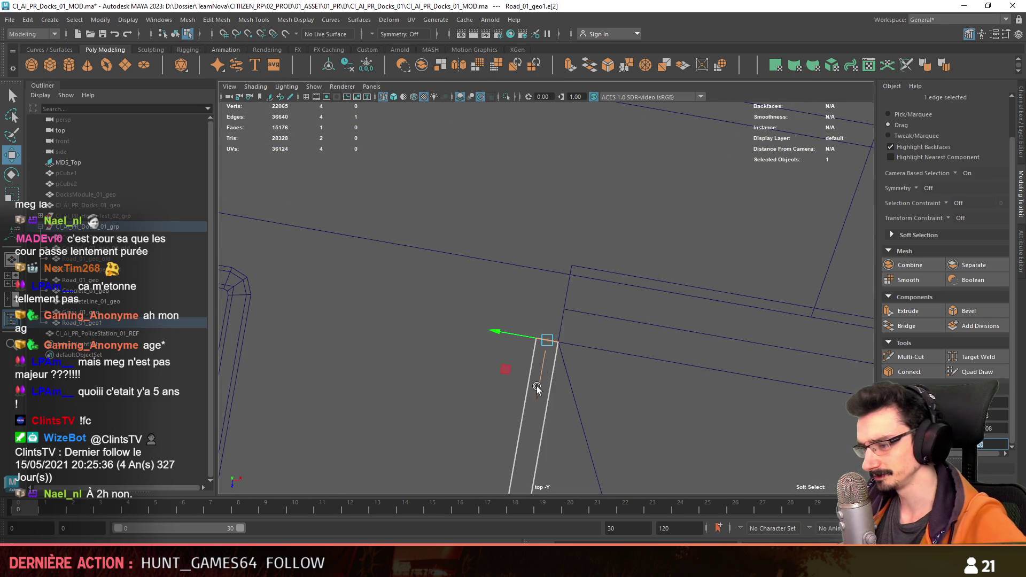
{"action": "left_click_drag", "start_coordinate": [538, 383], "coordinate": [553, 341]}
{"action": "middle_click_drag", "start_coordinate": [554, 341], "coordinate": [554, 321], "text": "alt"}
{"action": "key", "text": "F9"}
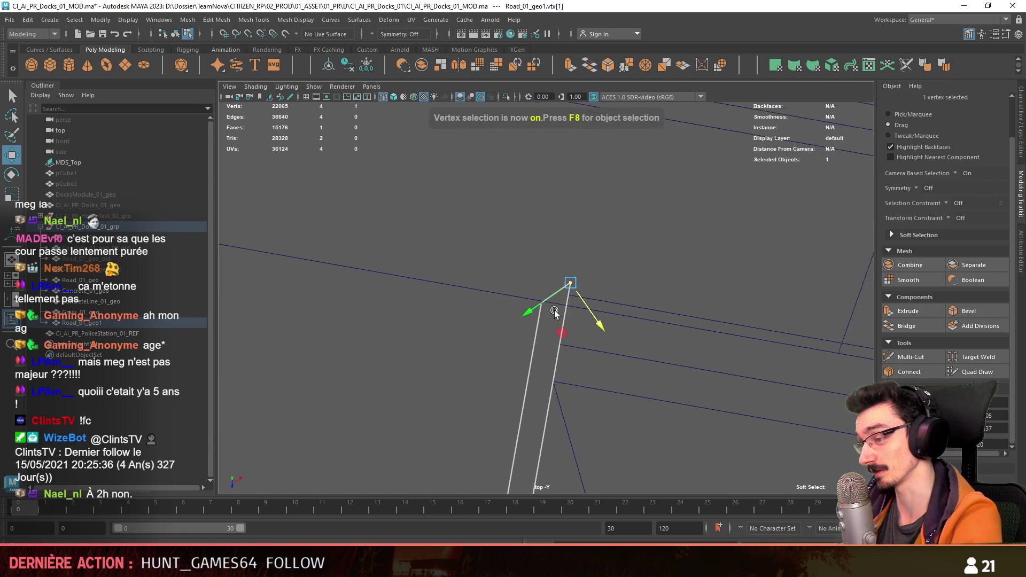
{"action": "mouse_move", "coordinate": [553, 321]}
{"action": "left_mouse_down", "text": "alt"}
{"action": "mouse_move", "coordinate": [561, 299]}
{"action": "mouse_move", "coordinate": [372, 313]}
{"action": "left_mouse_up", "text": "alt"}
{"action": "key", "text": "F10"}
{"action": "scroll", "coordinate": [469, 348], "scroll_direction": "down", "scroll_amount": 2}
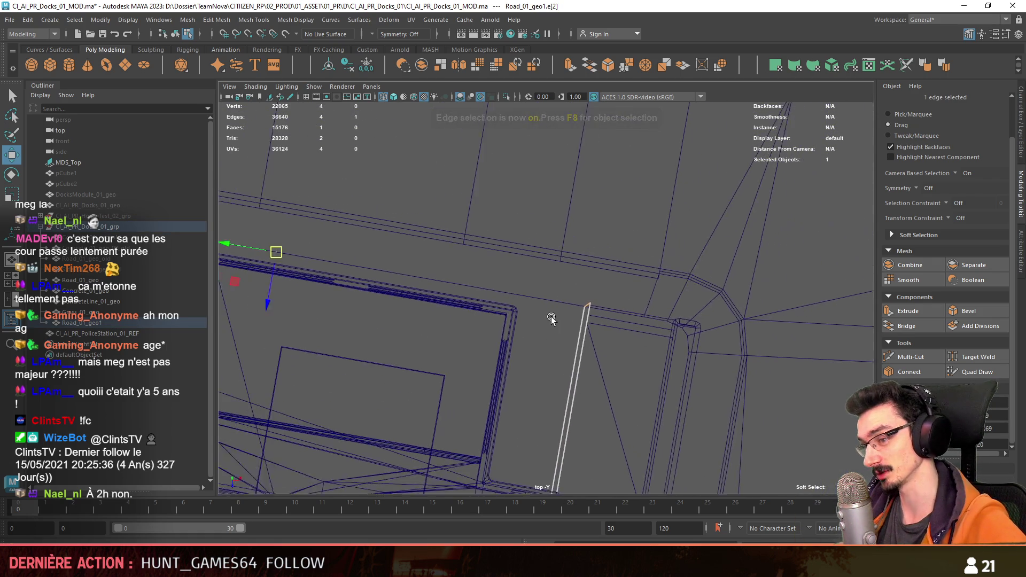
Step: Pan the top view along the building's front outline toward the next edge
{"action": "middle_click_drag", "start_coordinate": [371, 313], "coordinate": [697, 355], "text": "alt"}
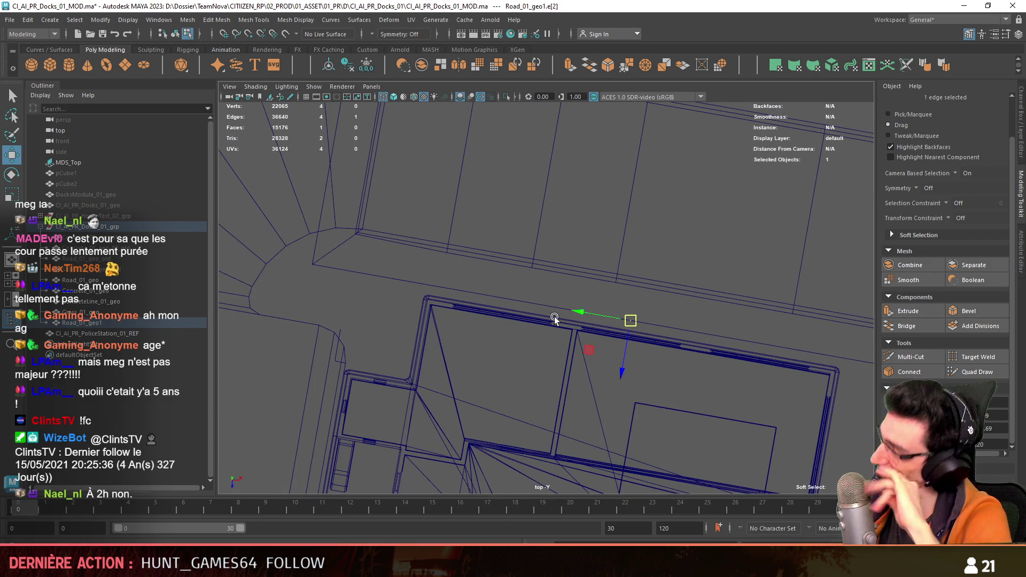
{"action": "mouse_move", "coordinate": [527, 355]}
{"action": "left_mouse_down", "text": "alt"}
{"action": "mouse_move", "coordinate": [538, 325]}
{"action": "mouse_move", "coordinate": [476, 315]}
{"action": "left_mouse_up", "text": "alt"}
Step: Stretch a new curb segment along the building front up to the rounded corner and check it in perspective
{"action": "middle_click_drag", "start_coordinate": [529, 354], "coordinate": [669, 359], "text": "alt"}
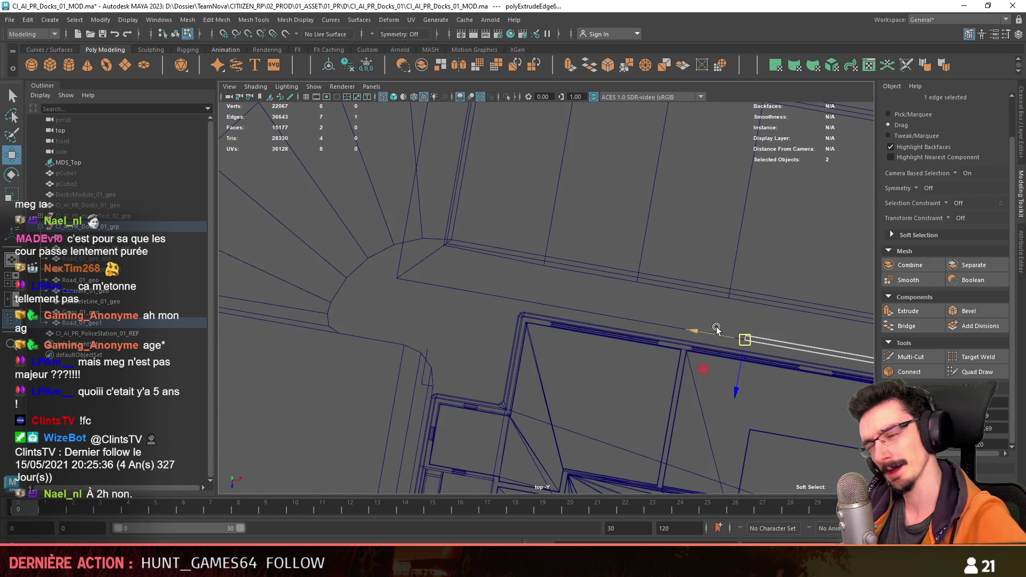
{"action": "mouse_move", "coordinate": [669, 359]}
{"action": "left_mouse_down"}
{"action": "mouse_move", "coordinate": [401, 309]}
{"action": "mouse_move", "coordinate": [363, 317]}
{"action": "mouse_move", "coordinate": [468, 332]}
{"action": "left_mouse_up"}
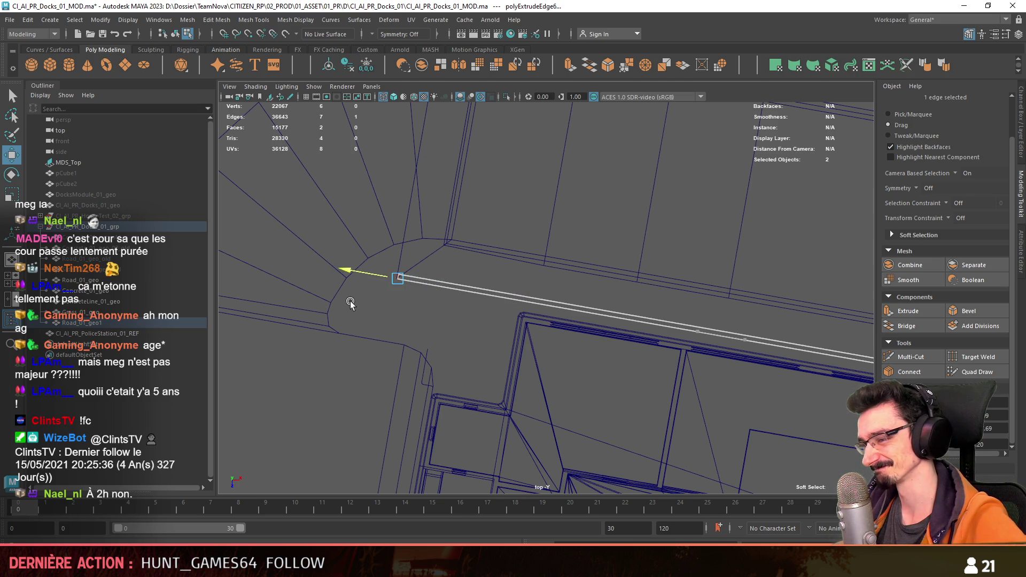
{"action": "mouse_move", "coordinate": [350, 303]}
{"action": "left_mouse_down"}
{"action": "mouse_move", "coordinate": [445, 322]}
{"action": "mouse_move", "coordinate": [369, 314]}
{"action": "left_mouse_up"}
{"action": "middle_click_drag", "start_coordinate": [385, 315], "coordinate": [558, 319], "text": "alt"}
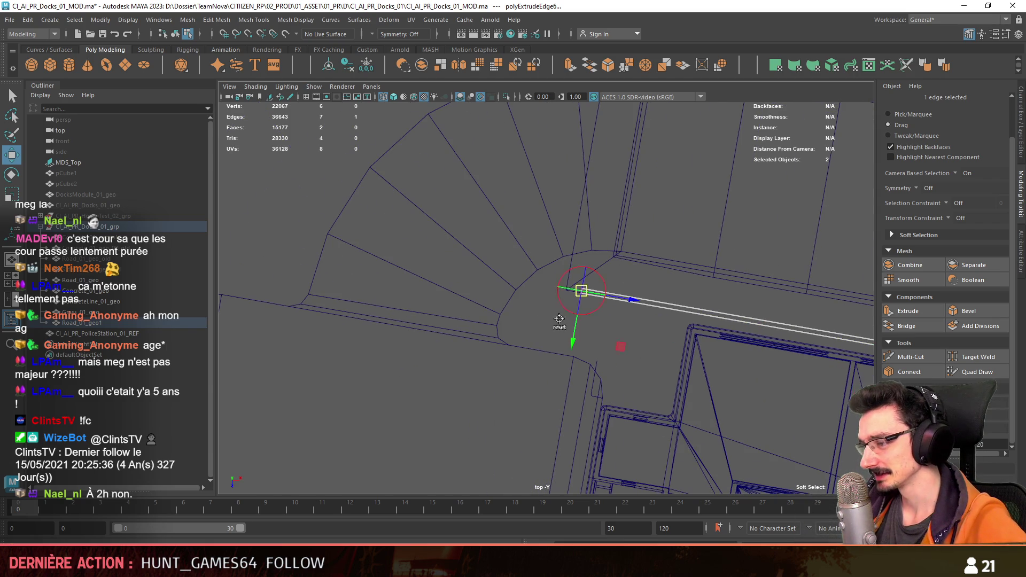
{"action": "key", "text": "space"}
{"action": "key", "text": "space"}
{"action": "mouse_move", "coordinate": [559, 319]}
{"action": "left_mouse_down", "text": "alt"}
{"action": "mouse_move", "coordinate": [627, 297]}
{"action": "mouse_move", "coordinate": [648, 396]}
{"action": "mouse_move", "coordinate": [633, 368]}
{"action": "mouse_move", "coordinate": [648, 360]}
{"action": "mouse_move", "coordinate": [514, 343]}
{"action": "mouse_move", "coordinate": [513, 323]}
{"action": "mouse_move", "coordinate": [523, 344]}
{"action": "mouse_move", "coordinate": [534, 321]}
{"action": "left_mouse_up", "text": "alt"}
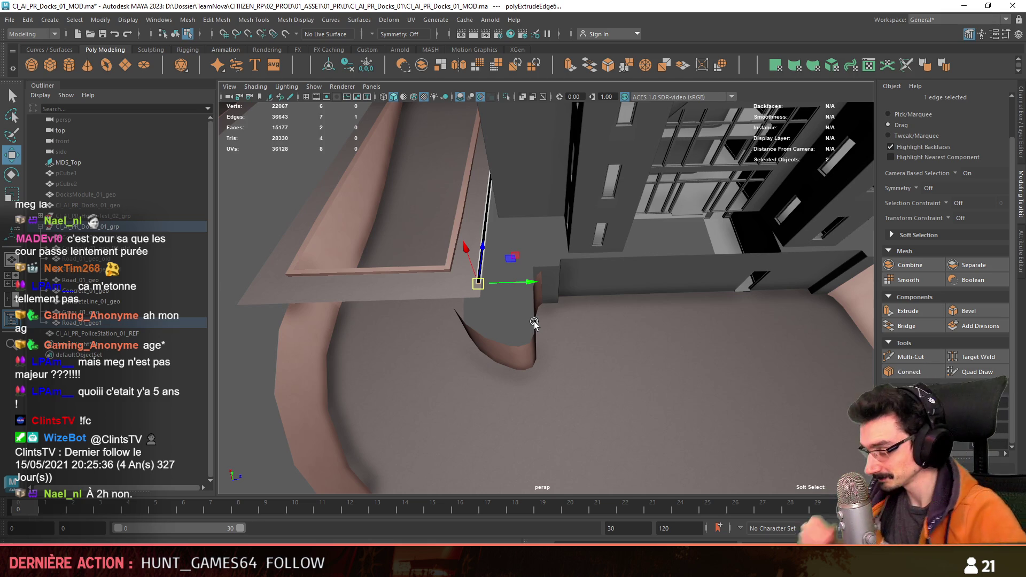
{"action": "left_click_drag", "start_coordinate": [534, 322], "coordinate": [508, 305], "text": "alt"}
Step: Back in top wireframe, nudge the strip end tight against the rounded corner
{"action": "left_click", "coordinate": [508, 299]}
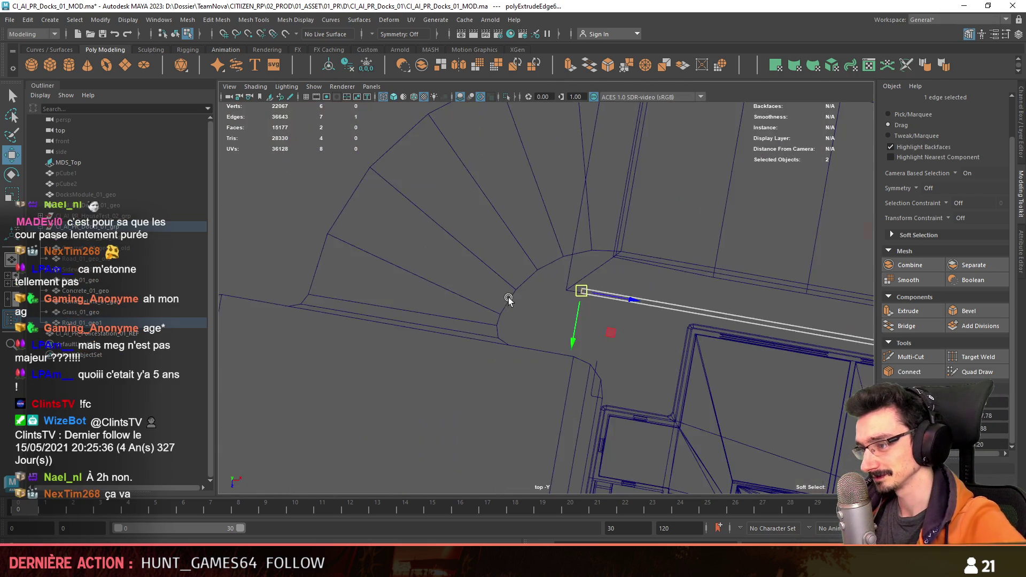
{"action": "middle_click_drag", "start_coordinate": [509, 299], "coordinate": [469, 217], "text": "alt"}
{"action": "mouse_move", "coordinate": [513, 305]}
{"action": "middle_mouse_down", "text": "alt"}
{"action": "mouse_move", "coordinate": [518, 272]}
{"action": "mouse_move", "coordinate": [479, 307]}
{"action": "mouse_move", "coordinate": [483, 298]}
{"action": "middle_mouse_up", "text": "alt"}
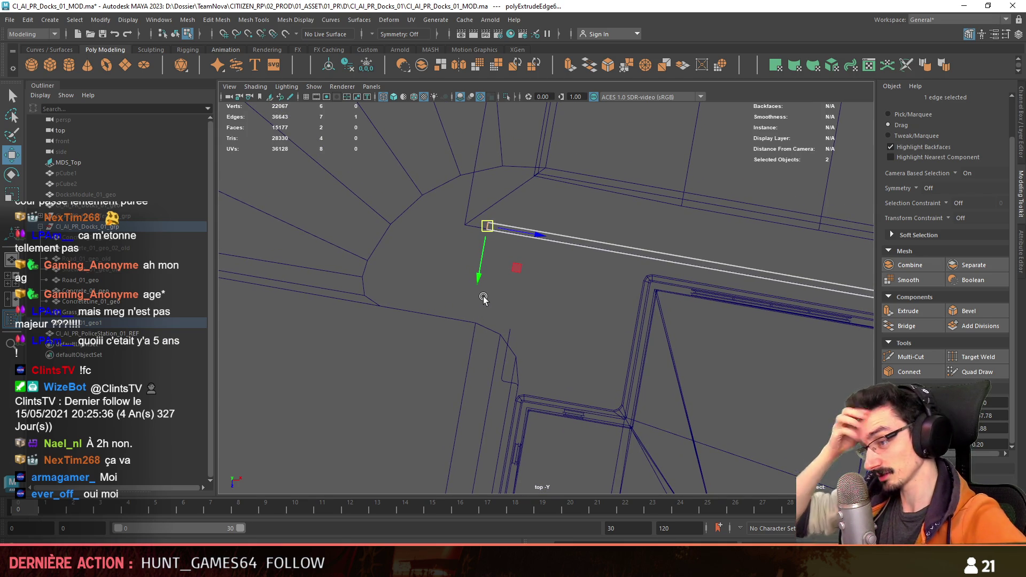
{"action": "middle_click_drag", "start_coordinate": [483, 298], "coordinate": [486, 303], "text": "alt"}
{"action": "left_click_drag", "start_coordinate": [485, 276], "coordinate": [480, 311]}
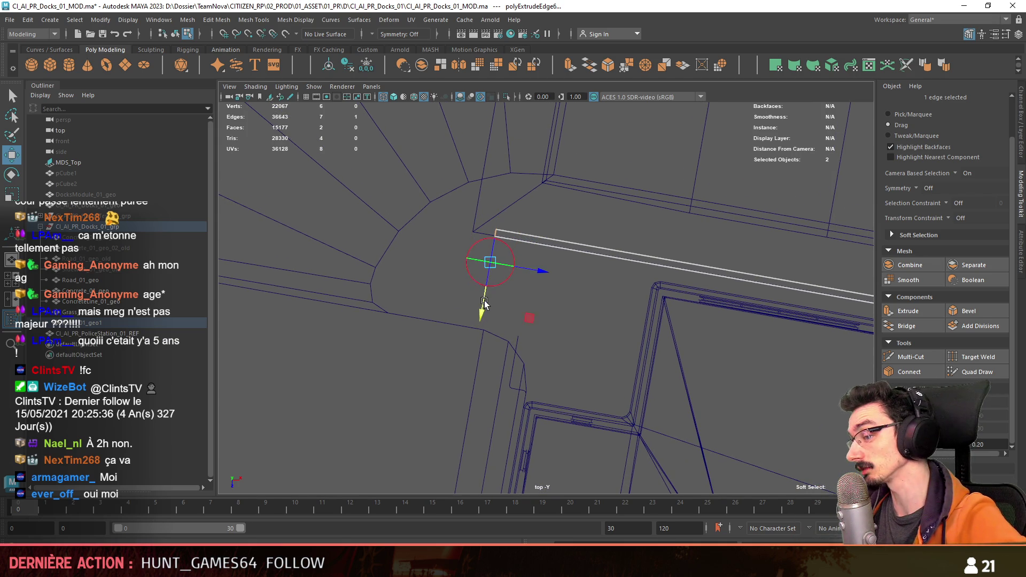
{"action": "key", "text": "ctrl+z"}
Step: Shift-rotate the end edge to wrap the corner, then Shift-move it down the building's side
{"action": "key", "text": "e"}
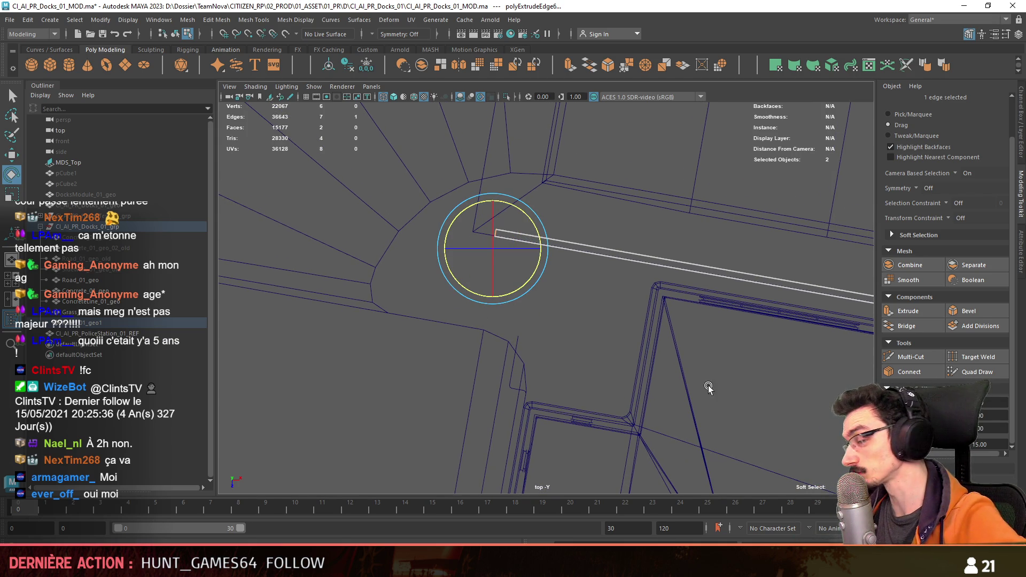
{"action": "left_click_drag", "start_coordinate": [511, 295], "coordinate": [524, 289], "text": "shift"}
{"action": "key", "text": "w"}
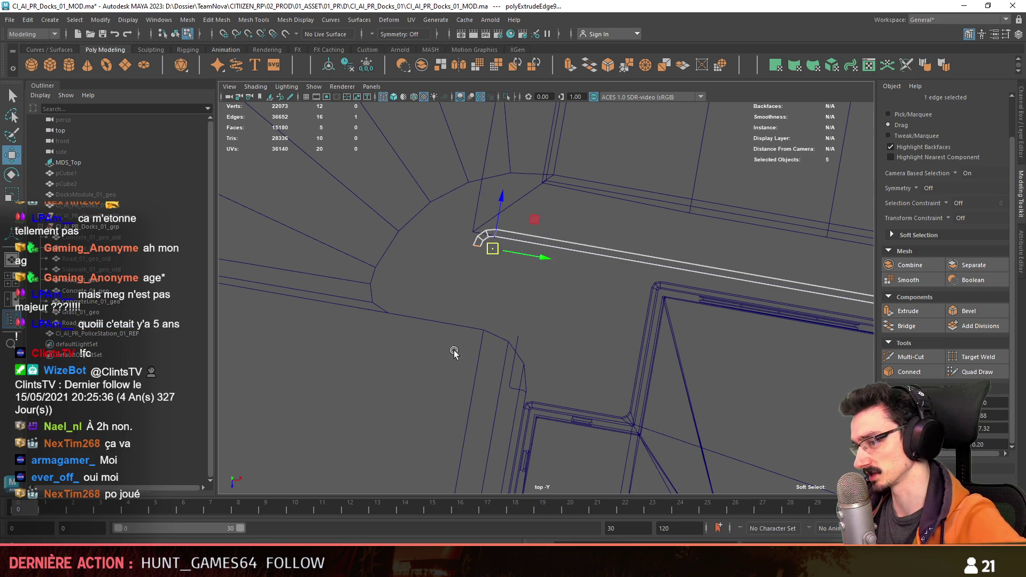
{"action": "mouse_move", "coordinate": [441, 358]}
{"action": "middle_mouse_down", "text": "alt"}
{"action": "mouse_move", "coordinate": [440, 300]}
{"action": "mouse_move", "coordinate": [443, 350]}
{"action": "mouse_move", "coordinate": [557, 350]}
{"action": "mouse_move", "coordinate": [538, 321]}
{"action": "mouse_move", "coordinate": [514, 176]}
{"action": "middle_mouse_up", "text": "alt"}
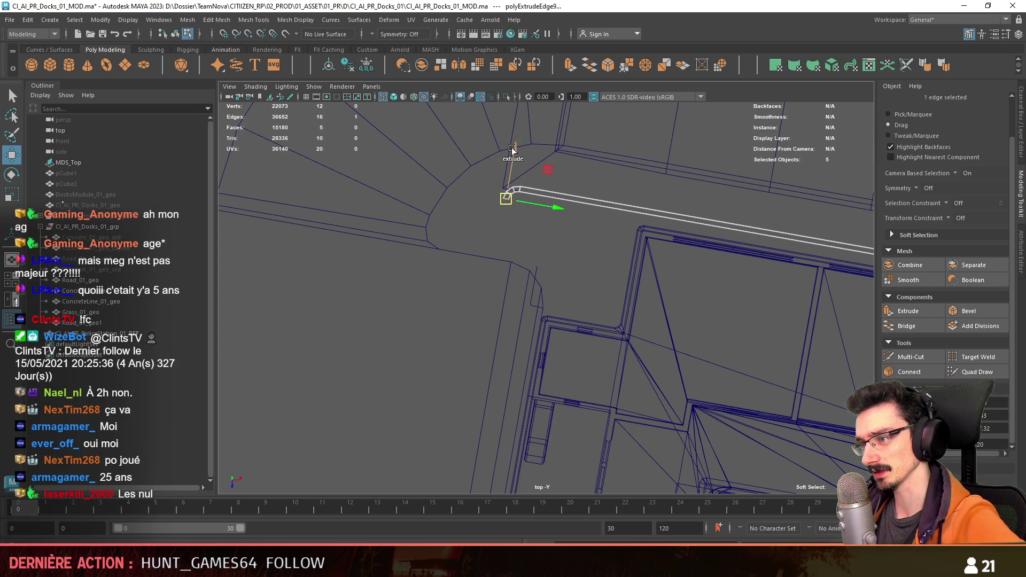
{"action": "left_click_drag", "start_coordinate": [513, 151], "coordinate": [472, 250], "text": "shift"}
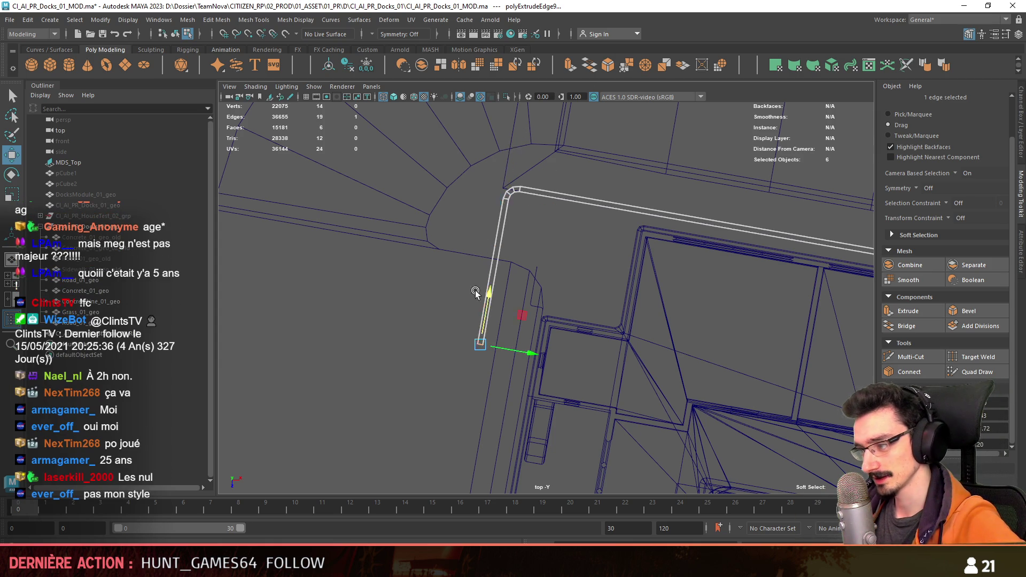
Step: Check the wrapped curb strip in perspective, then switch over to the browser
{"action": "key", "text": "space"}
{"action": "mouse_move", "coordinate": [481, 288]}
{"action": "left_mouse_down"}
{"action": "mouse_move", "coordinate": [447, 385]}
{"action": "mouse_move", "coordinate": [608, 323]}
{"action": "mouse_move", "coordinate": [578, 305]}
{"action": "mouse_move", "coordinate": [653, 325]}
{"action": "left_mouse_up"}
{"action": "scroll", "coordinate": [447, 386], "scroll_direction": "up", "scroll_amount": 5}
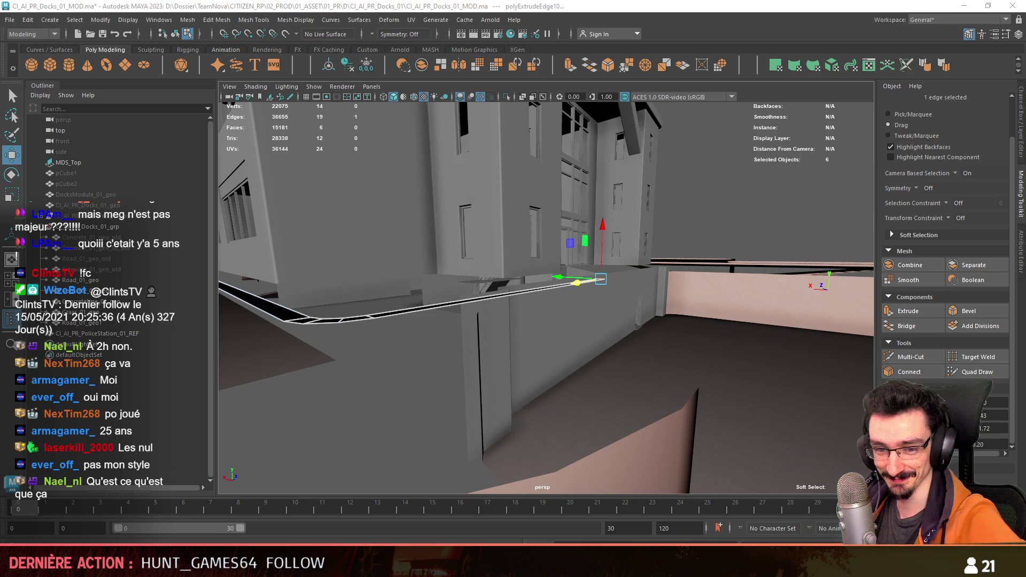
{"action": "key", "text": "alt+Tab"}
Step: Preview several Ocarina of Time images including the Reddit screenshots, then bring Maya back to the front
{"action": "left_click", "coordinate": [578, 233]}
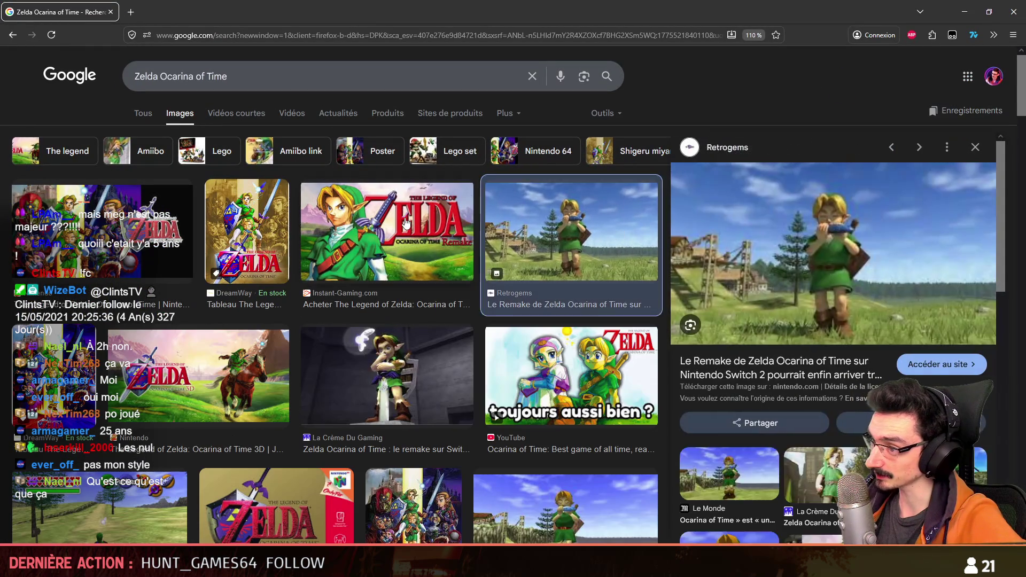
{"action": "left_click", "coordinate": [406, 223]}
{"action": "scroll", "coordinate": [406, 223], "scroll_direction": "down", "scroll_amount": 2}
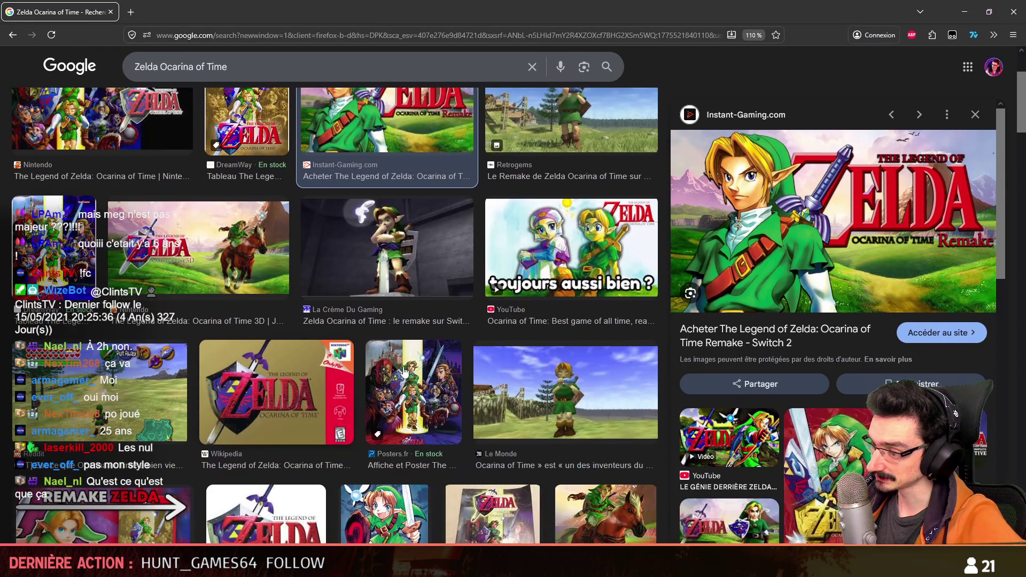
{"action": "left_click", "coordinate": [104, 401]}
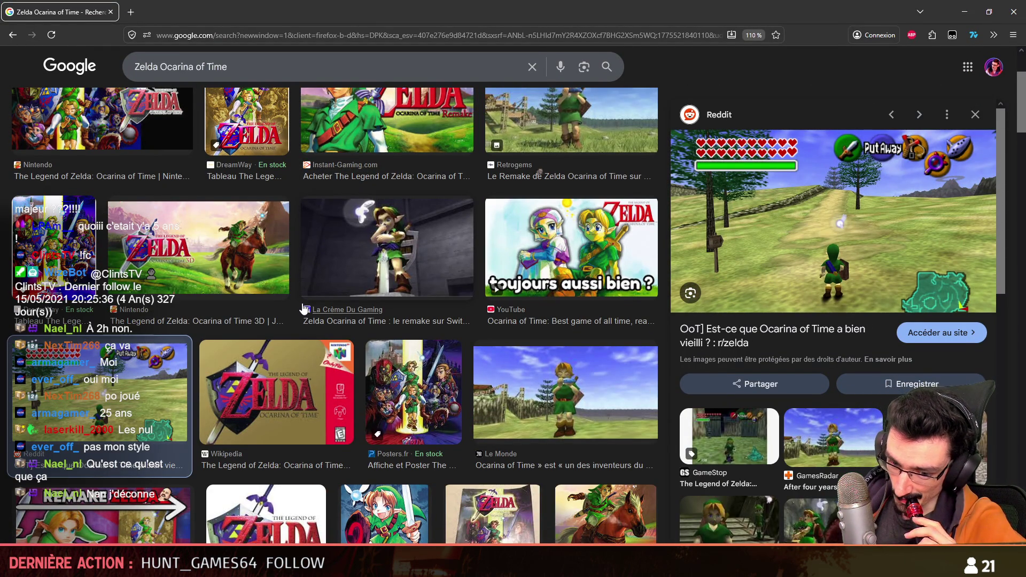
{"action": "scroll", "coordinate": [942, 350], "scroll_direction": "down", "scroll_amount": 2}
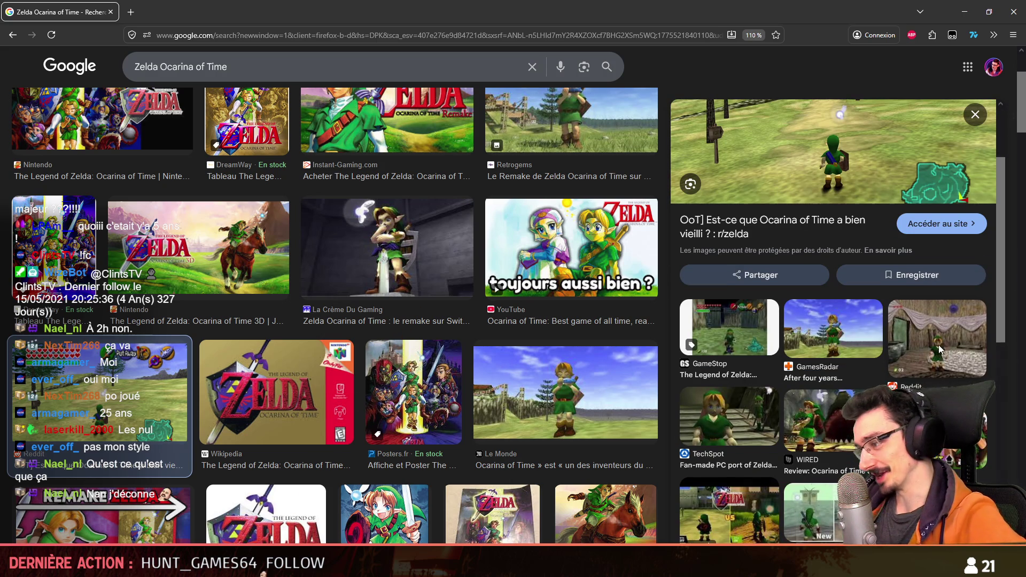
{"action": "left_click", "coordinate": [942, 350]}
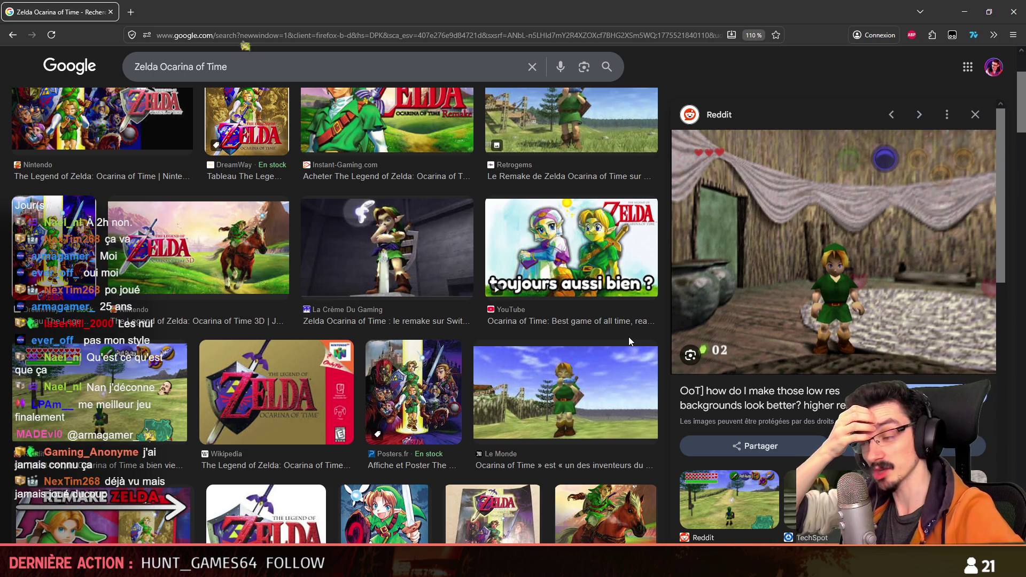
{"action": "mouse_move", "coordinate": [834, 257]}
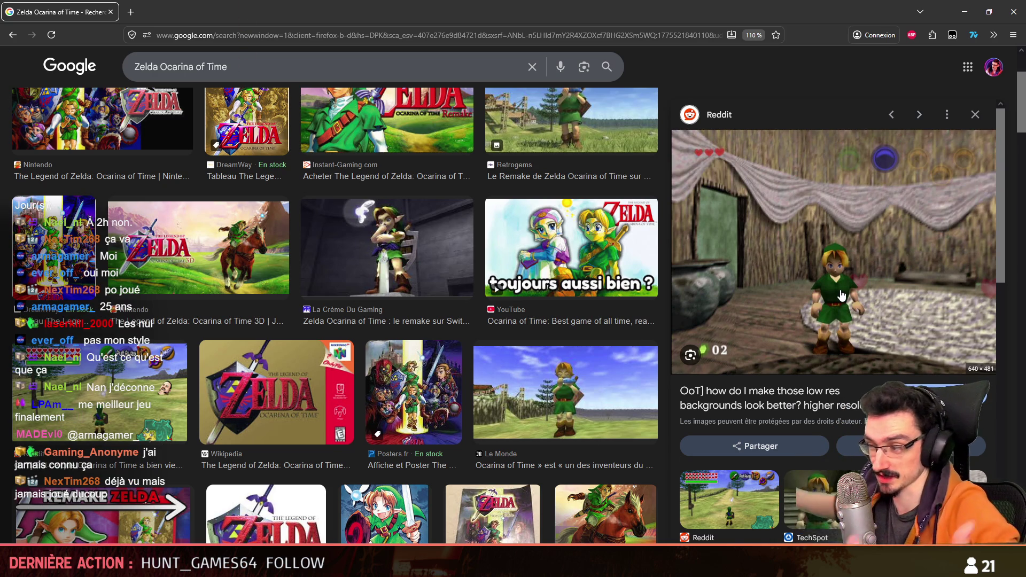
{"action": "scroll", "coordinate": [626, 278], "scroll_direction": "up", "scroll_amount": 3}
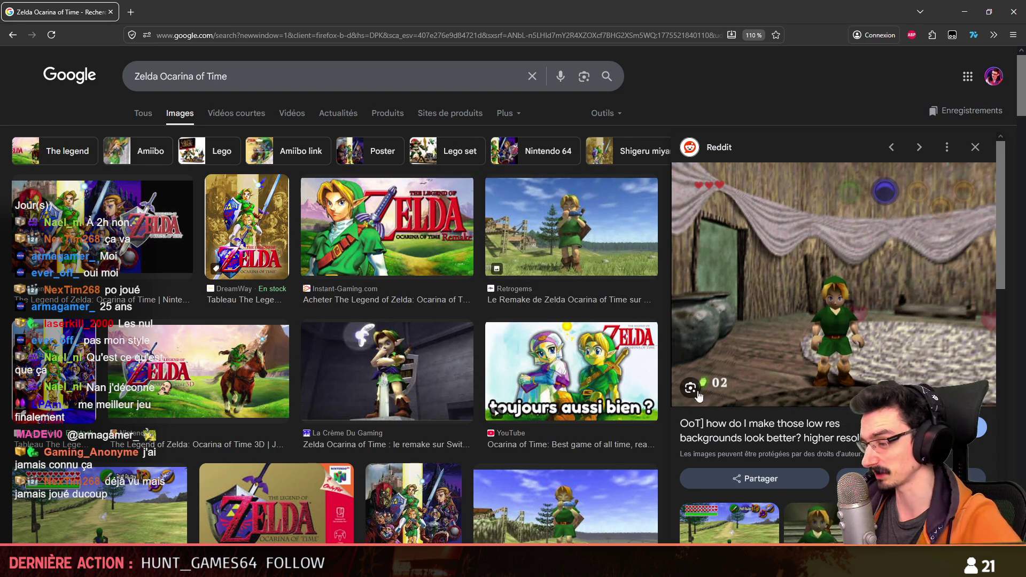
{"action": "scroll", "coordinate": [804, 283], "scroll_direction": "down", "scroll_amount": 3}
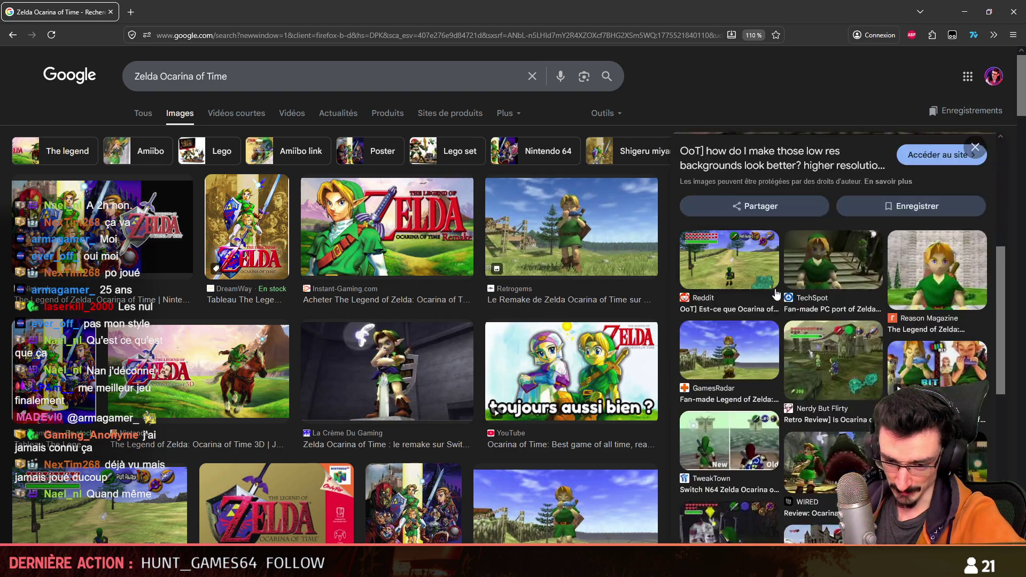
{"action": "scroll", "coordinate": [779, 298], "scroll_direction": "up", "scroll_amount": 3}
{"action": "scroll", "coordinate": [394, 315], "scroll_direction": "down", "scroll_amount": 3}
{"action": "scroll", "coordinate": [419, 314], "scroll_direction": "up", "scroll_amount": 3}
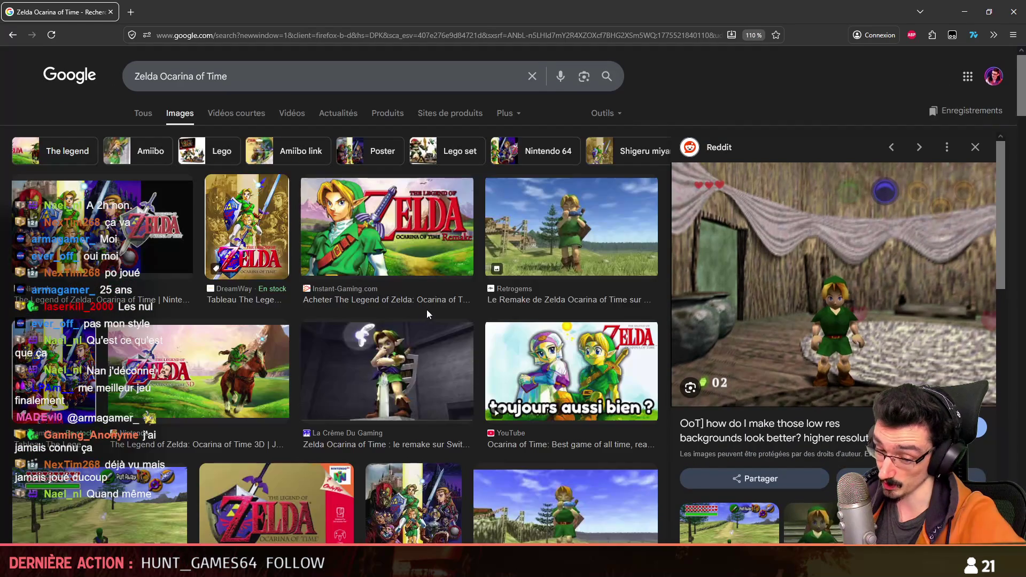
{"action": "scroll", "coordinate": [892, 296], "scroll_direction": "down", "scroll_amount": 2}
{"action": "scroll", "coordinate": [903, 283], "scroll_direction": "up", "scroll_amount": 2}
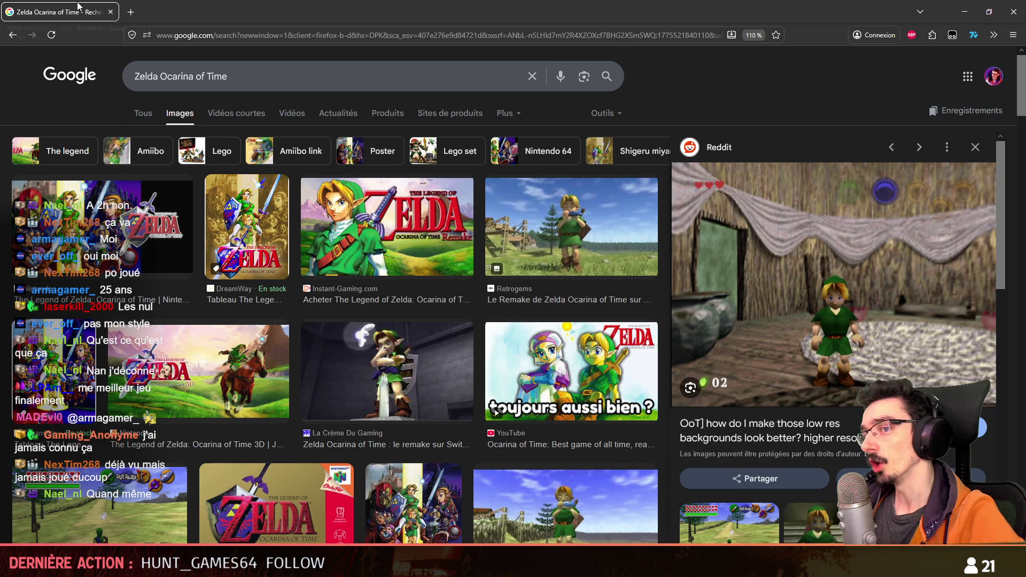
{"action": "key", "text": "alt+Tab"}
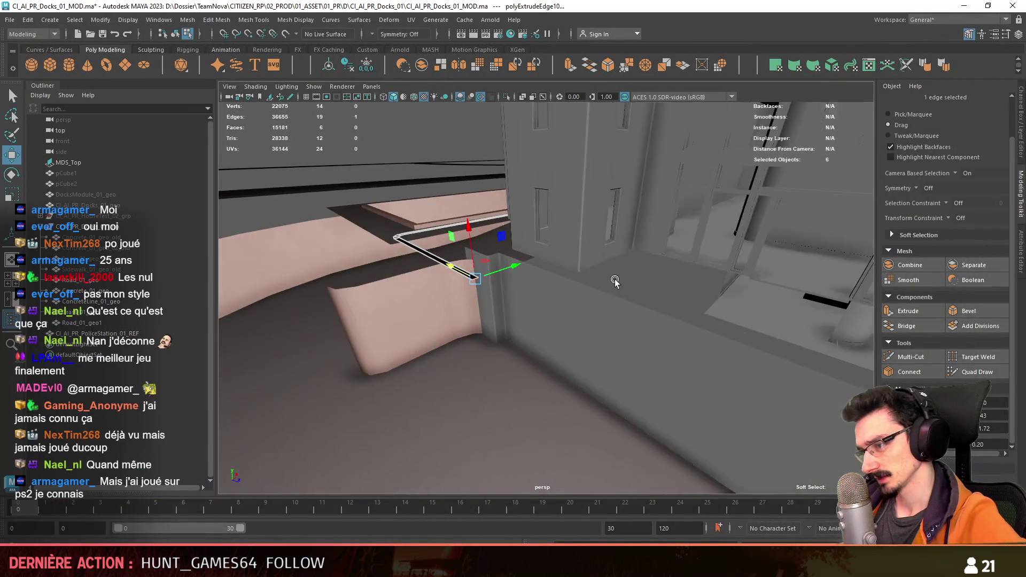
Step: In the top view, delete the long strip of curb faces at the road corner
{"action": "left_click_drag", "start_coordinate": [731, 245], "coordinate": [468, 284], "text": "alt"}
{"action": "key", "text": "space"}
{"action": "key", "text": "space"}
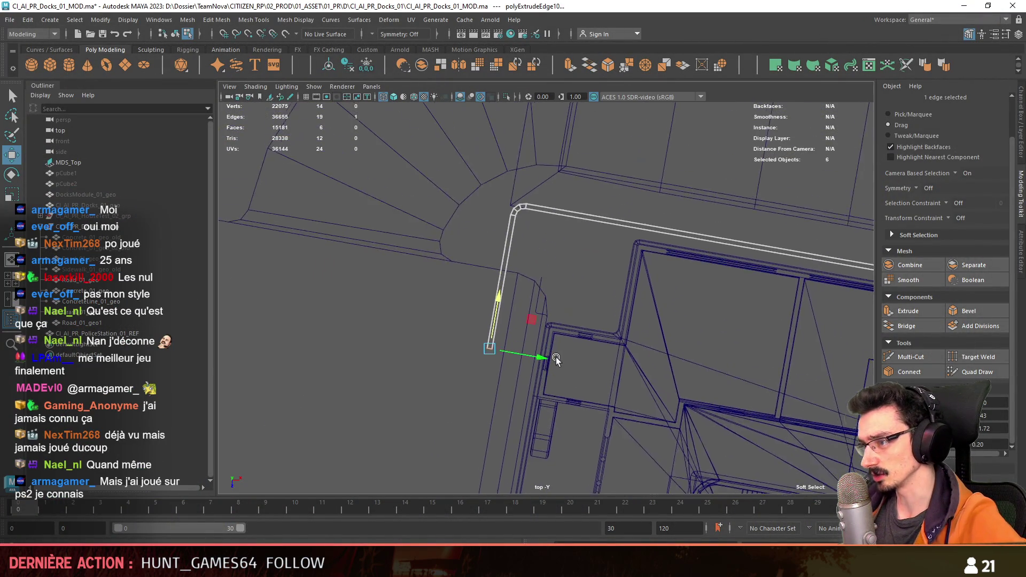
{"action": "key", "text": "F8"}
{"action": "scroll", "coordinate": [563, 293], "scroll_direction": "up", "scroll_amount": 2}
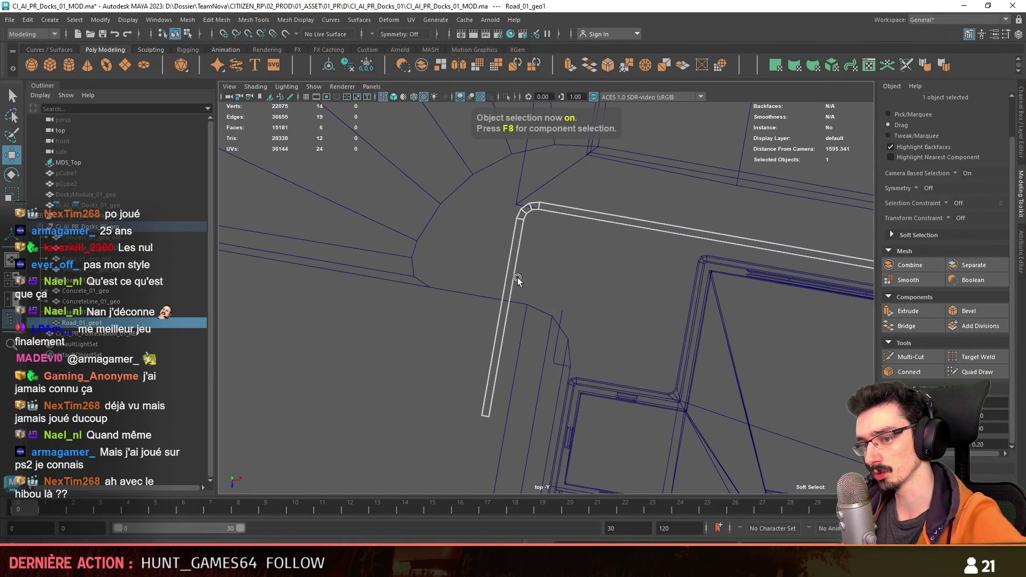
{"action": "scroll", "coordinate": [510, 209], "scroll_direction": "down", "scroll_amount": 2}
{"action": "key", "text": "F11"}
{"action": "left_click", "coordinate": [531, 203]}
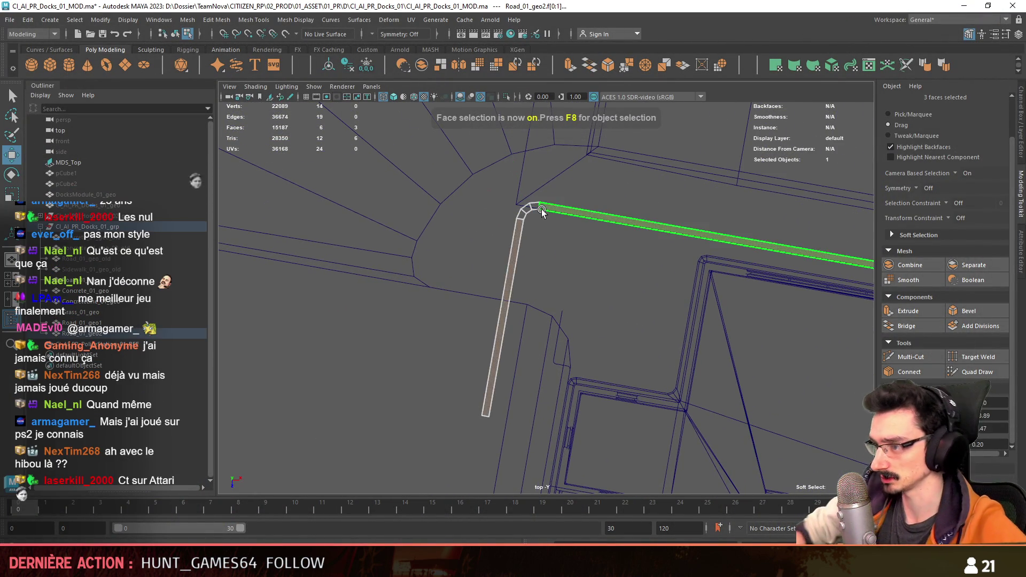
{"action": "key", "text": "Delete"}
Step: Rotate the three corner faces and point-snap them onto the curb's end
{"action": "left_click", "coordinate": [529, 213]}
{"action": "key", "text": "e"}
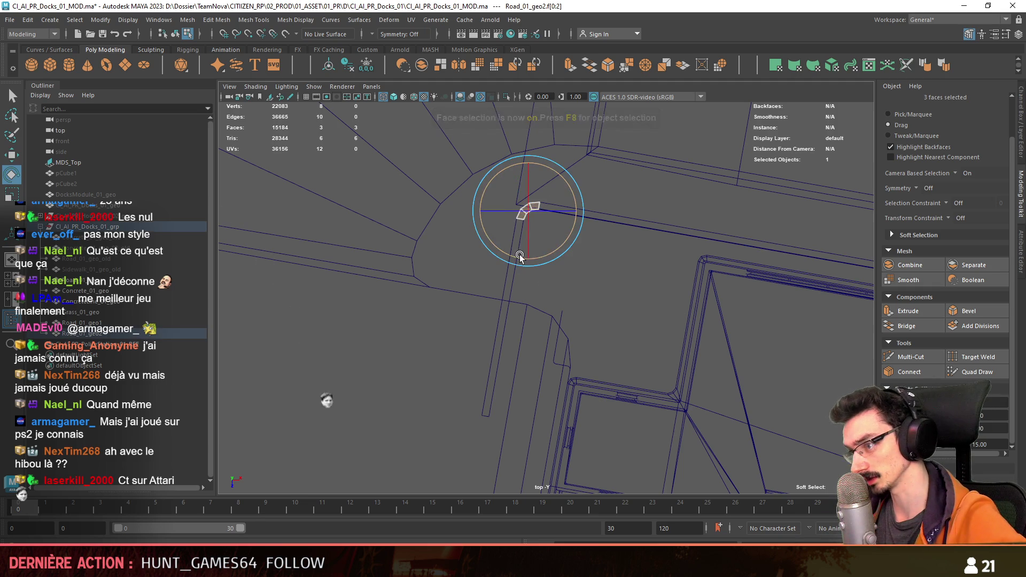
{"action": "left_click_drag", "start_coordinate": [523, 256], "coordinate": [586, 259]}
{"action": "key", "text": "w"}
{"action": "key", "text": "v"}
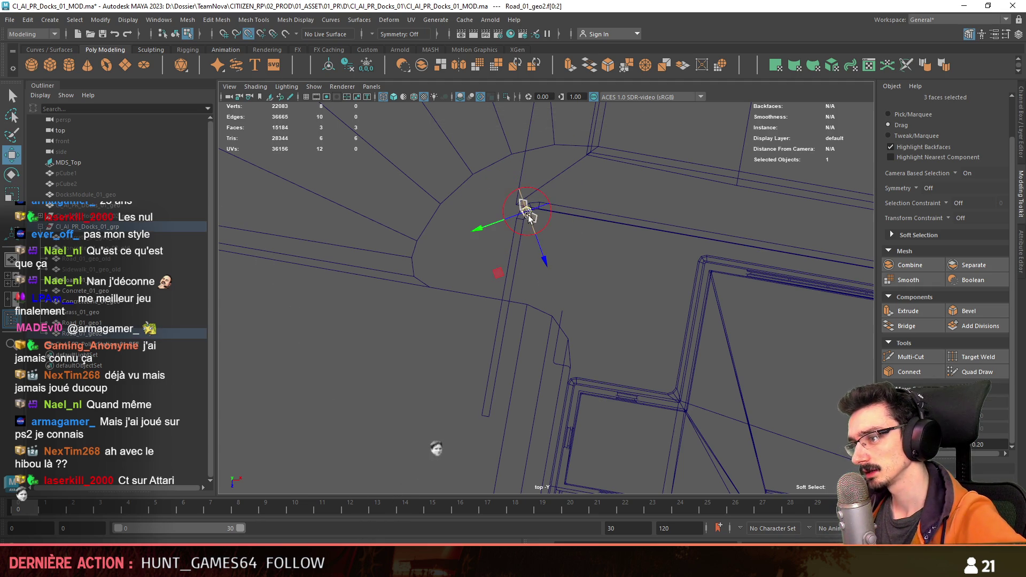
{"action": "left_click_drag", "start_coordinate": [521, 206], "coordinate": [520, 201]}
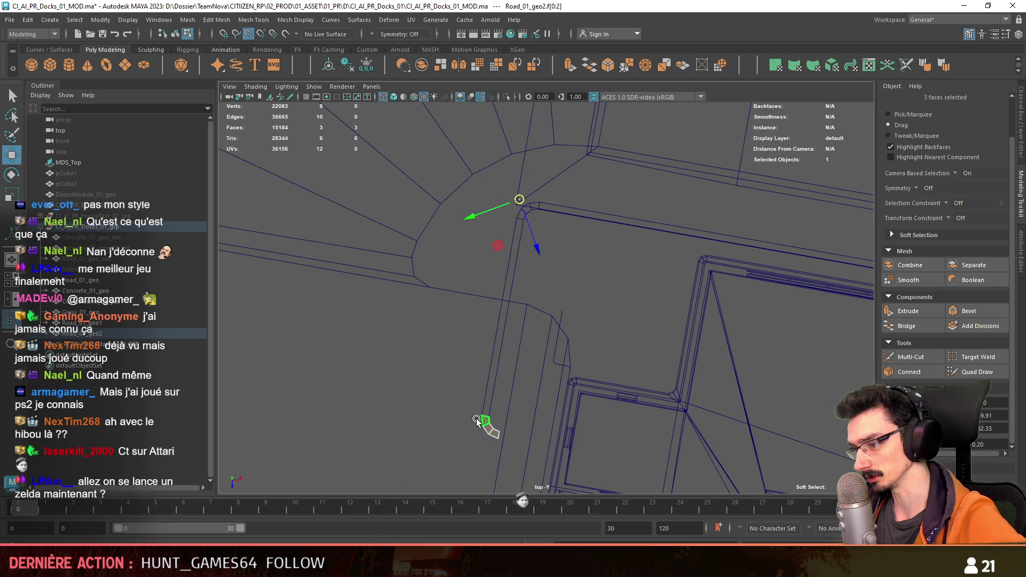
Step: Extrude the curb's end edge out along the building wall
{"action": "mouse_move", "coordinate": [479, 422]}
{"action": "left_mouse_down", "text": "alt"}
{"action": "mouse_move", "coordinate": [588, 360]}
{"action": "mouse_move", "coordinate": [554, 303]}
{"action": "left_mouse_up", "text": "alt"}
{"action": "key", "text": "5"}
{"action": "key", "text": "F10"}
{"action": "left_click", "coordinate": [553, 303]}
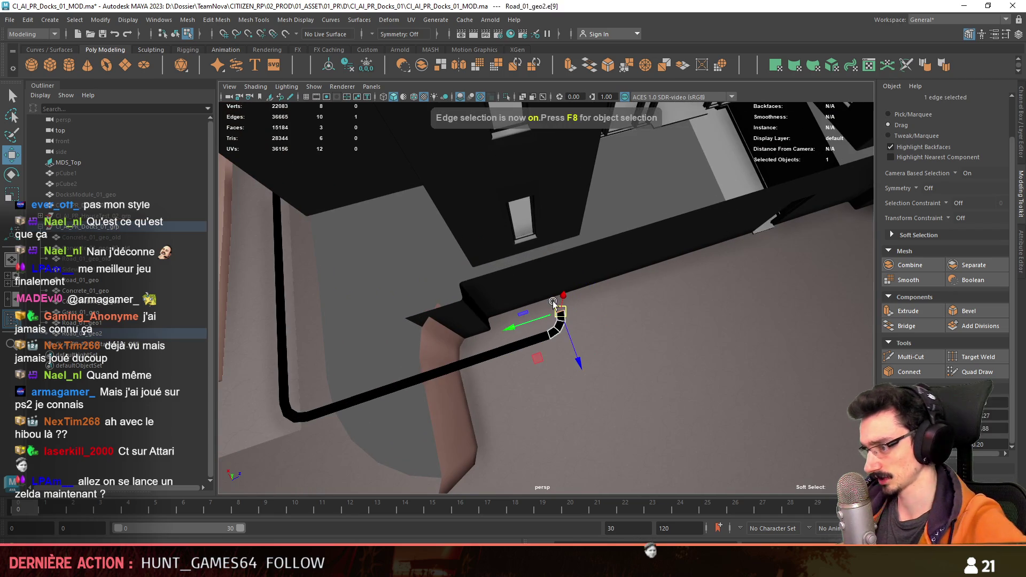
{"action": "key", "text": "space"}
{"action": "key", "text": "space"}
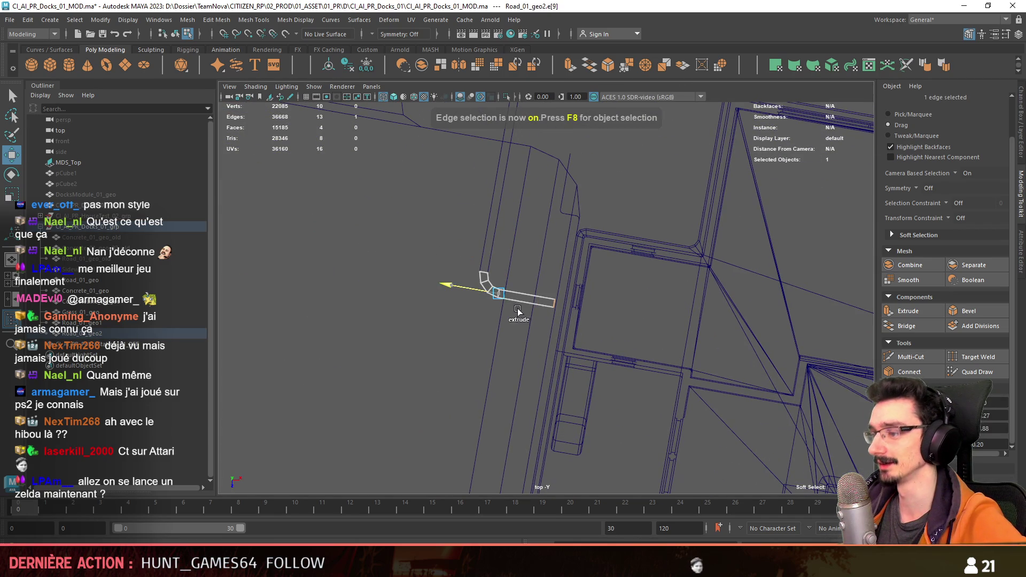
{"action": "key", "text": "ctrl+e"}
{"action": "left_click_drag", "start_coordinate": [617, 222], "coordinate": [515, 187], "text": "alt"}
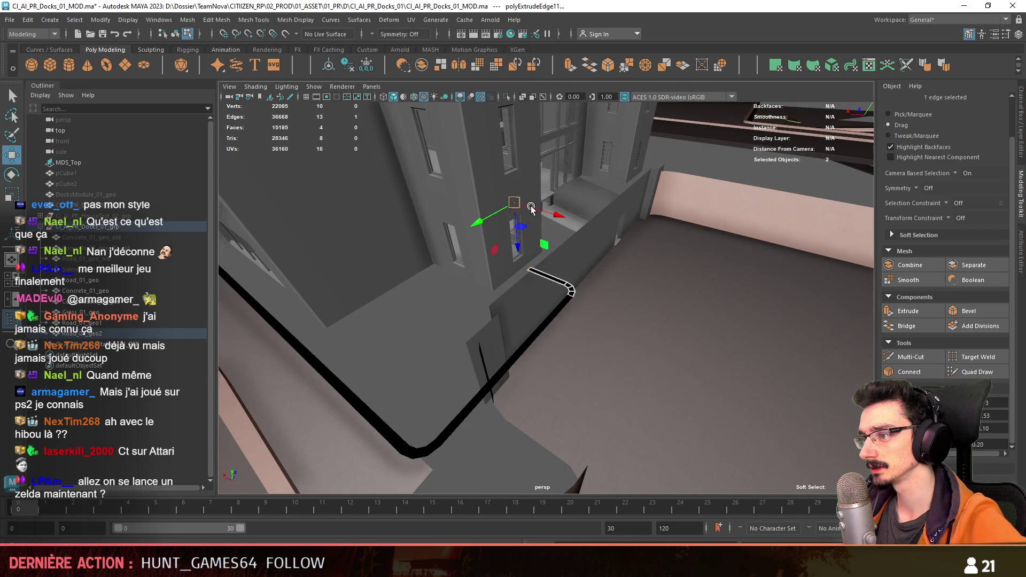
{"action": "scroll", "coordinate": [621, 264], "scroll_direction": "down", "scroll_amount": 5}
{"action": "left_click_drag", "start_coordinate": [620, 264], "coordinate": [727, 377], "text": "alt"}
{"action": "key", "text": "w"}
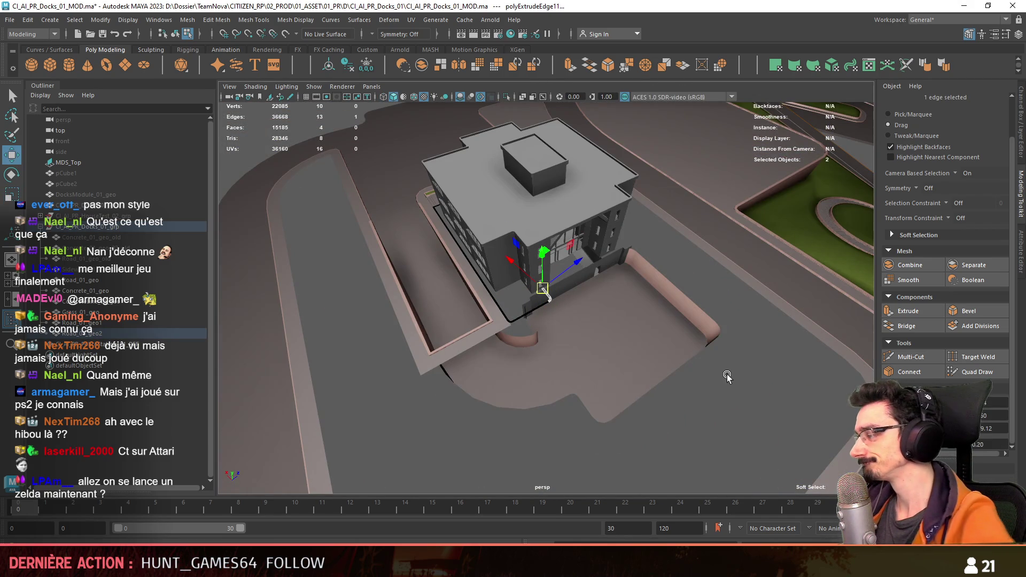
{"action": "scroll", "coordinate": [688, 350], "scroll_direction": "up", "scroll_amount": 5}
Step: Select both road curb pieces and Combine them into one mesh
{"action": "left_click_drag", "start_coordinate": [652, 344], "coordinate": [623, 303], "text": "alt"}
{"action": "key", "text": "F11"}
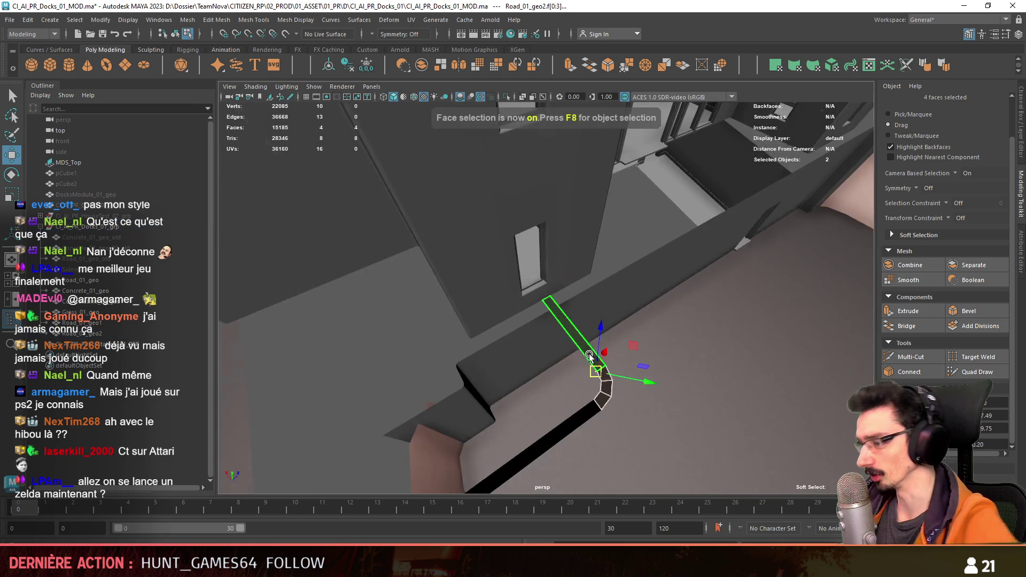
{"action": "mouse_move", "coordinate": [596, 367]}
{"action": "left_mouse_down", "text": "alt"}
{"action": "mouse_move", "coordinate": [568, 334]}
{"action": "mouse_move", "coordinate": [649, 321]}
{"action": "left_mouse_up", "text": "alt"}
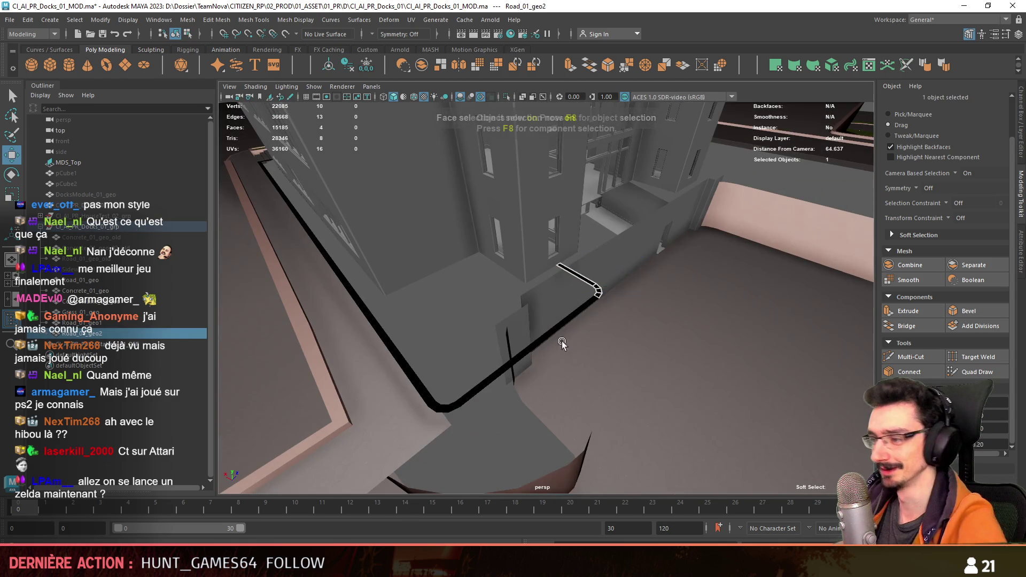
{"action": "key", "text": "F8"}
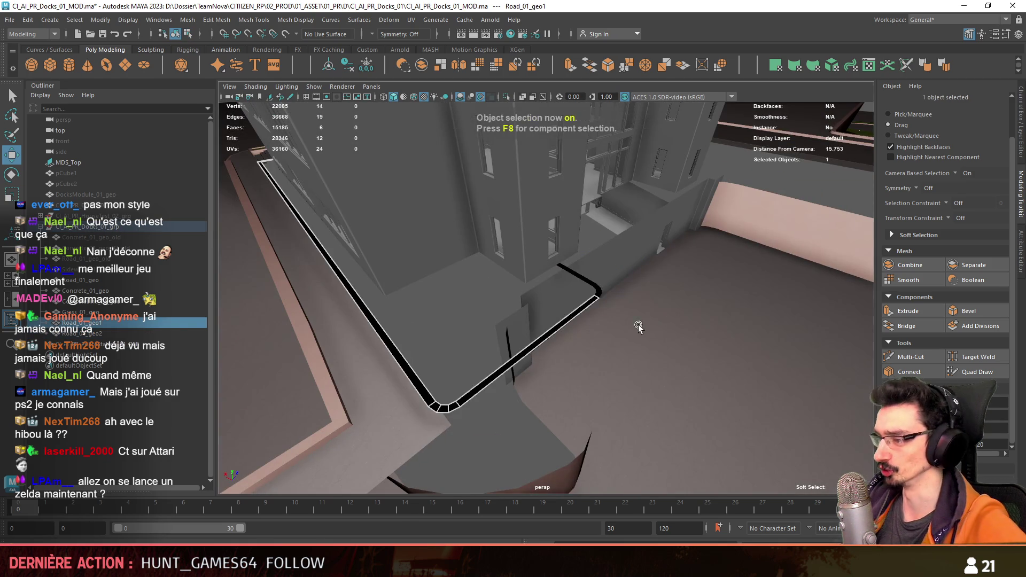
{"action": "scroll", "coordinate": [642, 328], "scroll_direction": "up", "scroll_amount": 3}
{"action": "mouse_move", "coordinate": [564, 341]}
{"action": "left_mouse_down", "text": "alt"}
{"action": "mouse_move", "coordinate": [600, 344]}
{"action": "mouse_move", "coordinate": [583, 275]}
{"action": "left_mouse_up", "text": "alt"}
{"action": "key", "text": "q"}
{"action": "left_click", "coordinate": [600, 341], "text": "shift"}
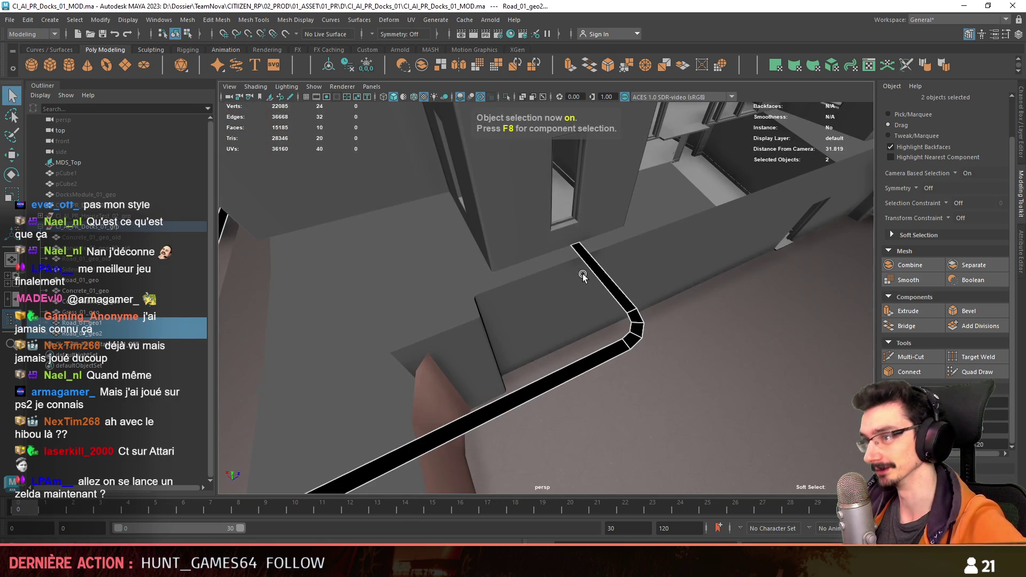
{"action": "left_click", "coordinate": [363, 67]}
{"action": "scroll", "coordinate": [498, 244], "scroll_direction": "down", "scroll_amount": 5}
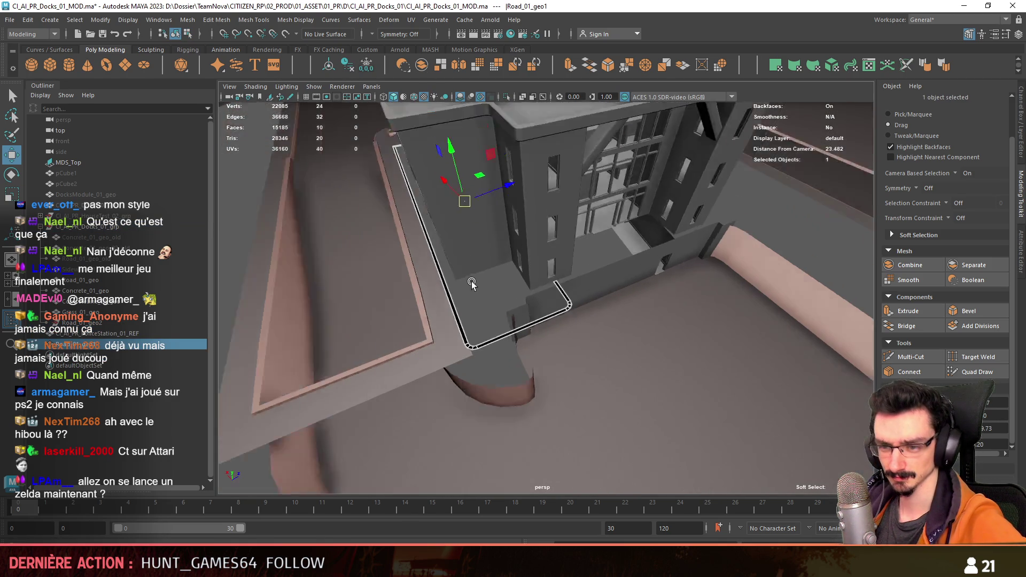
Step: Reselect the combined curb, frame it and pick its faces along the wall ready to move
{"action": "left_click", "coordinate": [98, 333]}
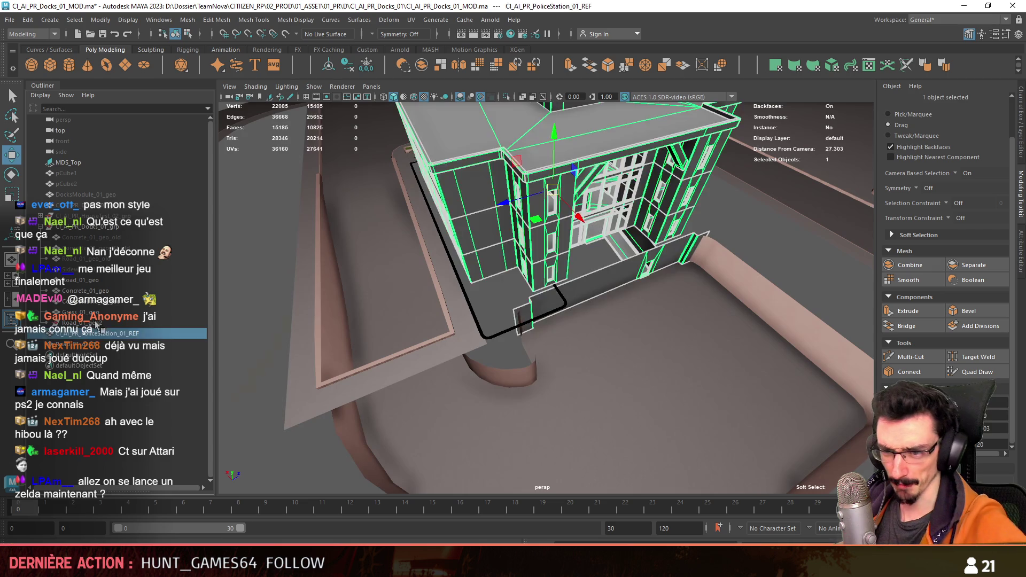
{"action": "left_click", "coordinate": [98, 327]}
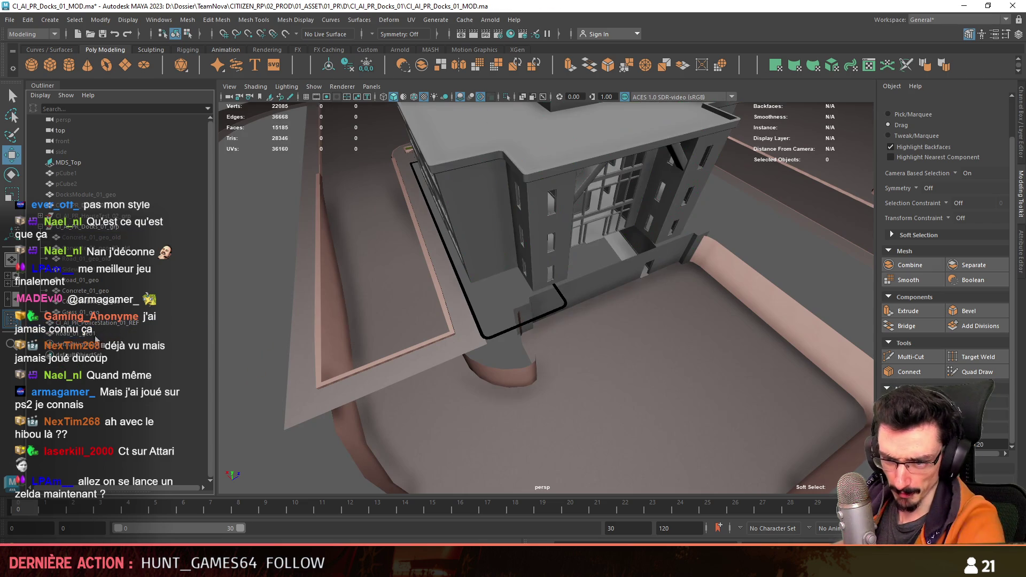
{"action": "key", "text": "f"}
{"action": "key", "text": "F11"}
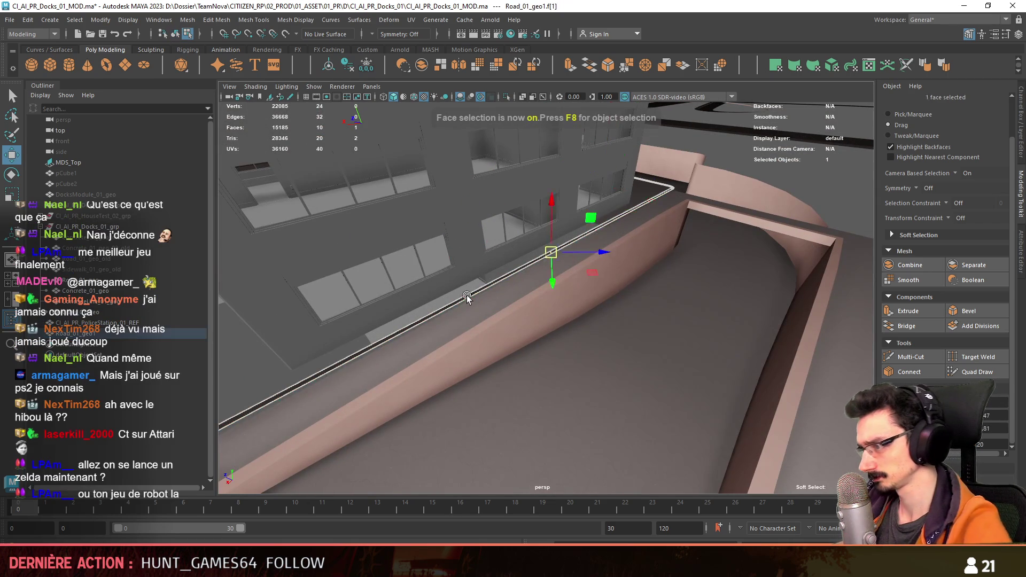
{"action": "left_click", "coordinate": [466, 303]}
{"action": "mouse_move", "coordinate": [466, 303]}
{"action": "left_mouse_down", "text": "alt"}
{"action": "mouse_move", "coordinate": [610, 298]}
{"action": "mouse_move", "coordinate": [541, 338]}
{"action": "mouse_move", "coordinate": [629, 275]}
{"action": "mouse_move", "coordinate": [513, 351]}
{"action": "left_mouse_up", "text": "alt"}
{"action": "key", "text": "w"}
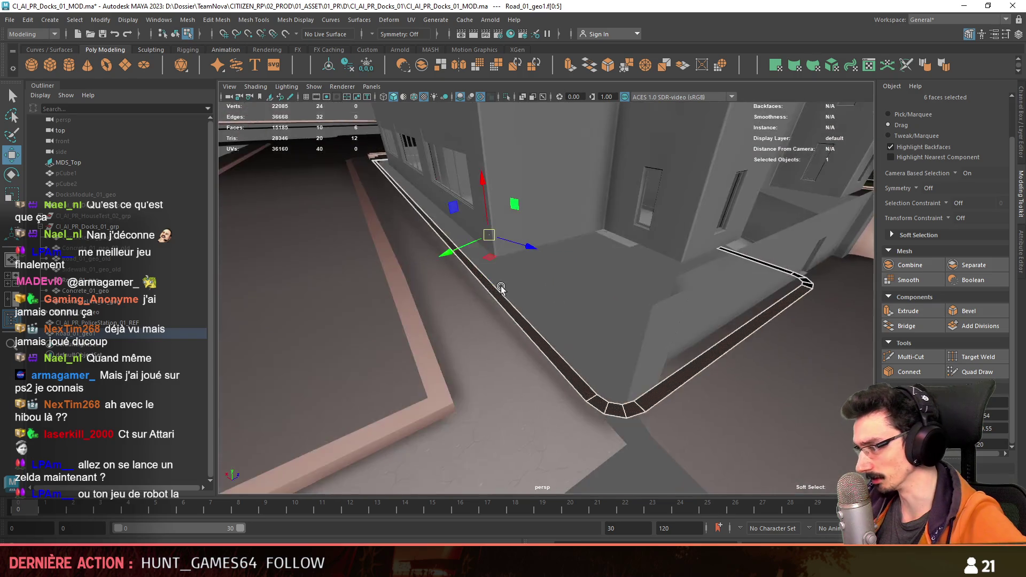
{"action": "mouse_move", "coordinate": [425, 280]}
{"action": "left_mouse_down", "text": "alt"}
{"action": "mouse_move", "coordinate": [575, 302]}
{"action": "mouse_move", "coordinate": [510, 295]}
{"action": "left_mouse_up", "text": "alt"}
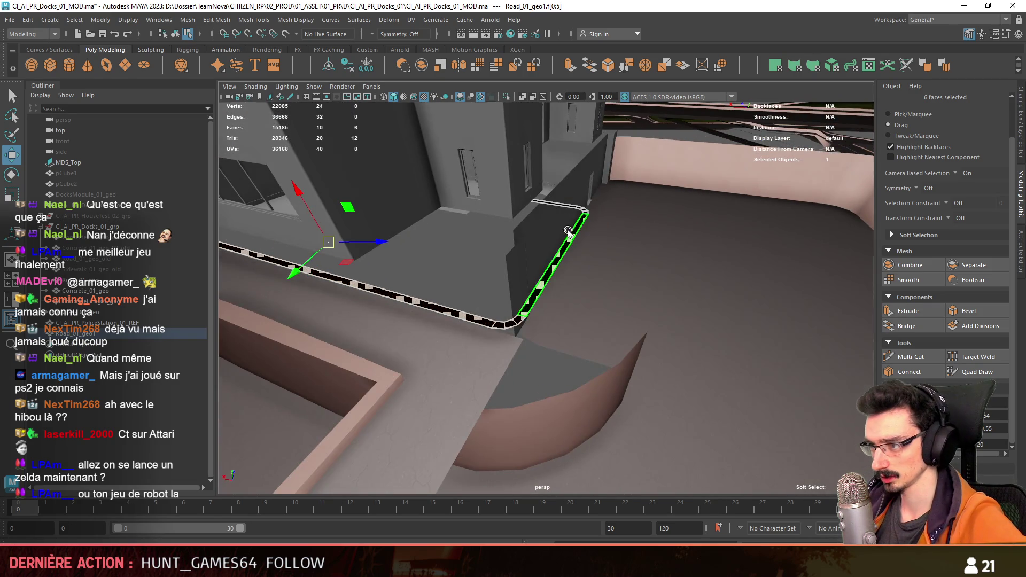
{"action": "mouse_move", "coordinate": [568, 232]}
{"action": "left_mouse_down", "text": "alt"}
{"action": "mouse_move", "coordinate": [527, 280]}
{"action": "mouse_move", "coordinate": [505, 241]}
{"action": "left_mouse_up", "text": "alt"}
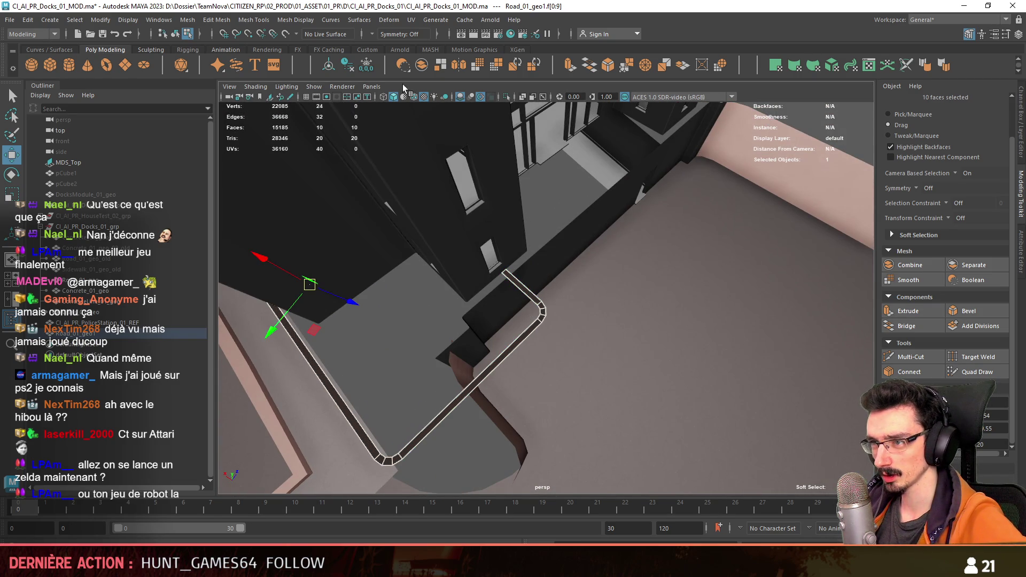
Step: Merge the curb's overlapping vertices with Edit Mesh > Merge and clear the selection
{"action": "left_click", "coordinate": [306, 18]}
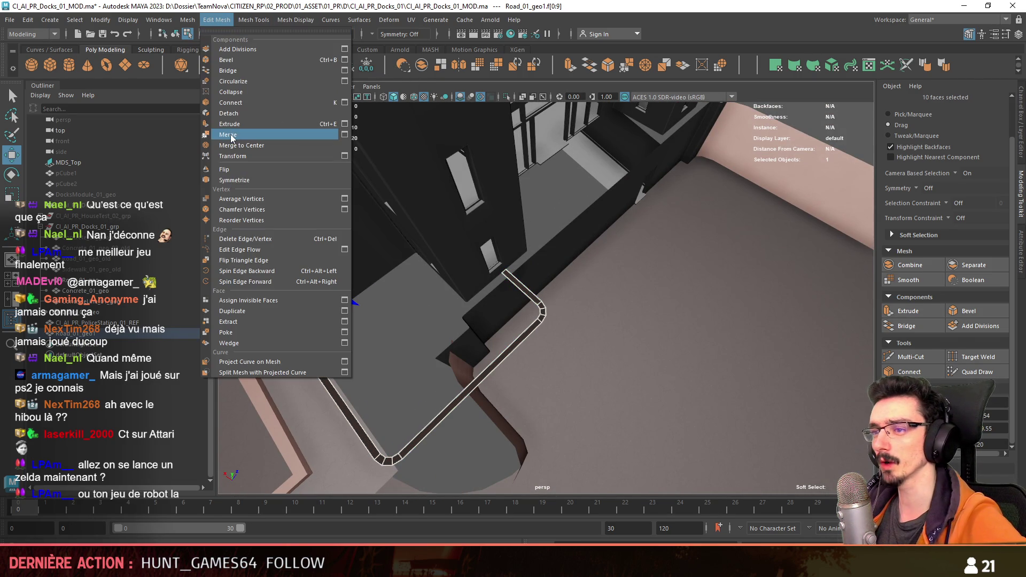
{"action": "left_click", "coordinate": [231, 135]}
{"action": "mouse_move", "coordinate": [513, 304]}
{"action": "left_mouse_down", "text": "alt"}
{"action": "mouse_move", "coordinate": [559, 289]}
{"action": "mouse_move", "coordinate": [564, 309]}
{"action": "left_mouse_up", "text": "alt"}
{"action": "scroll", "coordinate": [563, 309], "scroll_direction": "down", "scroll_amount": 5}
{"action": "scroll", "coordinate": [648, 230], "scroll_direction": "down", "scroll_amount": 3}
{"action": "scroll", "coordinate": [738, 298], "scroll_direction": "up", "scroll_amount": 2}
{"action": "left_click", "coordinate": [706, 305]}
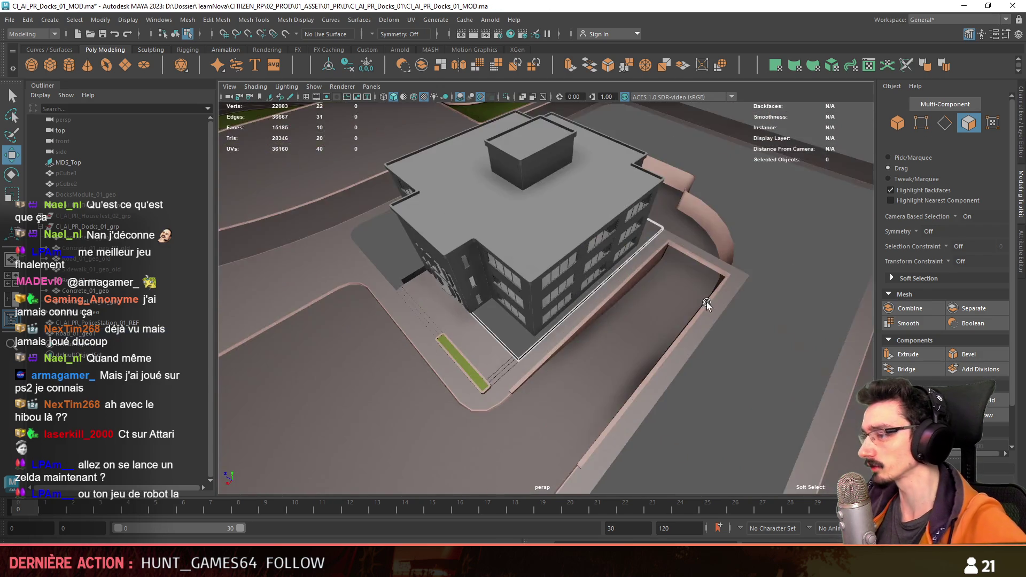
{"action": "scroll", "coordinate": [706, 305], "scroll_direction": "up", "scroll_amount": 4}
{"action": "key", "text": "F10"}
{"action": "scroll", "coordinate": [587, 357], "scroll_direction": "up", "scroll_amount": 3}
Step: Select the curb border's face loop and orbit around the building base to inspect it
{"action": "mouse_move", "coordinate": [588, 357]}
{"action": "left_mouse_down", "text": "alt"}
{"action": "mouse_move", "coordinate": [609, 305]}
{"action": "mouse_move", "coordinate": [555, 370]}
{"action": "mouse_move", "coordinate": [621, 326]}
{"action": "mouse_move", "coordinate": [585, 325]}
{"action": "left_mouse_up", "text": "alt"}
{"action": "scroll", "coordinate": [676, 343], "scroll_direction": "up", "scroll_amount": 3}
{"action": "scroll", "coordinate": [639, 307], "scroll_direction": "down", "scroll_amount": 4}
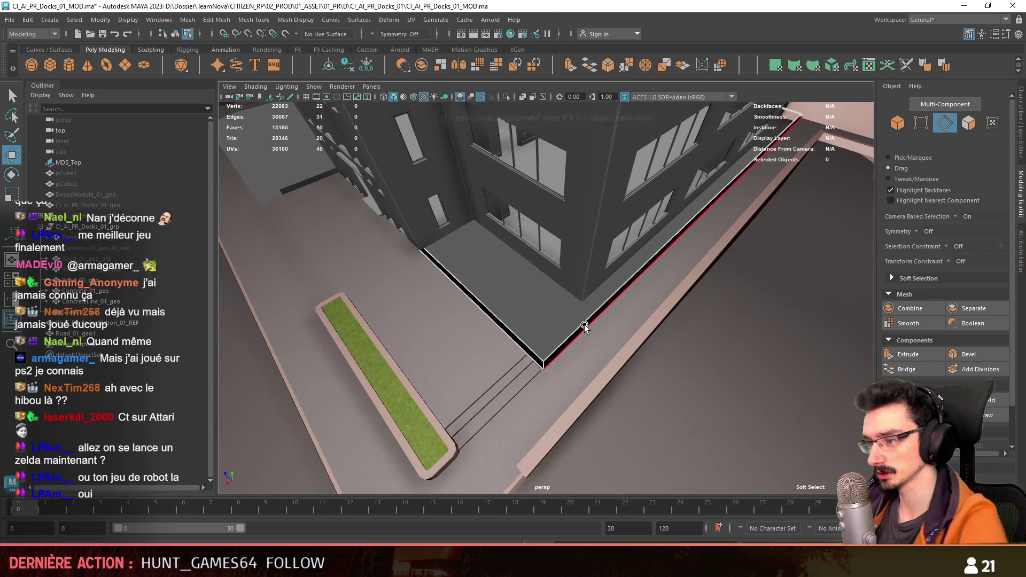
{"action": "key", "text": "F11"}
{"action": "double_click", "coordinate": [584, 325]}
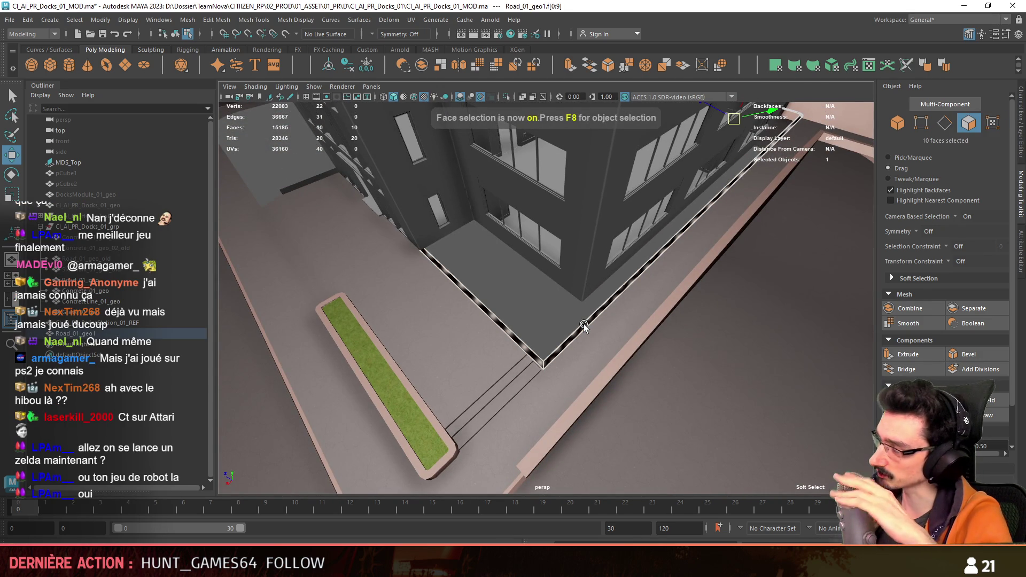
{"action": "left_click_drag", "start_coordinate": [592, 323], "coordinate": [698, 270], "text": "alt"}
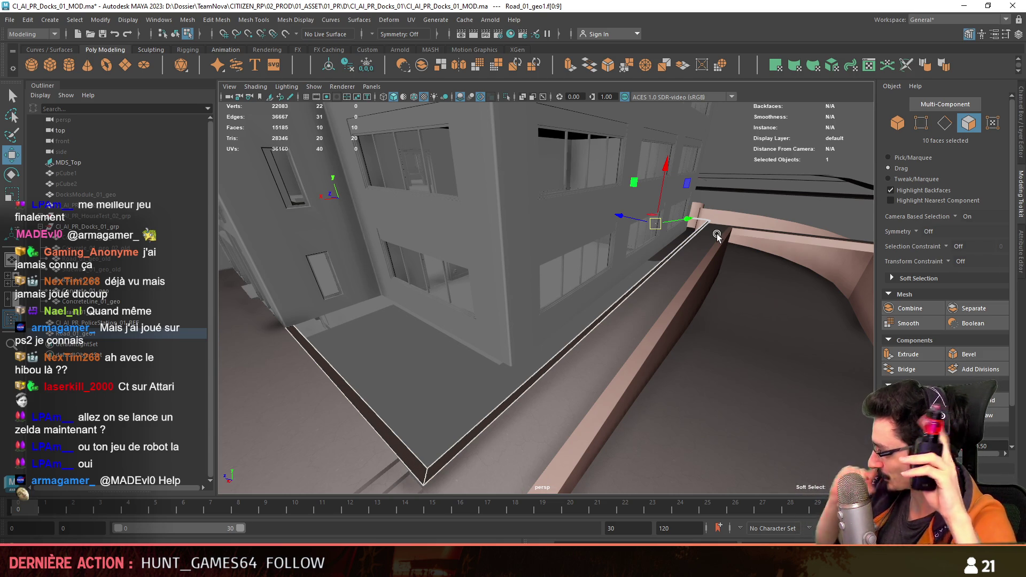
{"action": "mouse_move", "coordinate": [717, 233]}
{"action": "left_mouse_down", "text": "alt"}
{"action": "mouse_move", "coordinate": [780, 262]}
{"action": "mouse_move", "coordinate": [602, 267]}
{"action": "left_mouse_up", "text": "alt"}
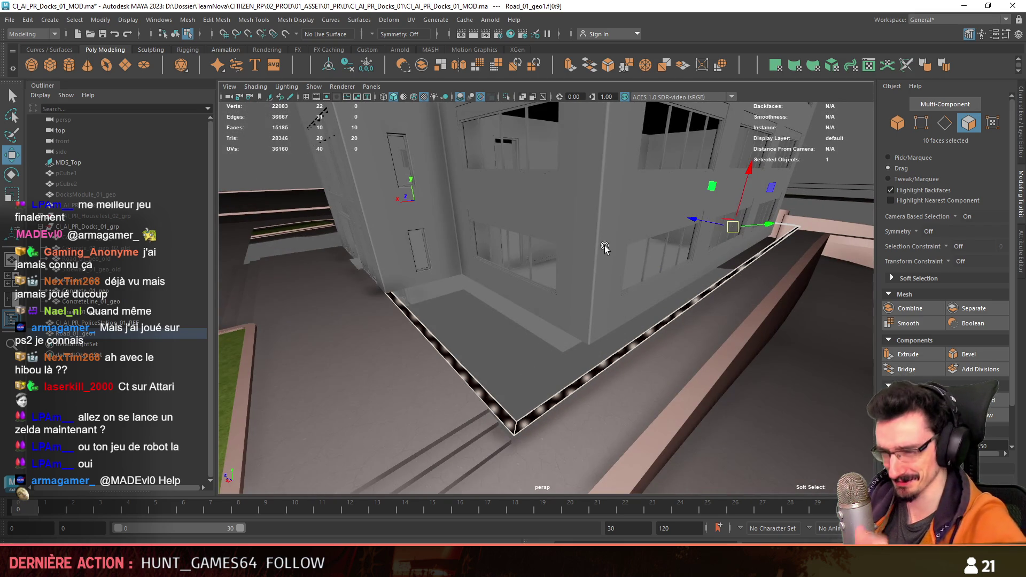
{"action": "left_click_drag", "start_coordinate": [589, 319], "coordinate": [586, 344], "text": "alt"}
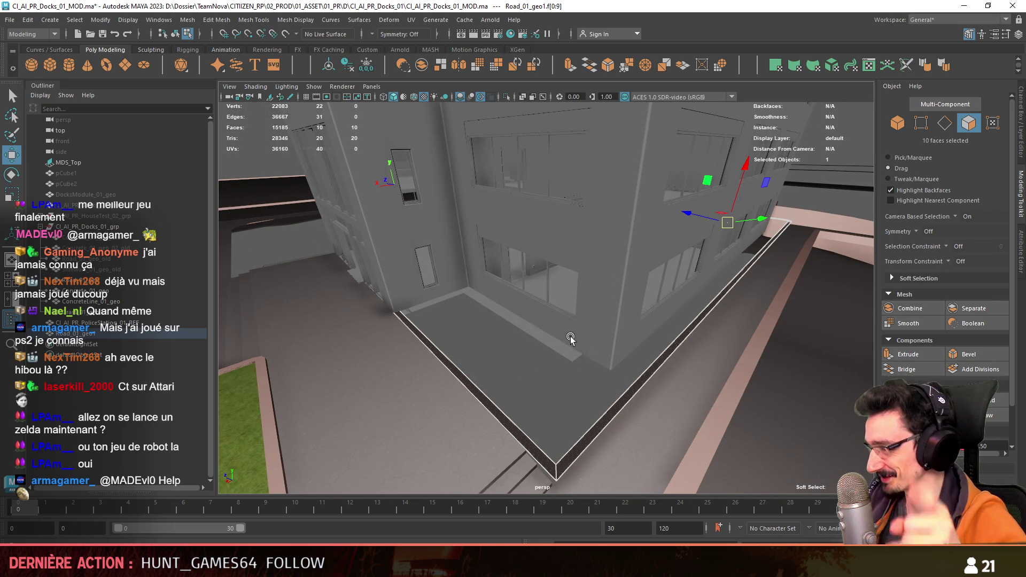
{"action": "left_click_drag", "start_coordinate": [543, 434], "coordinate": [514, 377], "text": "alt"}
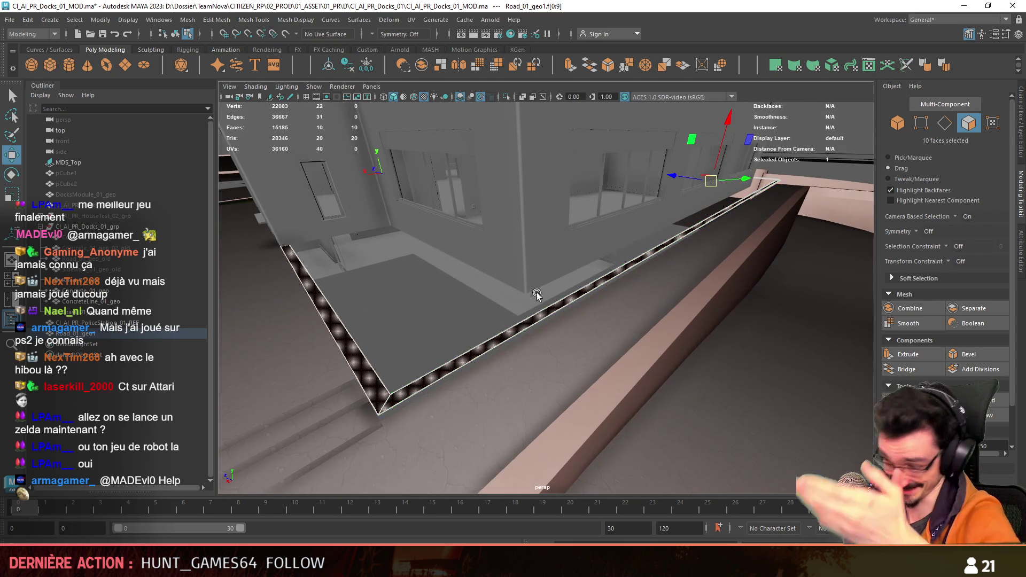
{"action": "scroll", "coordinate": [970, 326], "scroll_direction": "down", "scroll_amount": 1}
{"action": "left_click_drag", "start_coordinate": [664, 367], "coordinate": [669, 321], "text": "alt"}
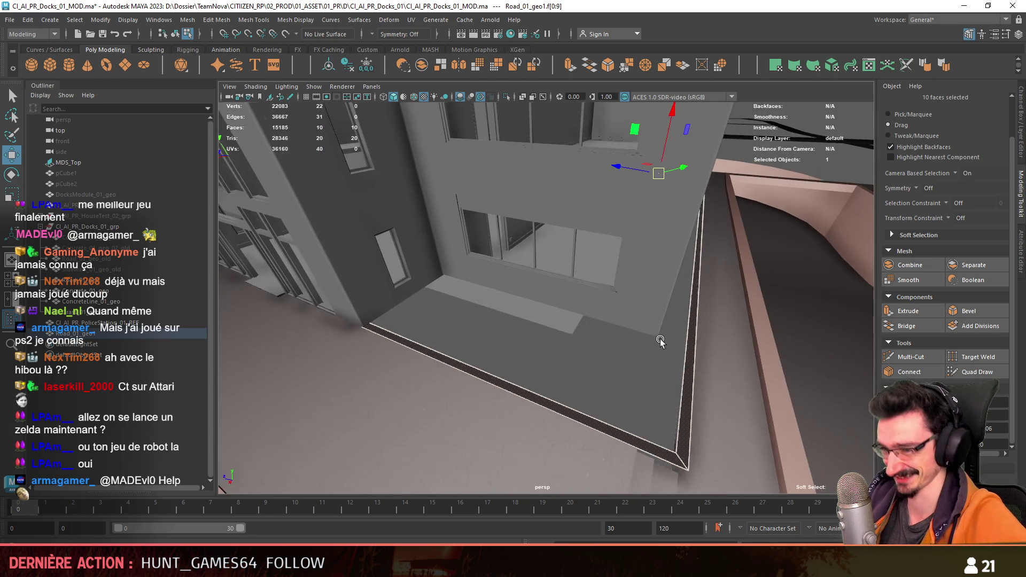
{"action": "mouse_move", "coordinate": [665, 128]}
{"action": "left_mouse_down", "text": "alt"}
{"action": "mouse_move", "coordinate": [567, 339]}
{"action": "mouse_move", "coordinate": [656, 331]}
{"action": "mouse_move", "coordinate": [517, 305]}
{"action": "mouse_move", "coordinate": [667, 300]}
{"action": "mouse_move", "coordinate": [633, 390]}
{"action": "mouse_move", "coordinate": [588, 385]}
{"action": "mouse_move", "coordinate": [549, 274]}
{"action": "mouse_move", "coordinate": [610, 229]}
{"action": "mouse_move", "coordinate": [557, 275]}
{"action": "left_mouse_up", "text": "alt"}
Step: Select the road border edge loop and extrude it into a curb with Ctrl+E
{"action": "key", "text": "F10"}
{"action": "double_click", "coordinate": [577, 357]}
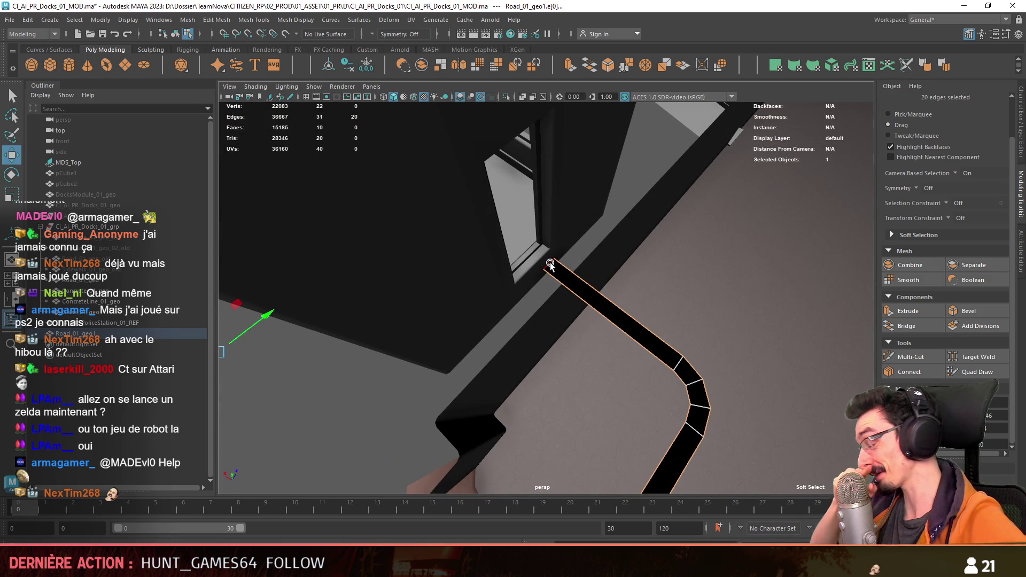
{"action": "mouse_move", "coordinate": [550, 265]}
{"action": "left_mouse_down", "text": "alt"}
{"action": "mouse_move", "coordinate": [563, 351]}
{"action": "mouse_move", "coordinate": [680, 252]}
{"action": "mouse_move", "coordinate": [724, 294]}
{"action": "mouse_move", "coordinate": [705, 328]}
{"action": "mouse_move", "coordinate": [730, 341]}
{"action": "mouse_move", "coordinate": [684, 187]}
{"action": "left_mouse_up", "text": "alt"}
{"action": "key", "text": "ctrl+e"}
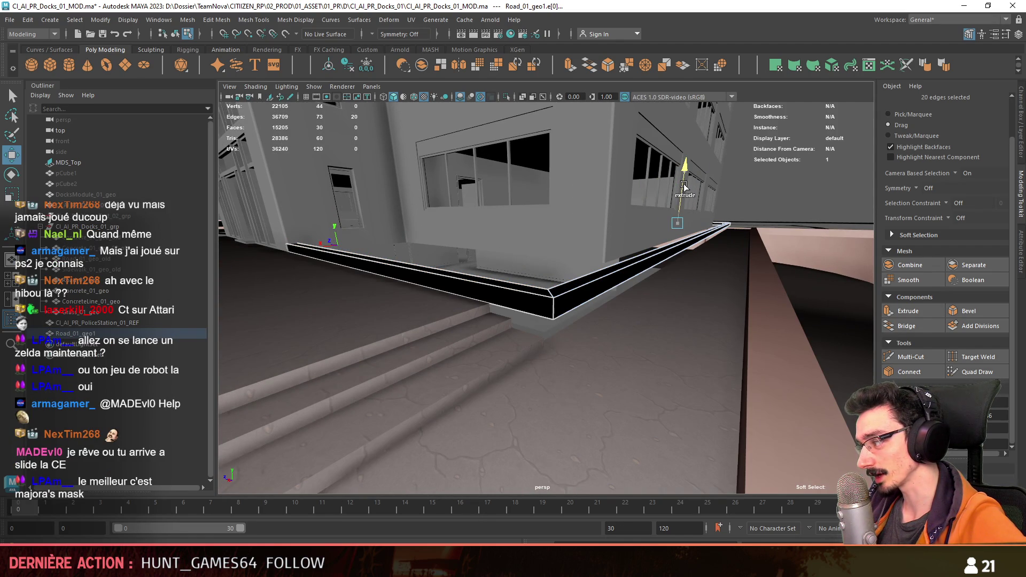
Step: Pick the next edge loop along the road border for the following extrusion
{"action": "mouse_move", "coordinate": [705, 232]}
{"action": "left_mouse_down", "text": "alt"}
{"action": "mouse_move", "coordinate": [710, 251]}
{"action": "mouse_move", "coordinate": [657, 277]}
{"action": "mouse_move", "coordinate": [566, 287]}
{"action": "mouse_move", "coordinate": [691, 259]}
{"action": "mouse_move", "coordinate": [728, 286]}
{"action": "mouse_move", "coordinate": [498, 325]}
{"action": "mouse_move", "coordinate": [775, 337]}
{"action": "mouse_move", "coordinate": [674, 321]}
{"action": "mouse_move", "coordinate": [496, 332]}
{"action": "mouse_move", "coordinate": [602, 224]}
{"action": "mouse_move", "coordinate": [630, 332]}
{"action": "mouse_move", "coordinate": [500, 329]}
{"action": "mouse_move", "coordinate": [659, 343]}
{"action": "mouse_move", "coordinate": [471, 323]}
{"action": "left_mouse_up", "text": "alt"}
{"action": "left_click", "coordinate": [684, 274]}
{"action": "double_click", "coordinate": [470, 323]}
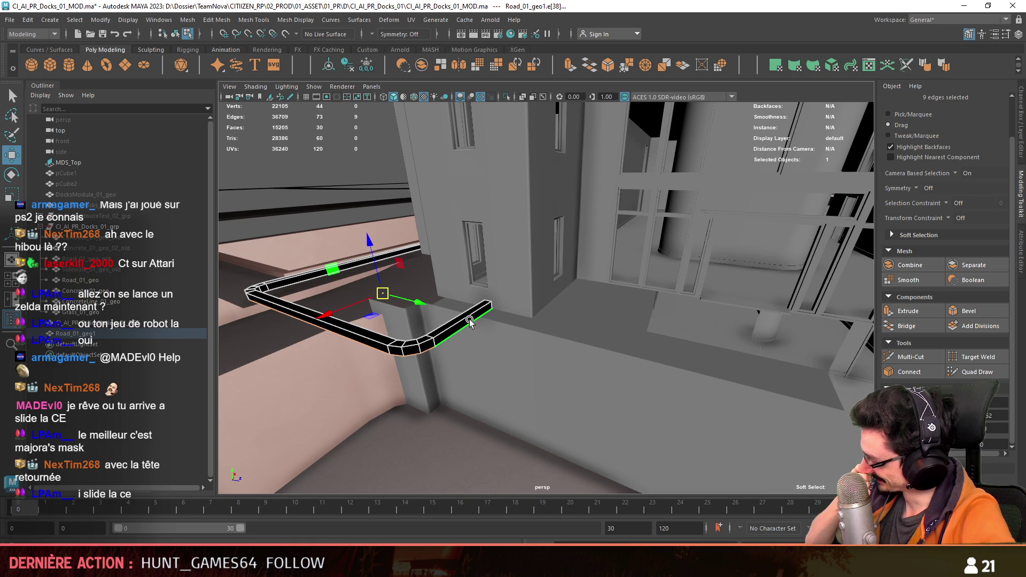
Step: Lower the selected edges along Y to make the corner curb taller, then return to object mode
{"action": "mouse_move", "coordinate": [561, 363]}
{"action": "left_mouse_down", "text": "alt"}
{"action": "mouse_move", "coordinate": [623, 344]}
{"action": "mouse_move", "coordinate": [717, 339]}
{"action": "mouse_move", "coordinate": [678, 328]}
{"action": "mouse_move", "coordinate": [635, 345]}
{"action": "mouse_move", "coordinate": [641, 366]}
{"action": "mouse_move", "coordinate": [665, 321]}
{"action": "mouse_move", "coordinate": [680, 222]}
{"action": "mouse_move", "coordinate": [673, 228]}
{"action": "left_mouse_up", "text": "alt"}
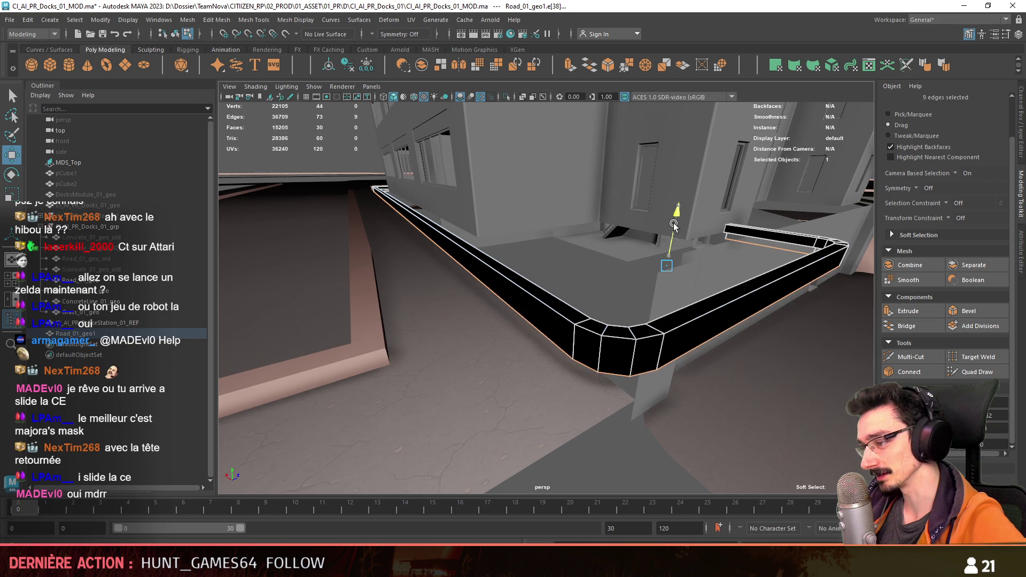
{"action": "left_click_drag", "start_coordinate": [674, 228], "coordinate": [673, 231]}
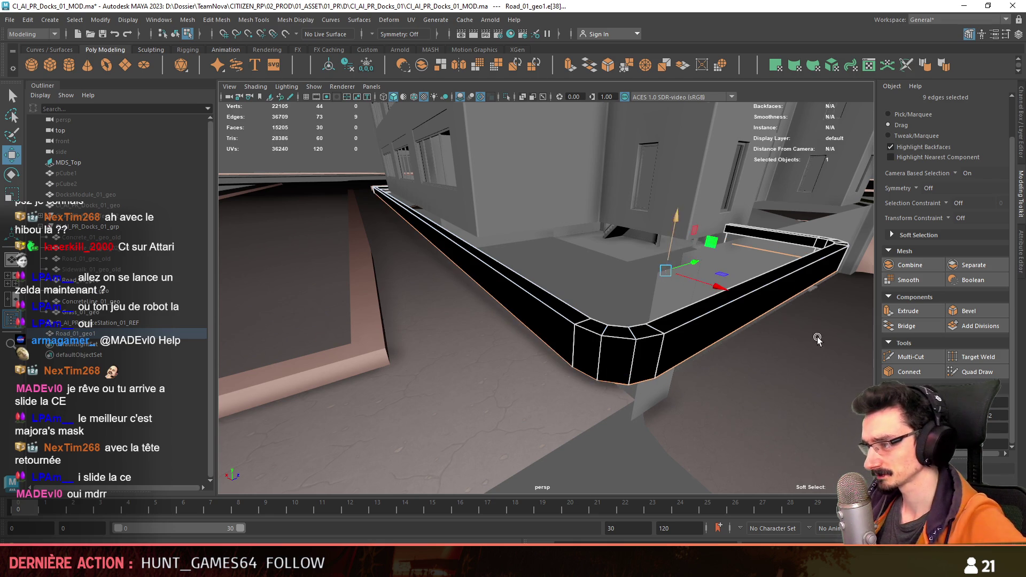
{"action": "mouse_move", "coordinate": [817, 339]}
{"action": "left_mouse_down", "text": "alt"}
{"action": "mouse_move", "coordinate": [611, 366]}
{"action": "mouse_move", "coordinate": [362, 378]}
{"action": "mouse_move", "coordinate": [663, 316]}
{"action": "mouse_move", "coordinate": [866, 353]}
{"action": "left_mouse_up", "text": "alt"}
{"action": "key", "text": "F8"}
{"action": "left_click", "coordinate": [774, 370]}
Step: Select the curb object and its faces to check the border, then go back to object selection
{"action": "mouse_move", "coordinate": [773, 372]}
{"action": "left_mouse_down", "text": "alt"}
{"action": "mouse_move", "coordinate": [591, 343]}
{"action": "mouse_move", "coordinate": [655, 335]}
{"action": "left_mouse_up", "text": "alt"}
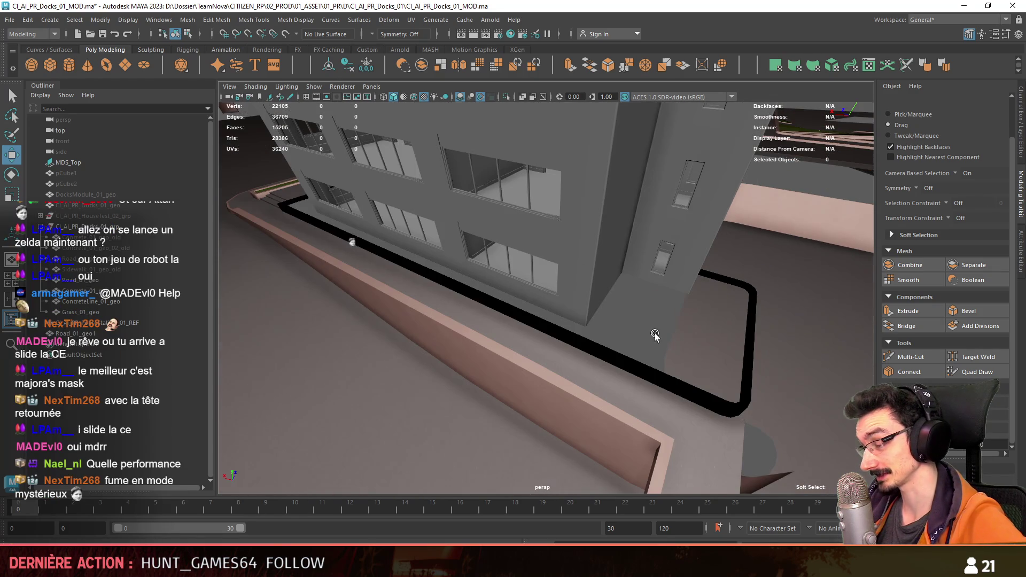
{"action": "left_click", "coordinate": [758, 306]}
{"action": "key", "text": "F8"}
{"action": "mouse_move", "coordinate": [758, 307]}
{"action": "left_mouse_down"}
{"action": "mouse_move", "coordinate": [738, 286]}
{"action": "mouse_move", "coordinate": [580, 338]}
{"action": "mouse_move", "coordinate": [612, 324]}
{"action": "mouse_move", "coordinate": [591, 343]}
{"action": "mouse_move", "coordinate": [678, 328]}
{"action": "mouse_move", "coordinate": [606, 372]}
{"action": "left_mouse_up"}
{"action": "scroll", "coordinate": [695, 308], "scroll_direction": "down", "scroll_amount": 5}
{"action": "key", "text": "F8"}
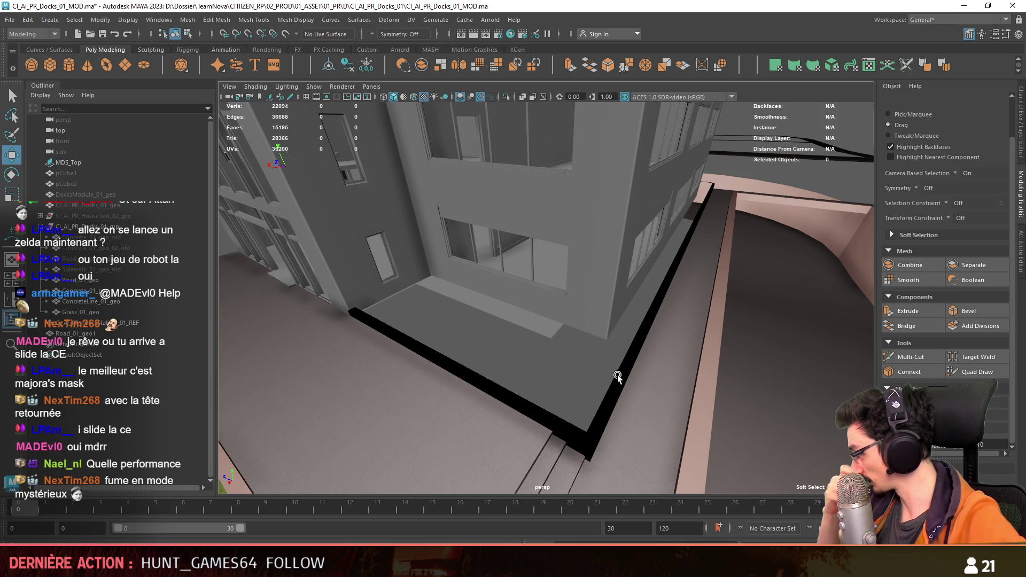
Step: Select the curb's outer corner edges and start a Bevel on them
{"action": "left_click", "coordinate": [626, 388]}
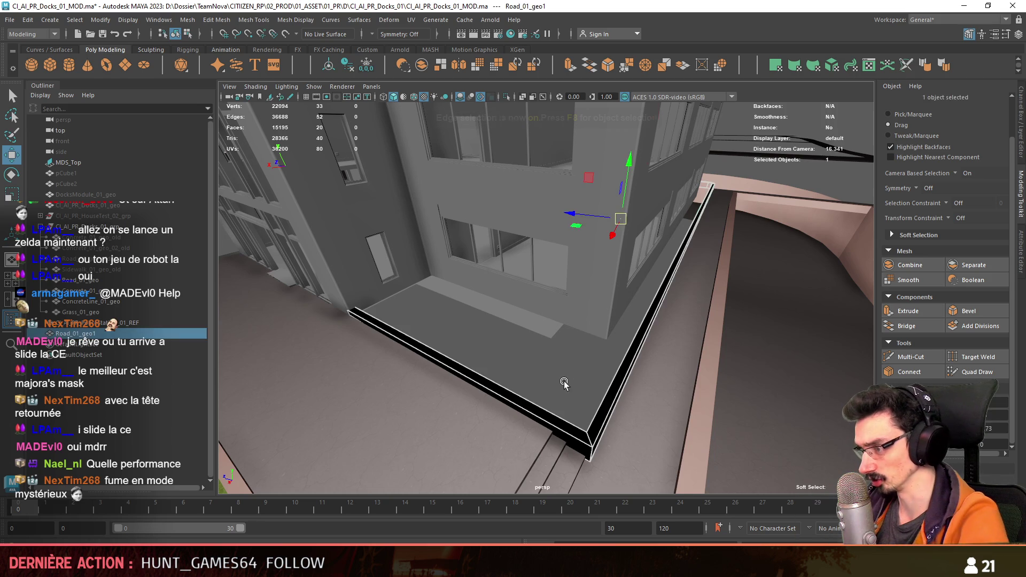
{"action": "key", "text": "F10"}
{"action": "left_click_drag", "start_coordinate": [573, 384], "coordinate": [671, 354], "text": "alt"}
{"action": "left_click", "coordinate": [580, 388]}
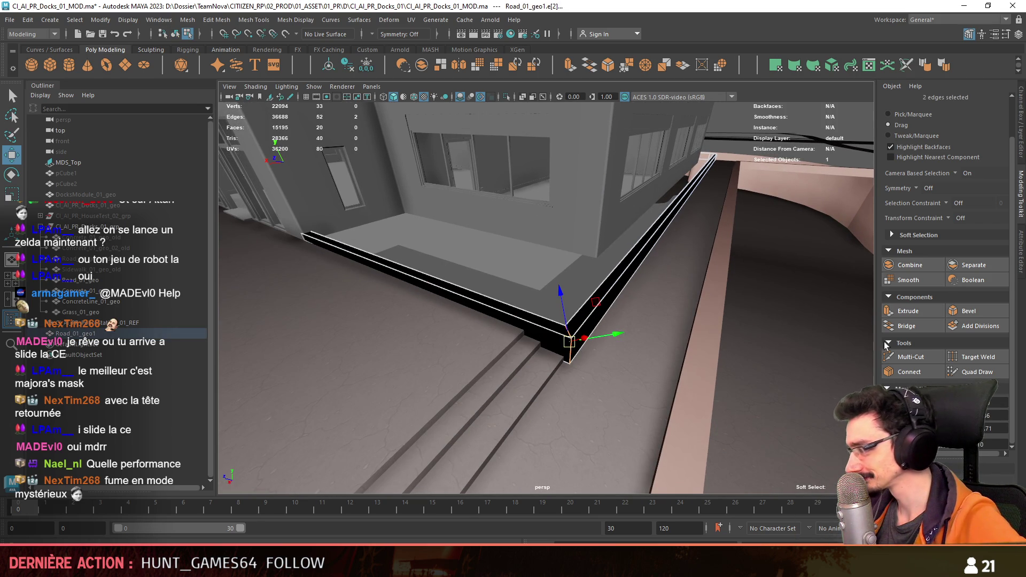
{"action": "left_click_drag", "start_coordinate": [569, 342], "coordinate": [634, 329], "text": "alt"}
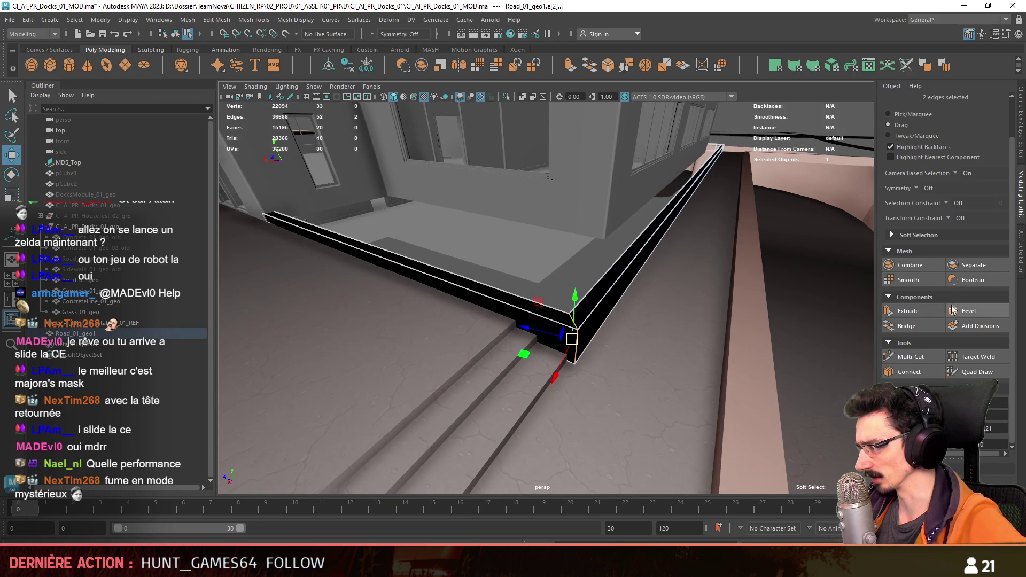
{"action": "left_click", "coordinate": [968, 310]}
{"action": "type", "text": "0.1"}
Step: Set the polyBevel2 to a narrow fraction with 2 segments and inspect the rounded corner
{"action": "key", "text": "Return"}
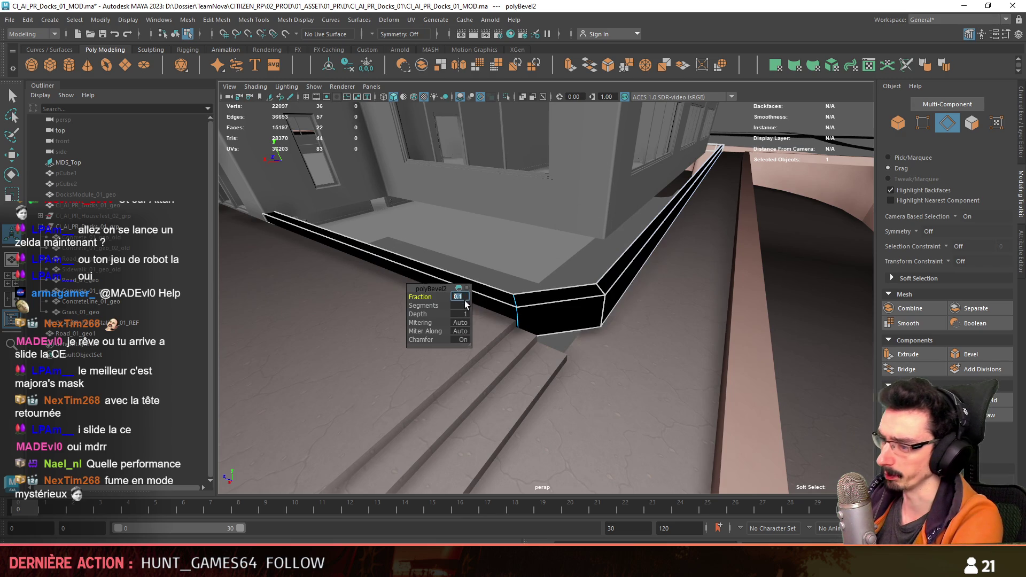
{"action": "type", "text": "2"}
{"action": "key", "text": "Return"}
{"action": "type", "text": "5"}
{"action": "key", "text": "Return"}
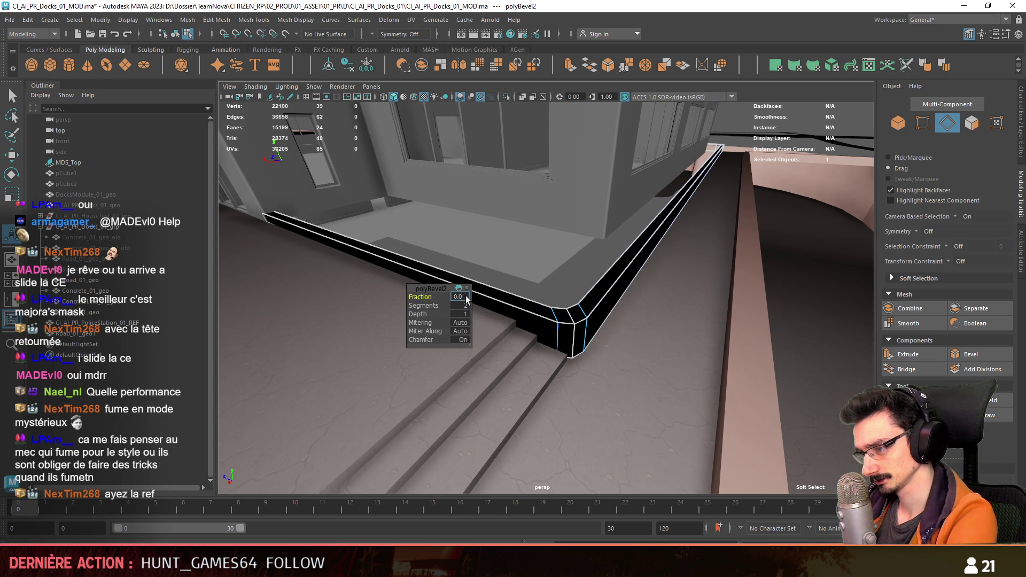
{"action": "left_click_drag", "start_coordinate": [587, 312], "coordinate": [516, 394], "text": "alt"}
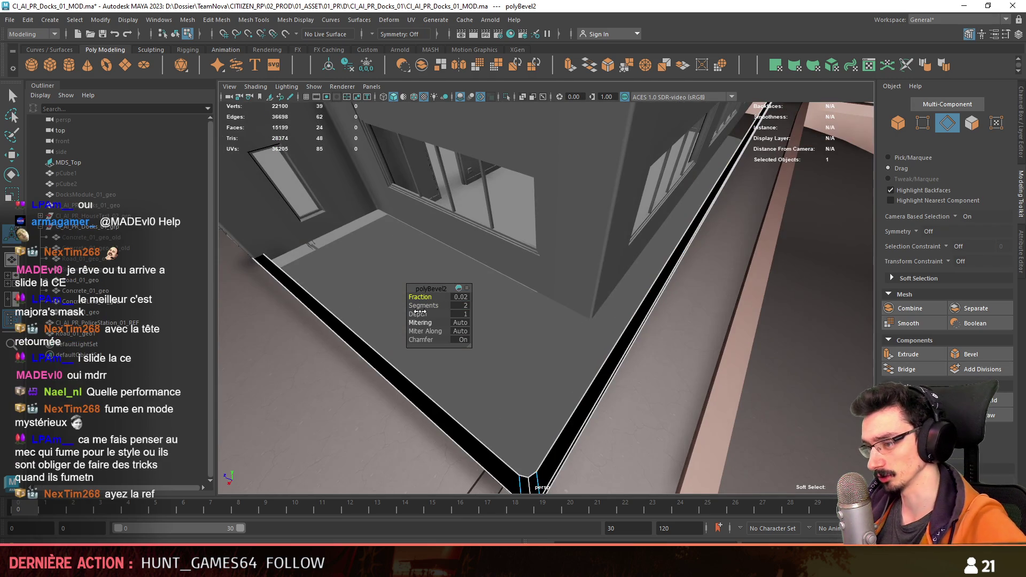
{"action": "scroll", "coordinate": [515, 394], "scroll_direction": "up", "scroll_amount": 2}
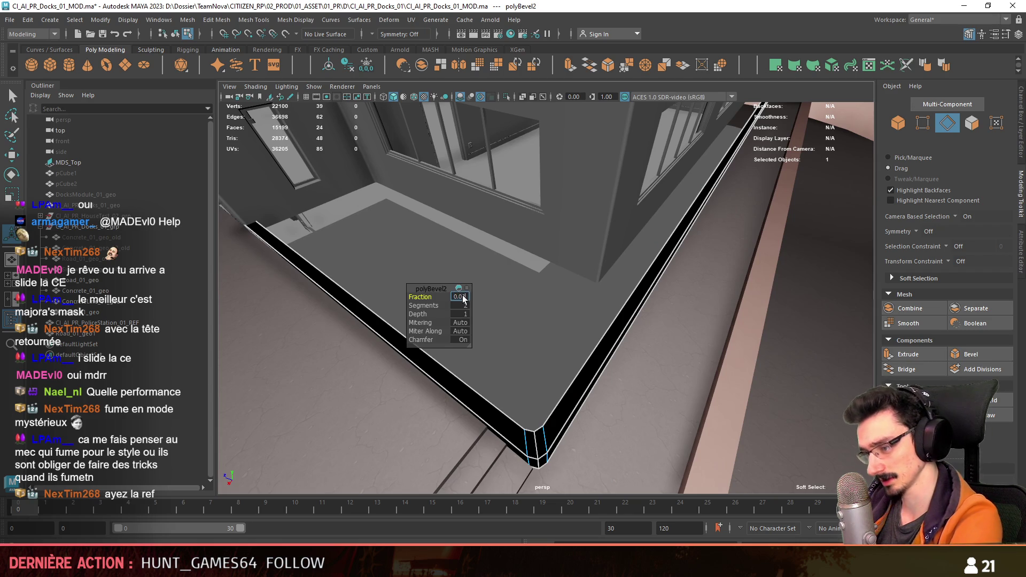
{"action": "left_click_drag", "start_coordinate": [534, 361], "coordinate": [532, 362], "text": "alt"}
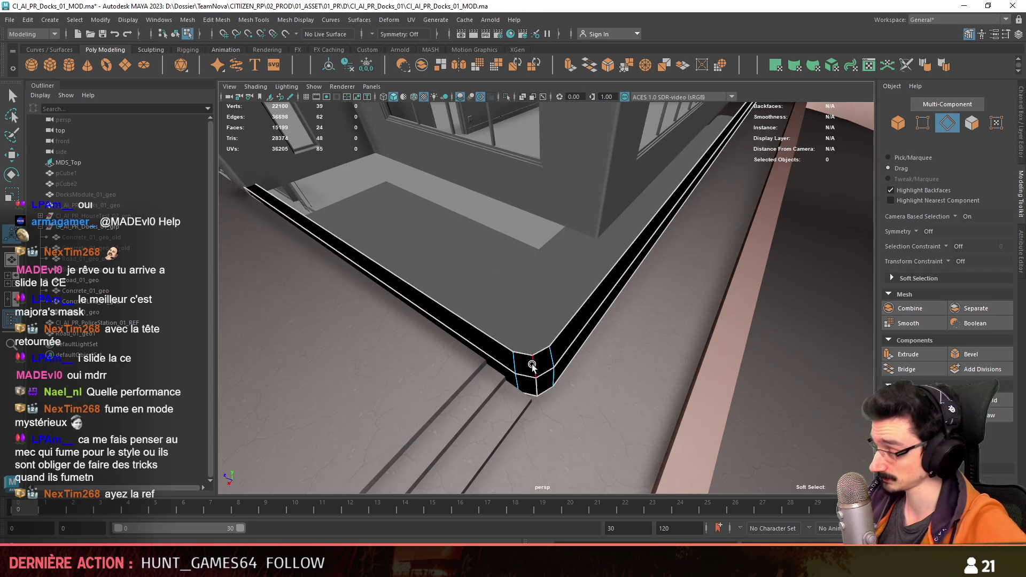
{"action": "key", "text": "F9"}
{"action": "mouse_move", "coordinate": [500, 306]}
{"action": "left_mouse_down", "text": "alt"}
{"action": "mouse_move", "coordinate": [510, 309]}
{"action": "mouse_move", "coordinate": [454, 321]}
{"action": "mouse_move", "coordinate": [519, 326]}
{"action": "mouse_move", "coordinate": [430, 305]}
{"action": "mouse_move", "coordinate": [513, 316]}
{"action": "mouse_move", "coordinate": [537, 294]}
{"action": "mouse_move", "coordinate": [550, 300]}
{"action": "mouse_move", "coordinate": [545, 316]}
{"action": "mouse_move", "coordinate": [518, 324]}
{"action": "left_mouse_up", "text": "alt"}
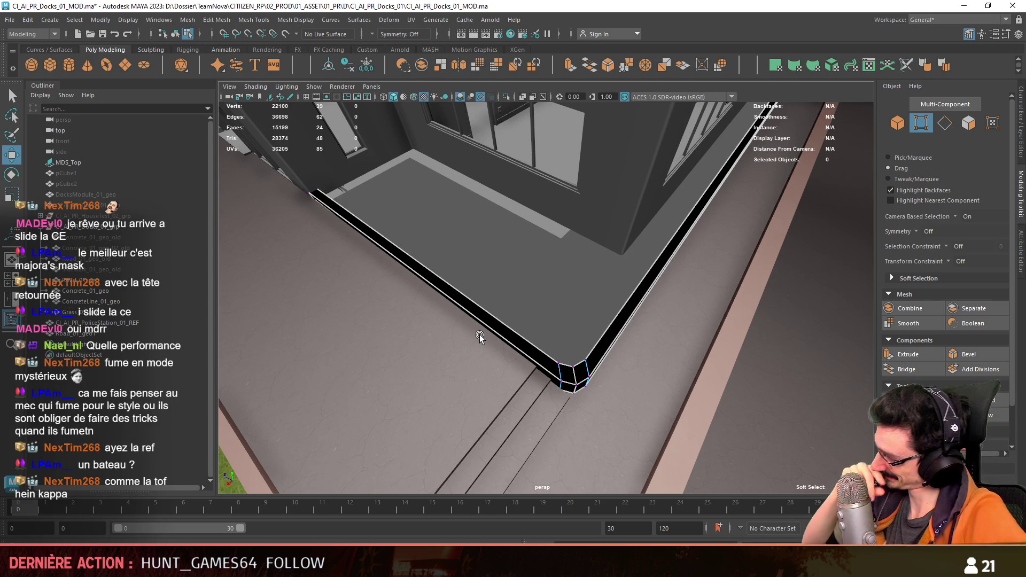
Step: Inspect the curb in perspective, then in top wireframe vertex mode prepare the cut across its straight run
{"action": "mouse_move", "coordinate": [480, 338]}
{"action": "left_mouse_down", "text": "alt"}
{"action": "mouse_move", "coordinate": [686, 257]}
{"action": "mouse_move", "coordinate": [522, 224]}
{"action": "mouse_move", "coordinate": [572, 260]}
{"action": "mouse_move", "coordinate": [678, 255]}
{"action": "mouse_move", "coordinate": [553, 251]}
{"action": "left_mouse_up", "text": "alt"}
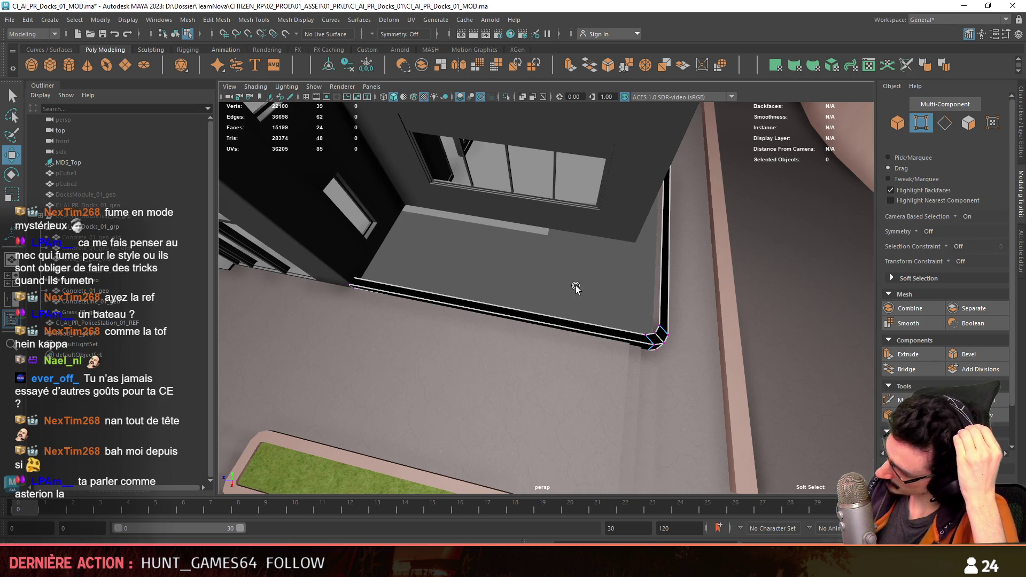
{"action": "mouse_move", "coordinate": [627, 318]}
{"action": "left_mouse_down", "text": "alt"}
{"action": "mouse_move", "coordinate": [521, 275]}
{"action": "mouse_move", "coordinate": [573, 266]}
{"action": "mouse_move", "coordinate": [457, 225]}
{"action": "left_mouse_up", "text": "alt"}
{"action": "key", "text": "space"}
{"action": "mouse_move", "coordinate": [457, 246]}
{"action": "middle_mouse_down", "text": "alt"}
{"action": "mouse_move", "coordinate": [581, 272]}
{"action": "mouse_move", "coordinate": [630, 385]}
{"action": "mouse_move", "coordinate": [557, 298]}
{"action": "mouse_move", "coordinate": [583, 298]}
{"action": "middle_mouse_up", "text": "alt"}
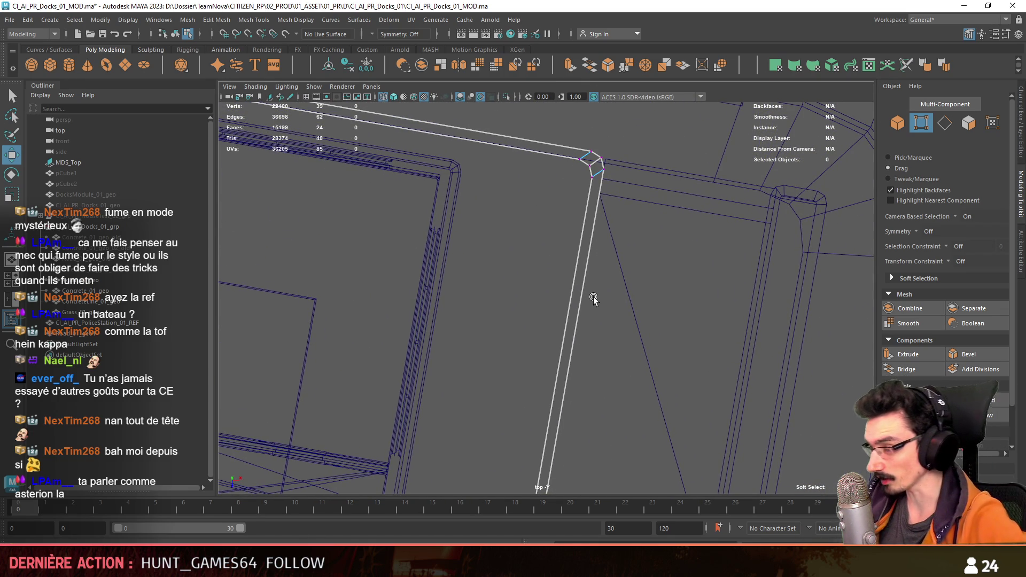
{"action": "key", "text": "F9"}
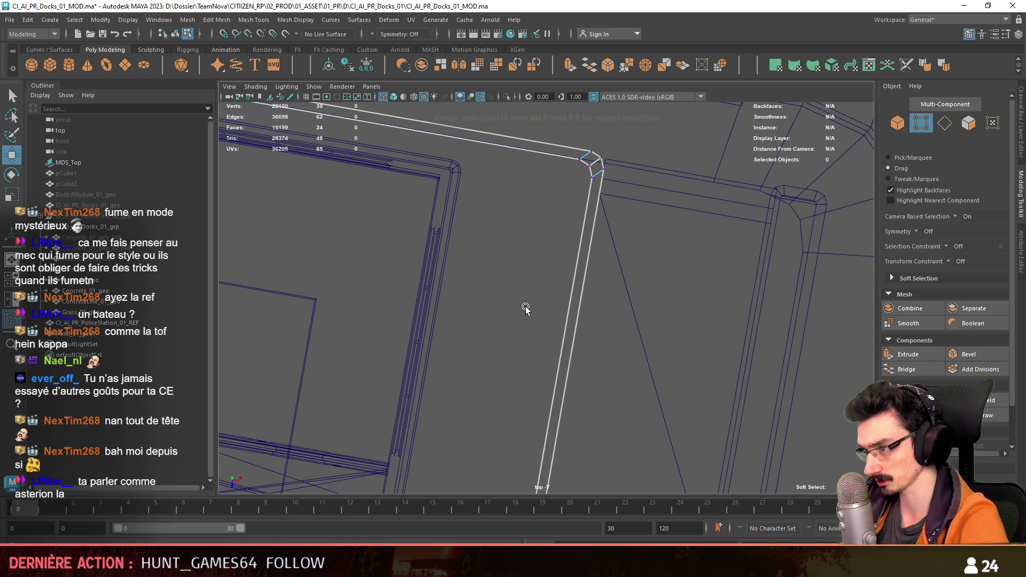
{"action": "middle_click_drag", "start_coordinate": [539, 335], "coordinate": [570, 367], "text": "alt"}
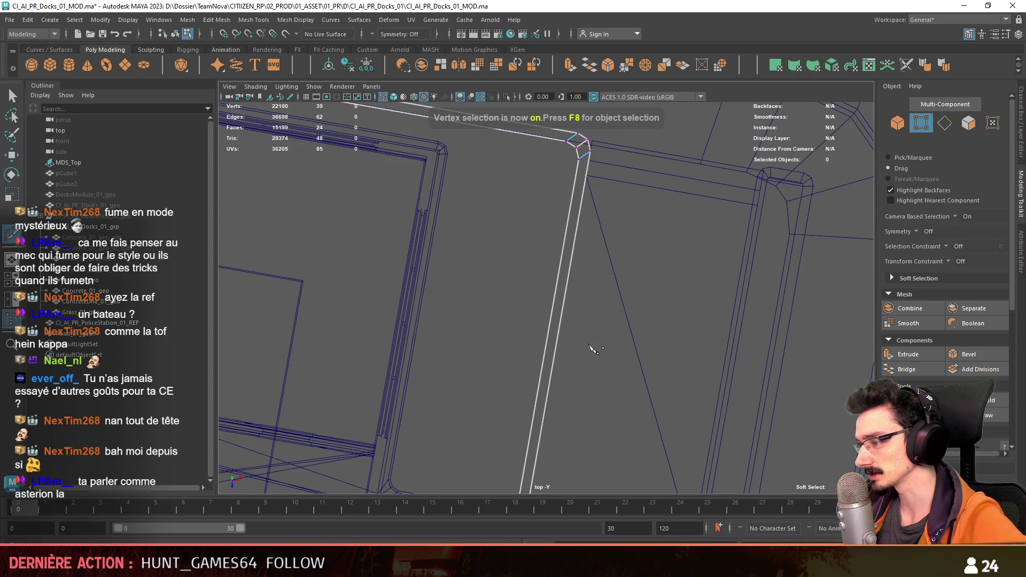
{"action": "scroll", "coordinate": [537, 341], "scroll_direction": "up", "scroll_amount": 1}
{"action": "key", "text": "w"}
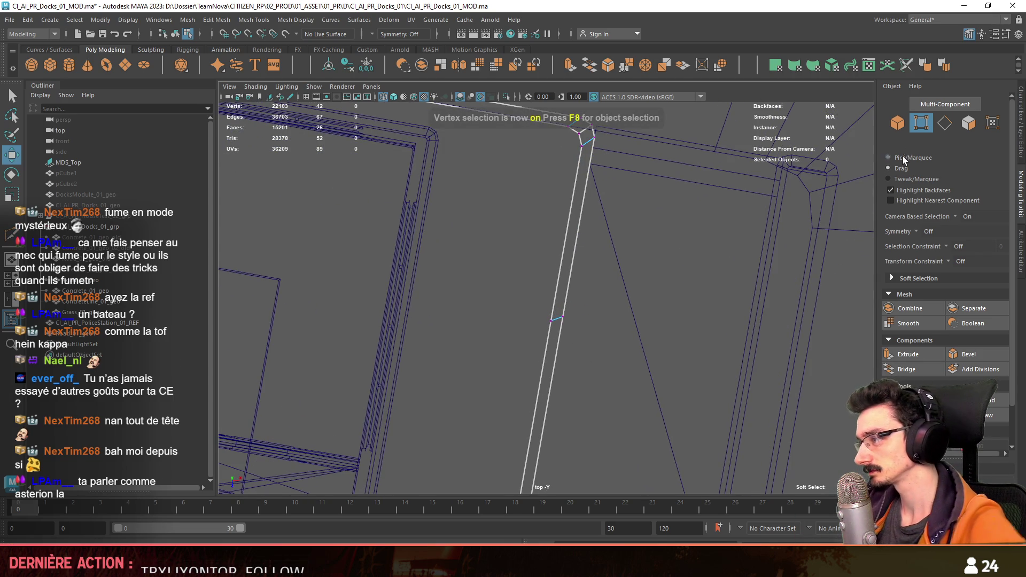
{"action": "key", "text": "space"}
{"action": "key", "text": "space"}
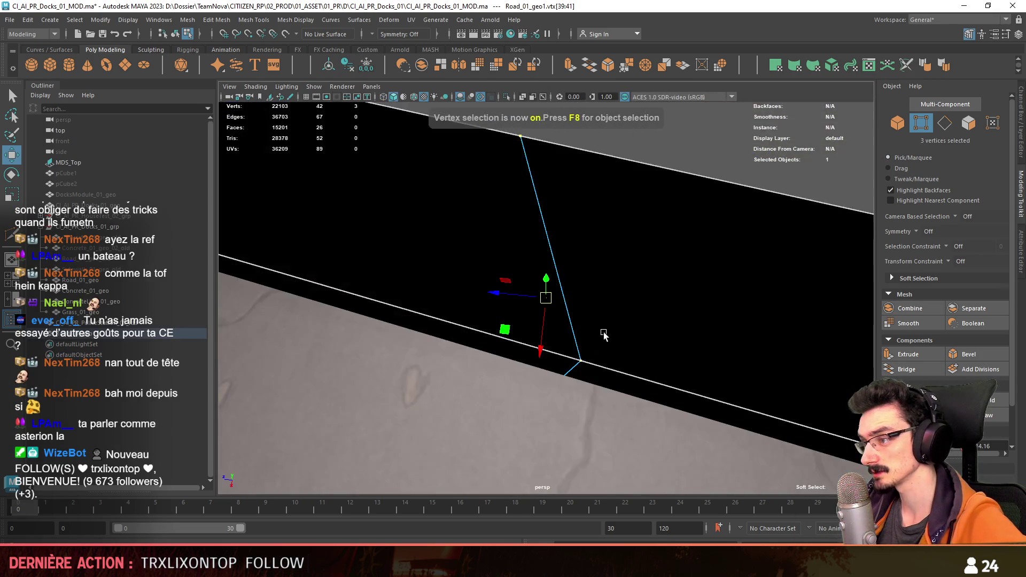
{"action": "key", "text": "f"}
{"action": "left_click", "coordinate": [623, 299]}
{"action": "key", "text": "r"}
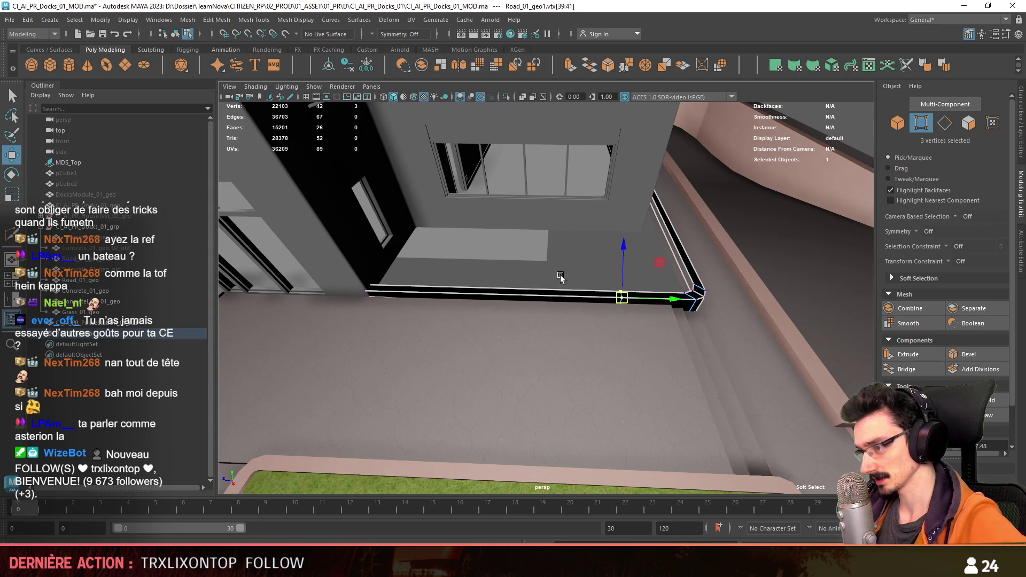
{"action": "left_click_drag", "start_coordinate": [580, 278], "coordinate": [585, 297], "text": "alt"}
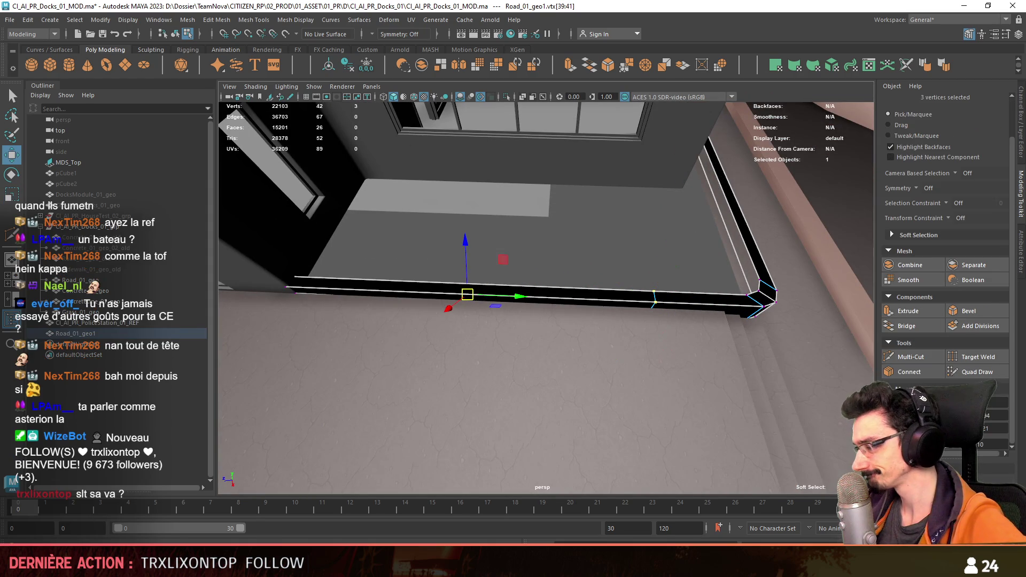
{"action": "mouse_move", "coordinate": [651, 346]}
{"action": "left_mouse_down", "text": "alt"}
{"action": "mouse_move", "coordinate": [736, 333]}
{"action": "mouse_move", "coordinate": [720, 365]}
{"action": "left_mouse_up", "text": "alt"}
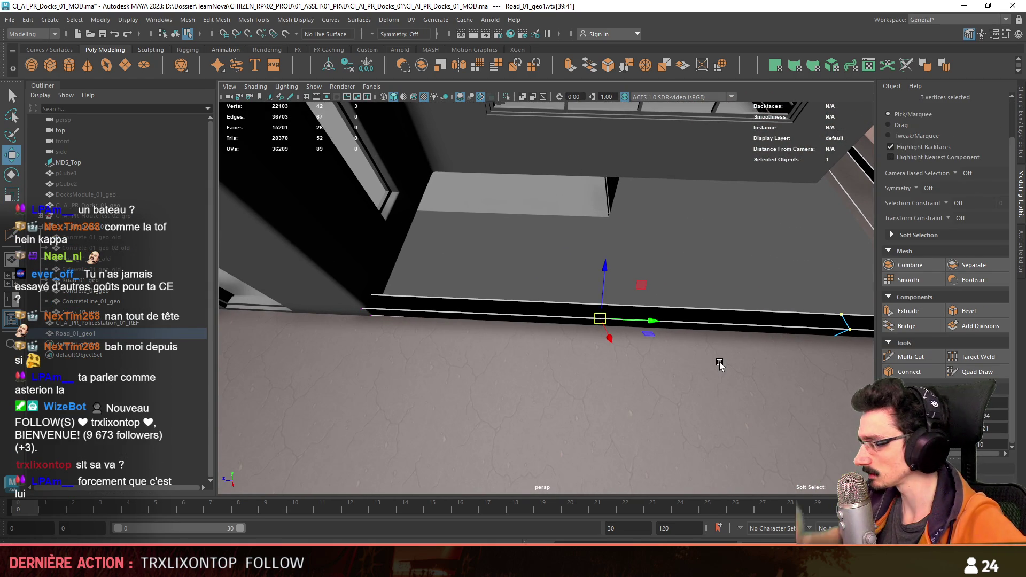
{"action": "mouse_move", "coordinate": [760, 270]}
{"action": "left_mouse_down", "text": "alt"}
{"action": "mouse_move", "coordinate": [536, 316]}
{"action": "mouse_move", "coordinate": [609, 291]}
{"action": "mouse_move", "coordinate": [594, 348]}
{"action": "mouse_move", "coordinate": [585, 339]}
{"action": "mouse_move", "coordinate": [596, 309]}
{"action": "left_mouse_up", "text": "alt"}
{"action": "key", "text": "F8"}
{"action": "key", "text": "F8"}
{"action": "key", "text": "space"}
{"action": "key", "text": "space"}
{"action": "scroll", "coordinate": [450, 205], "scroll_direction": "up", "scroll_amount": 5}
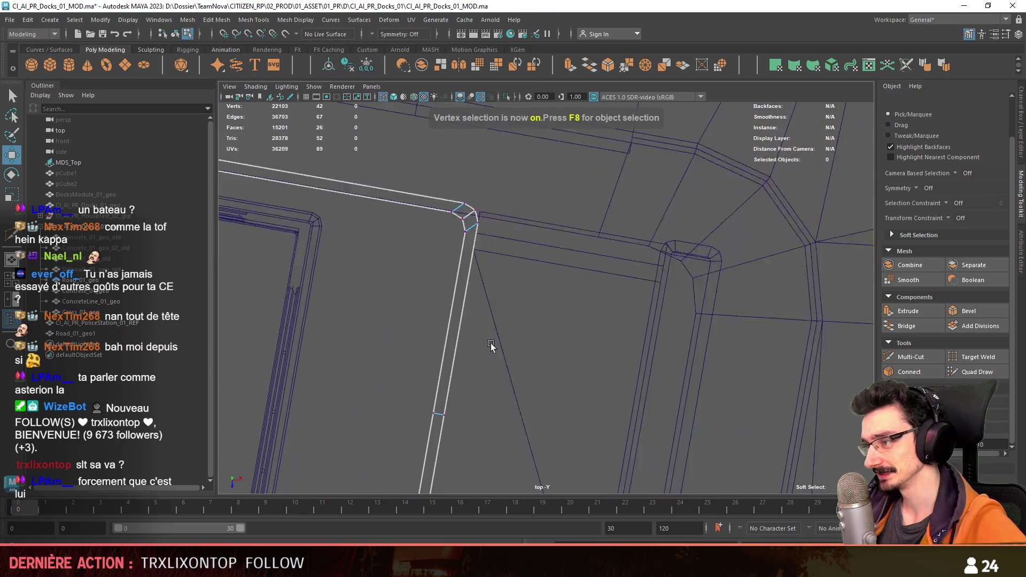
{"action": "left_click_drag", "start_coordinate": [492, 348], "coordinate": [556, 229]}
{"action": "scroll", "coordinate": [465, 267], "scroll_direction": "up", "scroll_amount": 2}
{"action": "scroll", "coordinate": [477, 282], "scroll_direction": "down", "scroll_amount": 3}
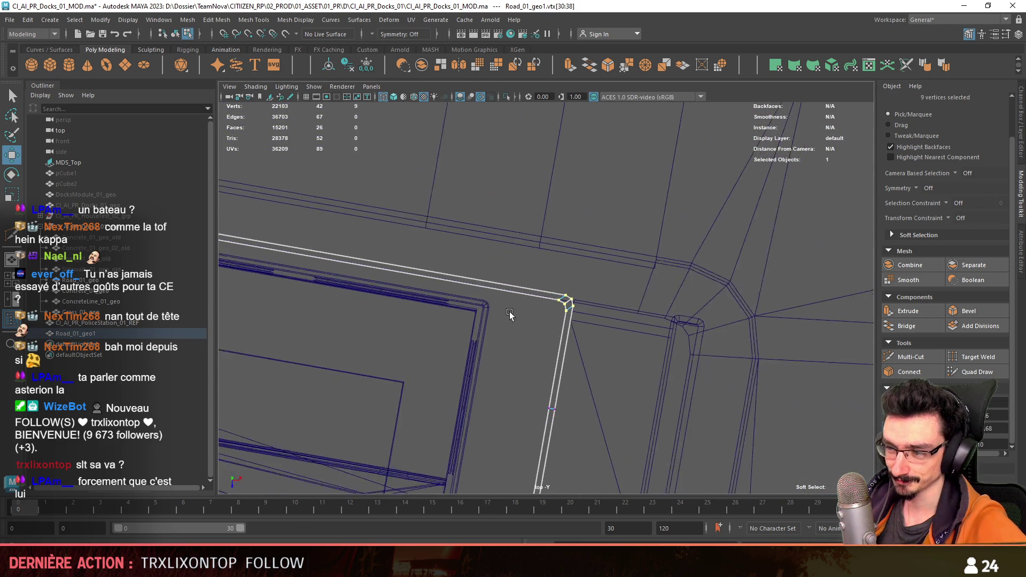
{"action": "scroll", "coordinate": [489, 313], "scroll_direction": "up", "scroll_amount": 1}
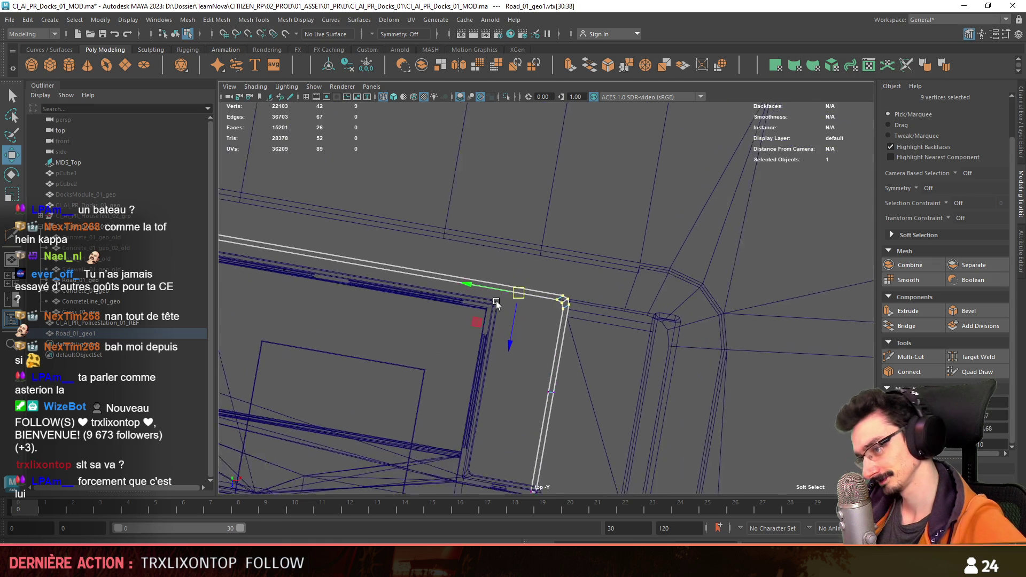
{"action": "scroll", "coordinate": [485, 293], "scroll_direction": "up", "scroll_amount": 1}
{"action": "middle_click_drag", "start_coordinate": [500, 329], "coordinate": [511, 300], "text": "alt"}
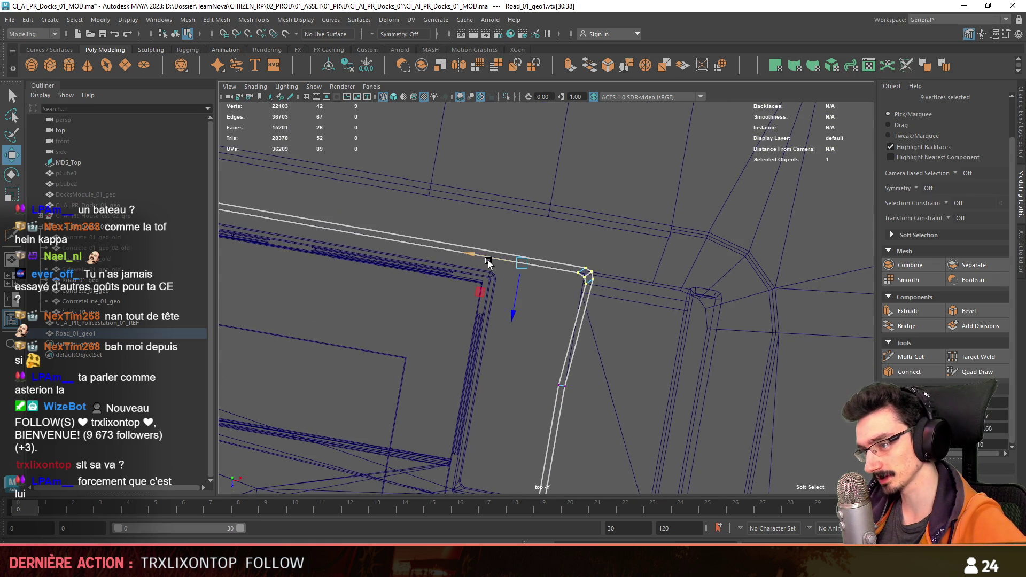
{"action": "key", "text": "space"}
{"action": "key", "text": "space"}
Step: Bevel the two road curb edges with 2 segments at a 0.5 fraction (polyBevel3)
{"action": "key", "text": "F10"}
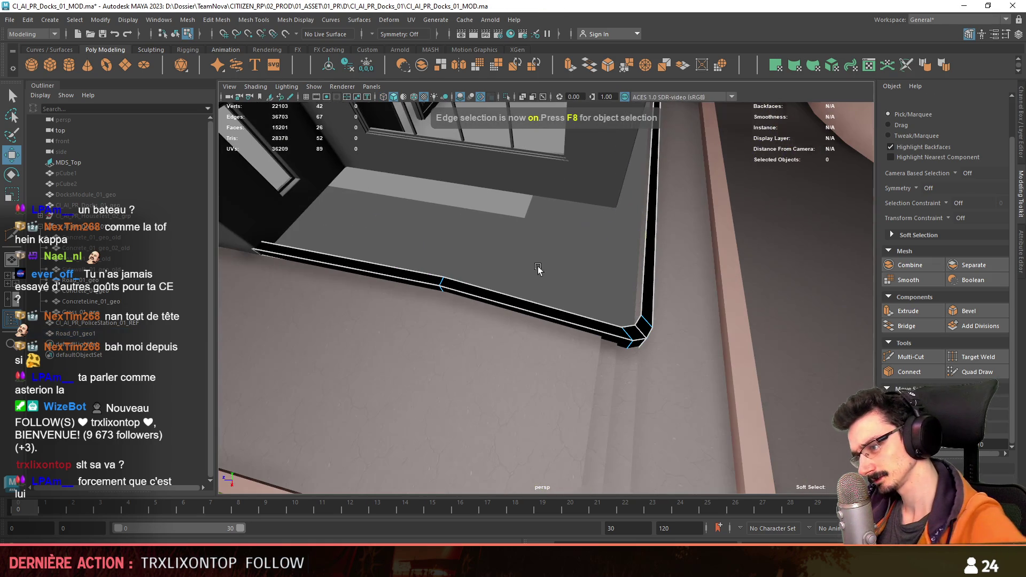
{"action": "left_click", "coordinate": [449, 282]}
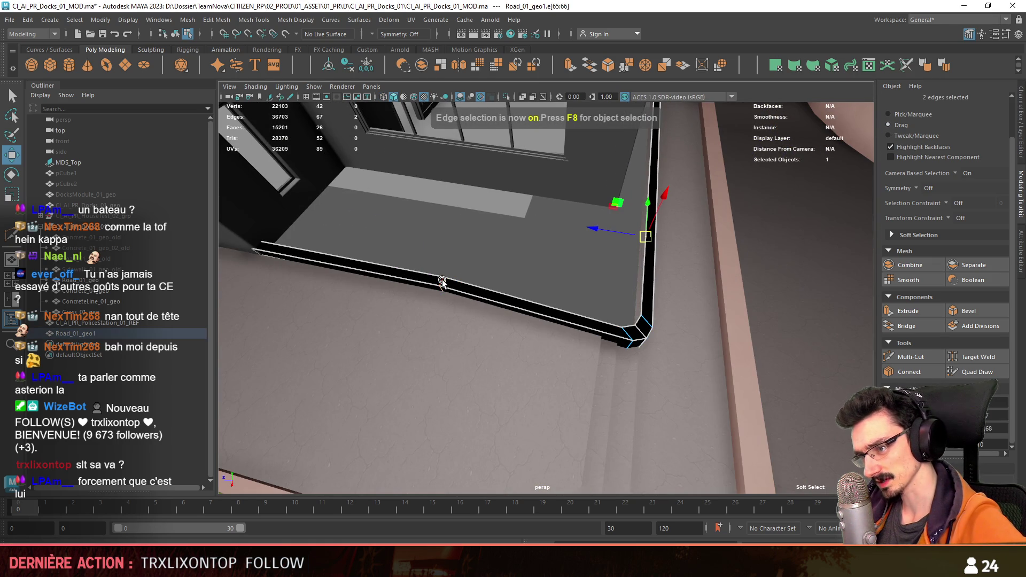
{"action": "left_click", "coordinate": [327, 270]}
{"action": "right_click_drag", "start_coordinate": [326, 270], "coordinate": [377, 277], "text": "shift"}
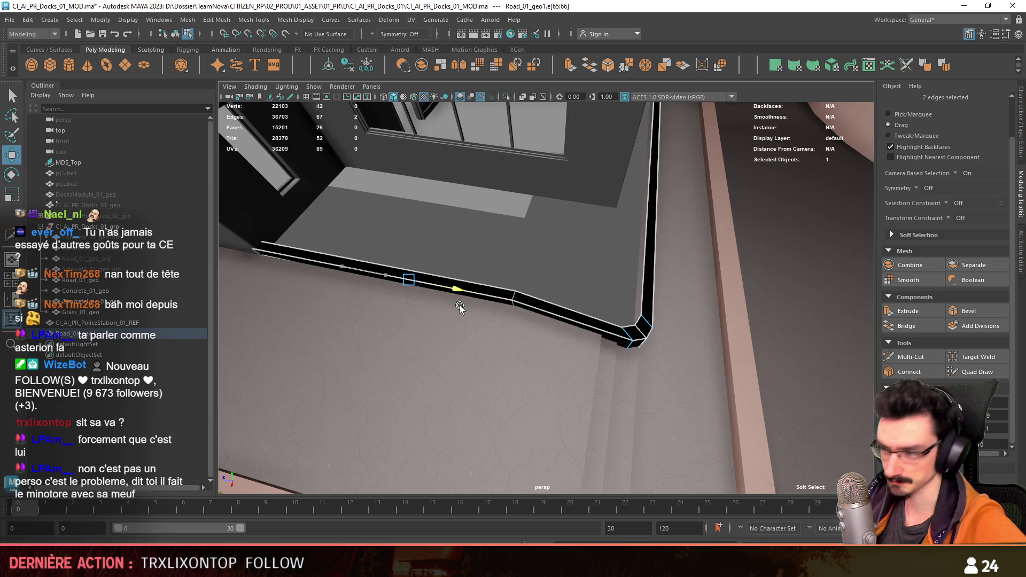
{"action": "key", "text": "w"}
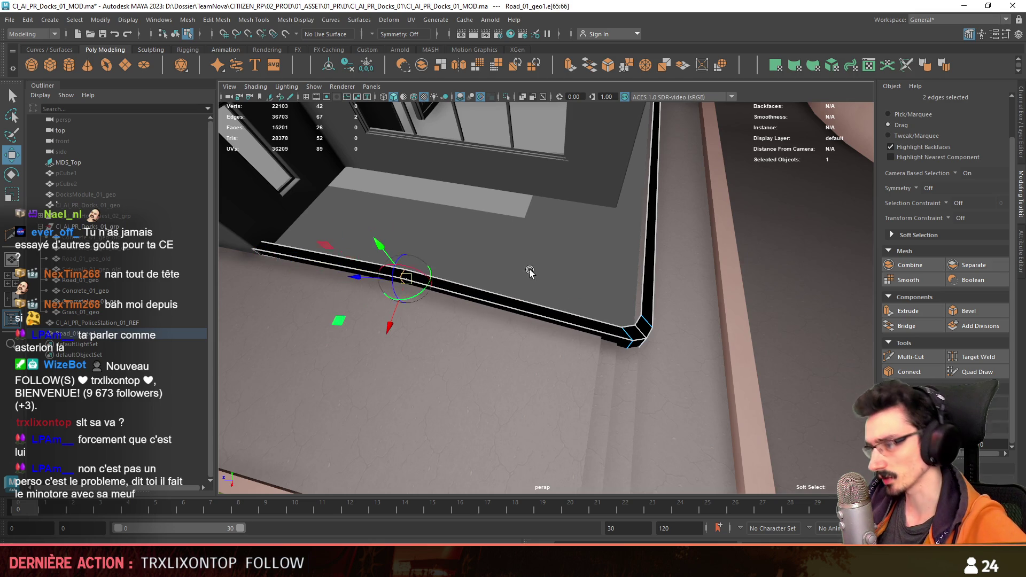
{"action": "right_click_drag", "start_coordinate": [394, 281], "coordinate": [423, 305], "text": "shift"}
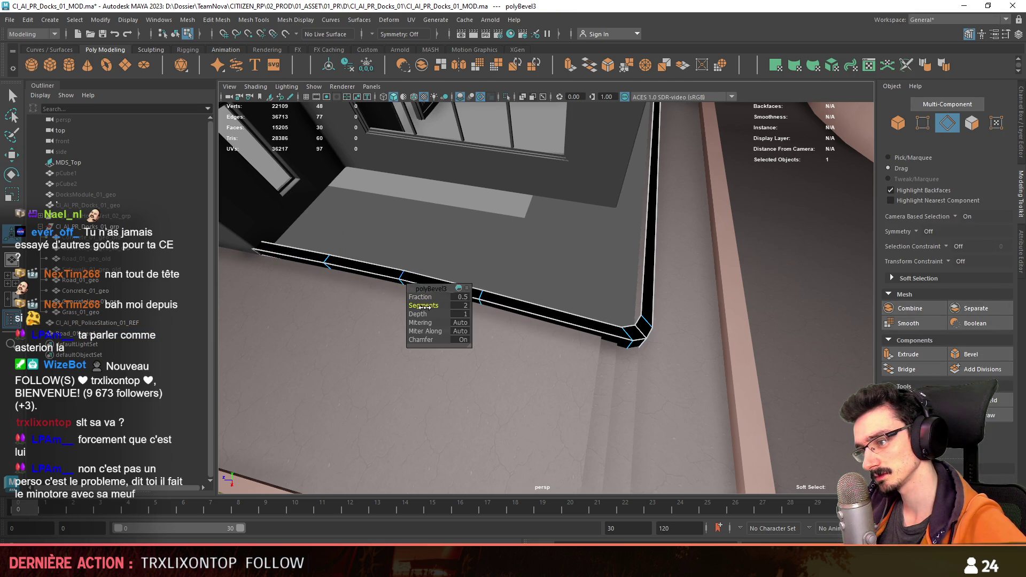
Step: Finish the bevel, return to object mode and orbit to review the building
{"action": "key", "text": "w"}
{"action": "key", "text": "F8"}
{"action": "mouse_move", "coordinate": [505, 278]}
{"action": "left_mouse_down", "text": "alt"}
{"action": "mouse_move", "coordinate": [413, 326]}
{"action": "mouse_move", "coordinate": [596, 324]}
{"action": "mouse_move", "coordinate": [559, 418]}
{"action": "left_mouse_up", "text": "alt"}
{"action": "key", "text": "F8"}
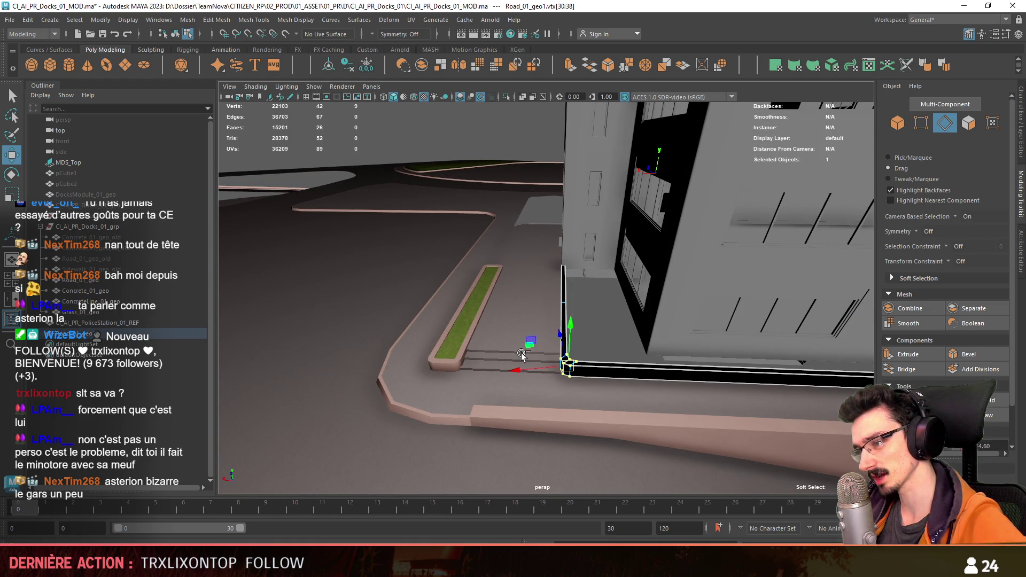
Step: Marquee-select the step-end vertices at the building corner in the top wireframe view
{"action": "key", "text": "F8"}
{"action": "left_click_drag", "start_coordinate": [522, 356], "coordinate": [592, 347], "text": "alt"}
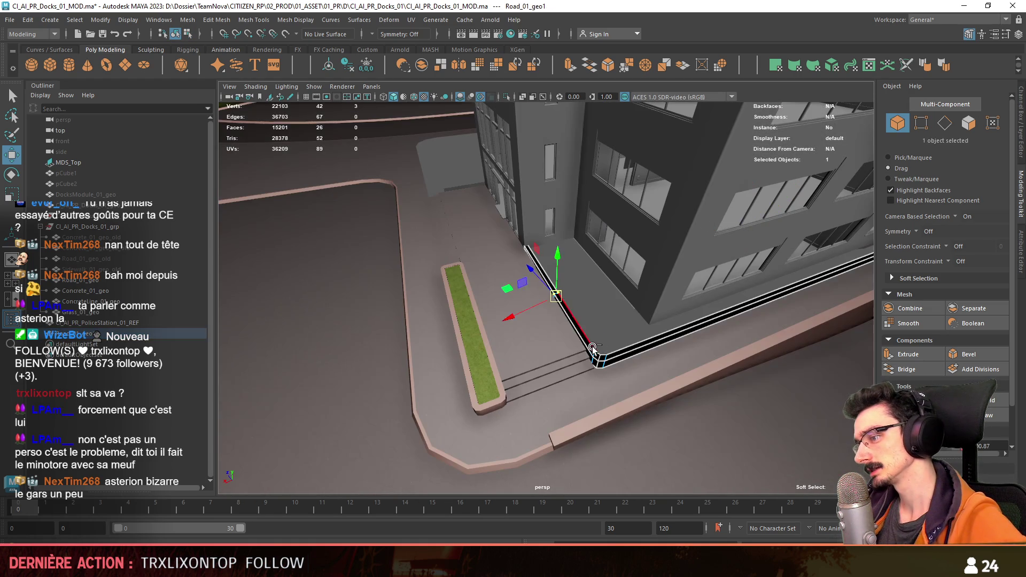
{"action": "key", "text": "F8"}
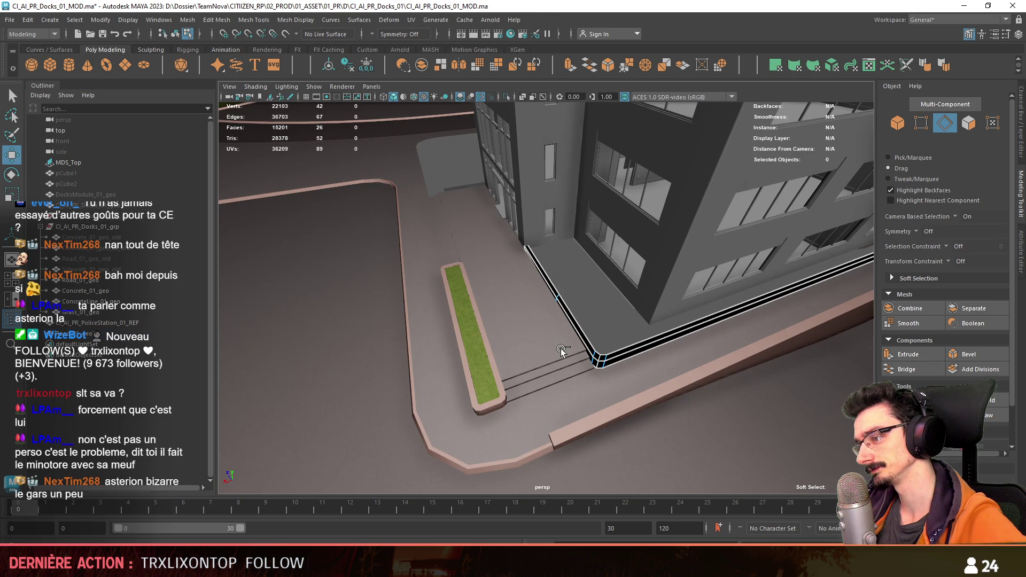
{"action": "key", "text": "4"}
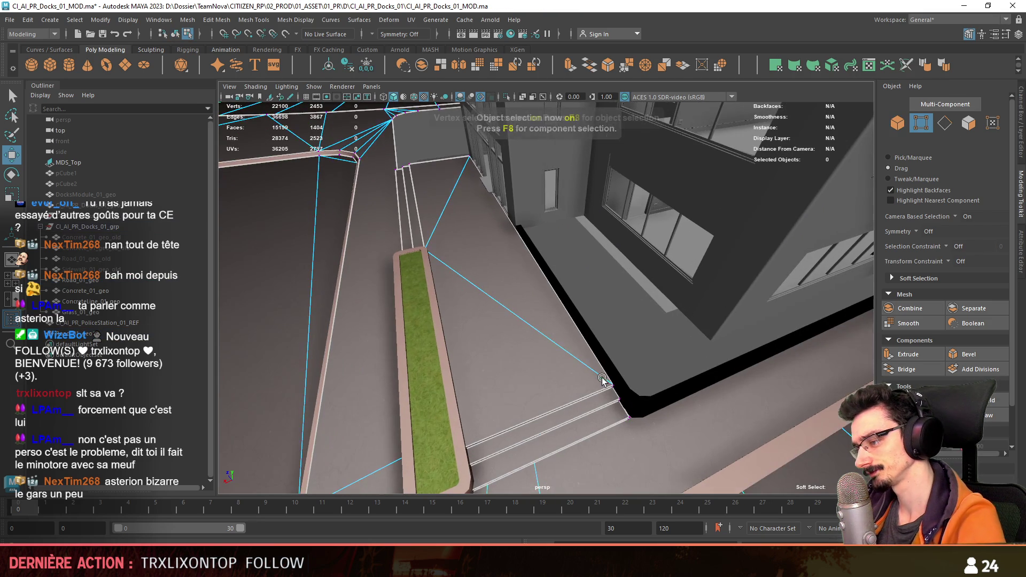
{"action": "key", "text": "F8"}
{"action": "key", "text": "space"}
{"action": "key", "text": "space"}
{"action": "left_click_drag", "start_coordinate": [512, 294], "coordinate": [641, 320]}
{"action": "middle_click_drag", "start_coordinate": [641, 321], "coordinate": [709, 265], "text": "alt"}
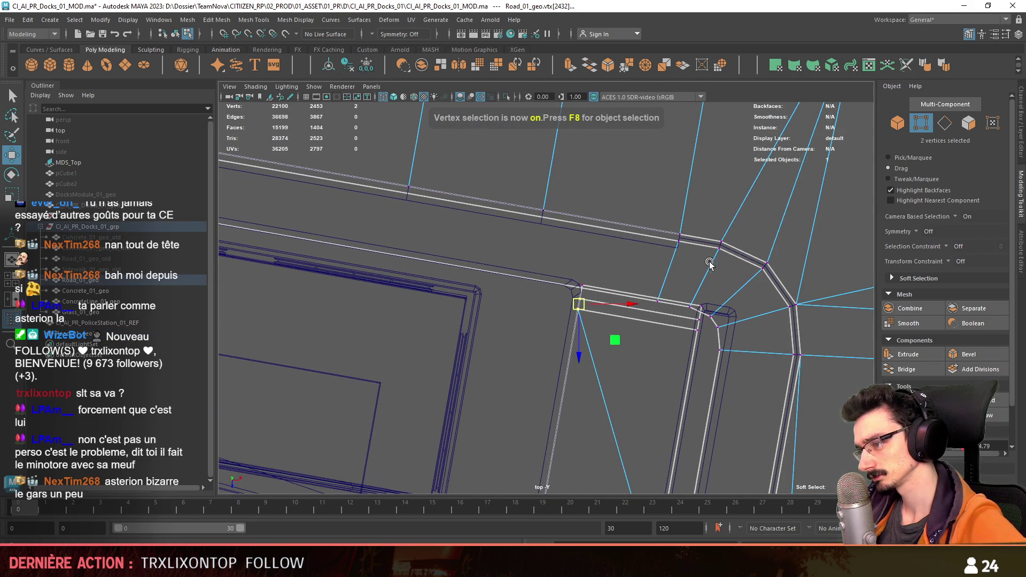
{"action": "left_click", "coordinate": [513, 369]}
{"action": "middle_click_drag", "start_coordinate": [523, 360], "coordinate": [524, 287], "text": "alt"}
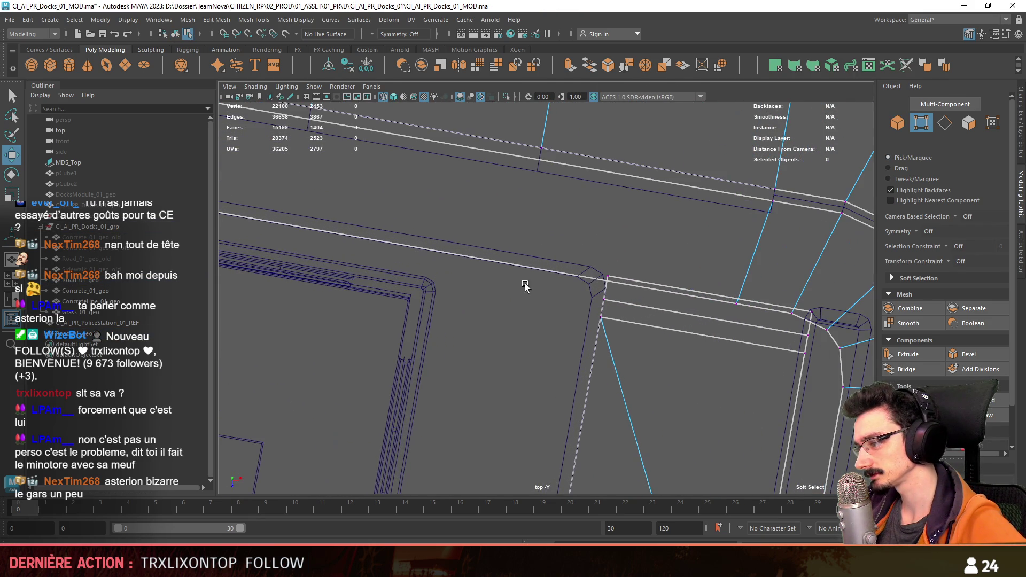
{"action": "left_click_drag", "start_coordinate": [613, 354], "coordinate": [613, 354]}
Step: Frame the selected vertices in perspective to line them up against the curb and planter
{"action": "key", "text": "space"}
{"action": "key", "text": "space"}
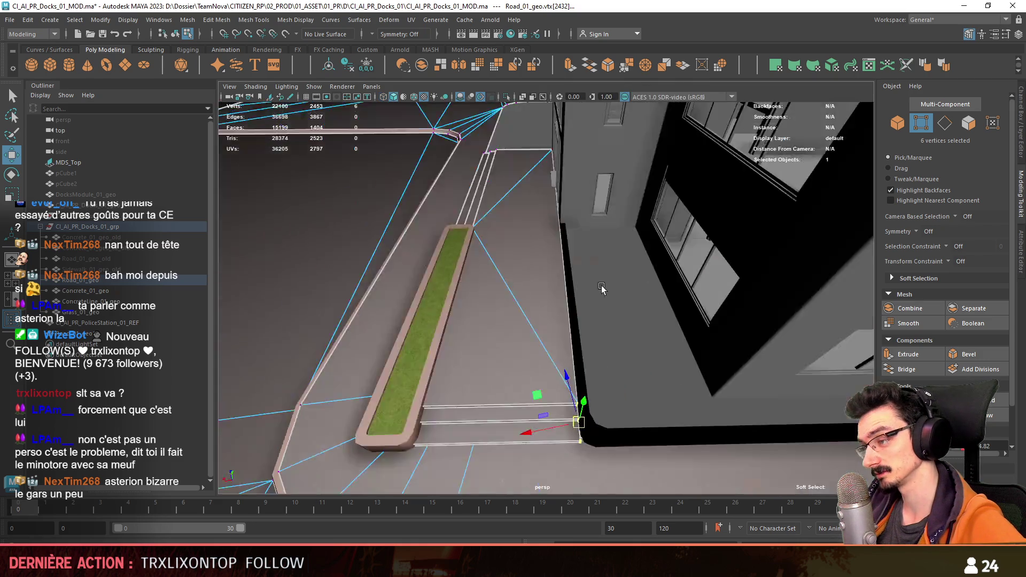
{"action": "middle_click_drag", "start_coordinate": [449, 321], "coordinate": [401, 294], "text": "alt"}
{"action": "left_click_drag", "start_coordinate": [400, 294], "coordinate": [470, 297], "text": "alt"}
{"action": "key", "text": "f"}
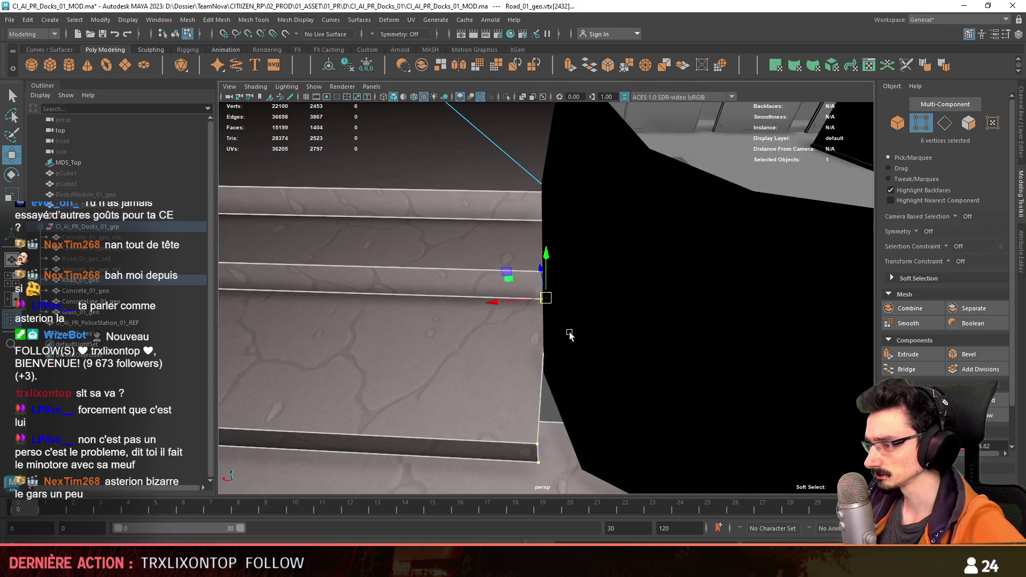
{"action": "right_click_drag", "start_coordinate": [569, 334], "coordinate": [514, 351], "text": "alt"}
{"action": "mouse_move", "coordinate": [511, 334]}
{"action": "left_mouse_down", "text": "alt"}
{"action": "mouse_move", "coordinate": [459, 309]}
{"action": "mouse_move", "coordinate": [562, 321]}
{"action": "mouse_move", "coordinate": [529, 247]}
{"action": "mouse_move", "coordinate": [474, 291]}
{"action": "mouse_move", "coordinate": [511, 316]}
{"action": "left_mouse_up", "text": "alt"}
Step: Drag-select the 13 sloped floor faces of the road mesh above the entrance steps
{"action": "key", "text": "F8"}
{"action": "left_click", "coordinate": [474, 291]}
{"action": "key", "text": "F11"}
{"action": "left_click", "coordinate": [510, 316]}
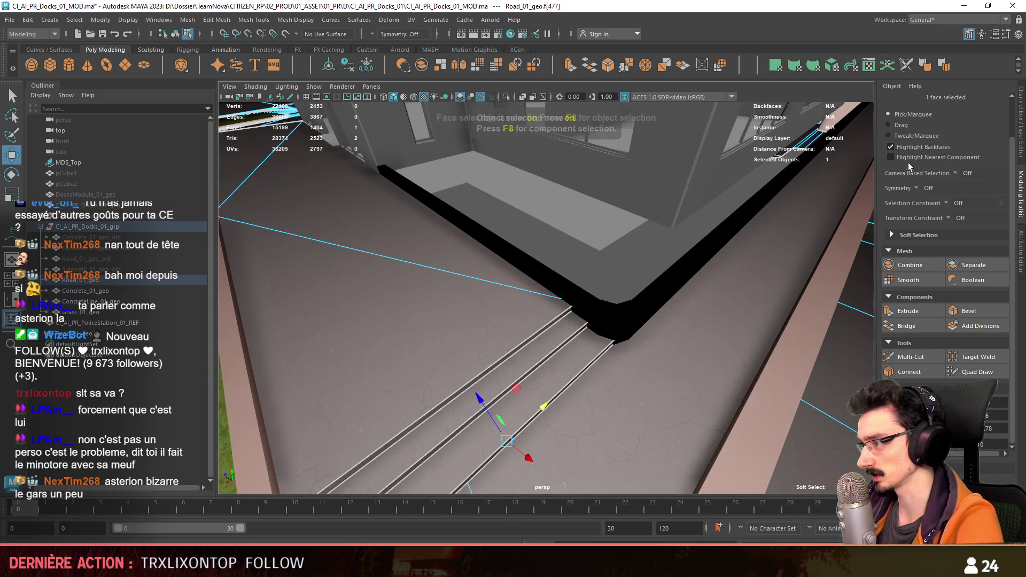
{"action": "left_click", "coordinate": [889, 125]}
{"action": "mouse_move", "coordinate": [513, 449]}
{"action": "left_mouse_down"}
{"action": "mouse_move", "coordinate": [458, 293]}
{"action": "mouse_move", "coordinate": [523, 297]}
{"action": "left_mouse_up"}
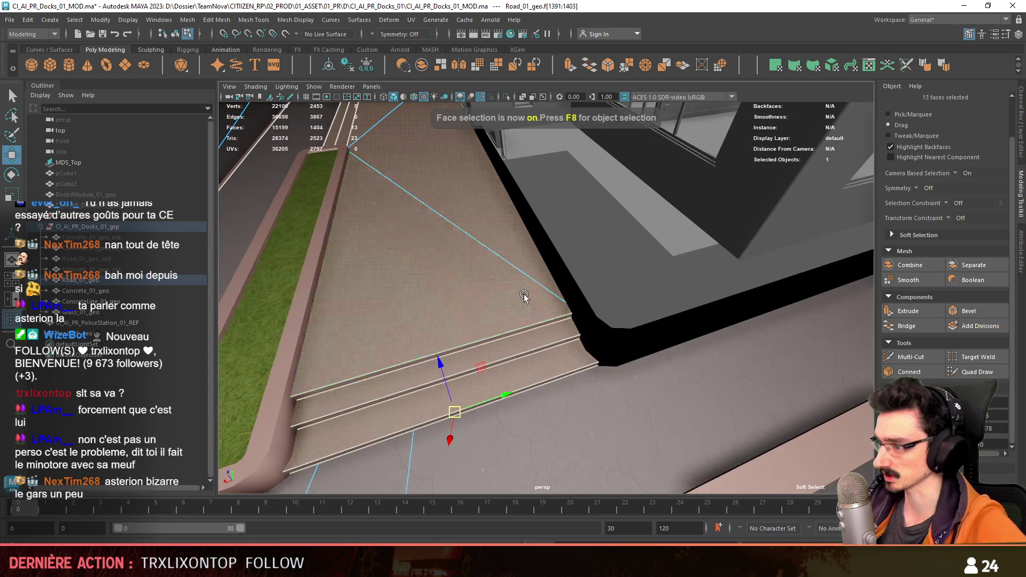
Step: Apply an Automatic UV projection to those floor faces and return to object mode
{"action": "left_click", "coordinate": [833, 66]}
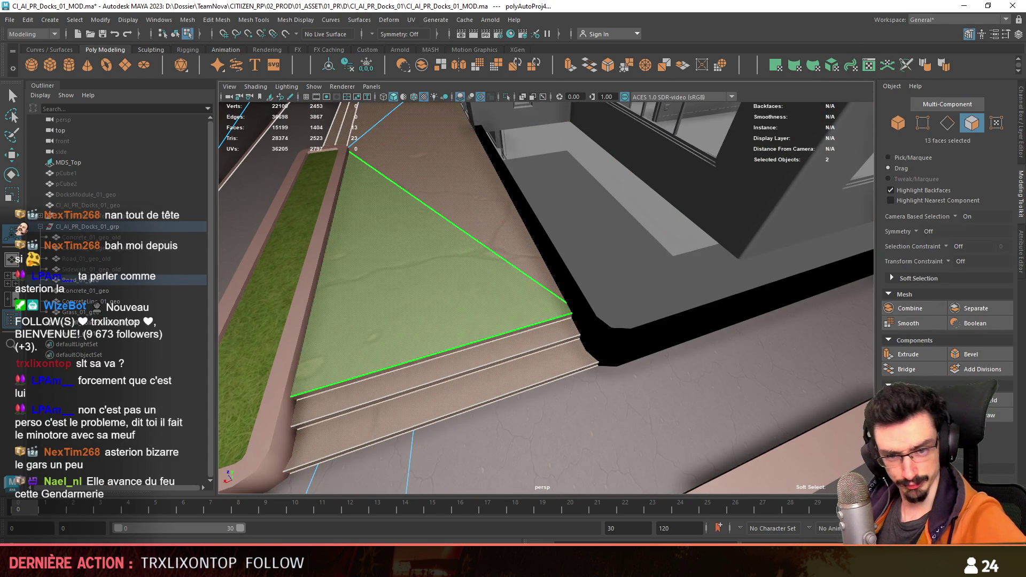
{"action": "left_click", "coordinate": [589, 286]}
{"action": "key", "text": "F8"}
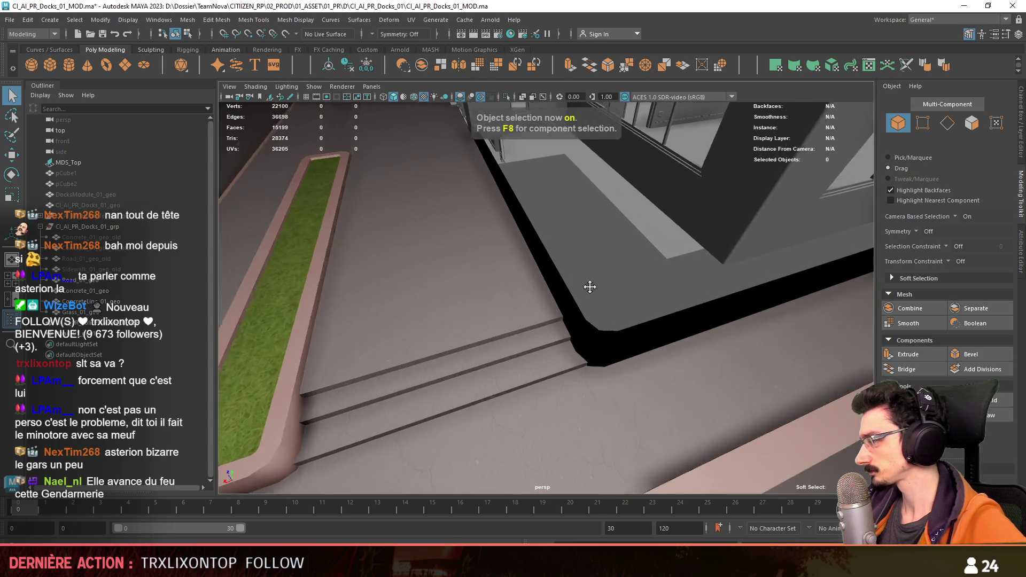
{"action": "scroll", "coordinate": [589, 287], "scroll_direction": "down", "scroll_amount": 8}
{"action": "left_click_drag", "start_coordinate": [589, 286], "coordinate": [456, 295], "text": "alt"}
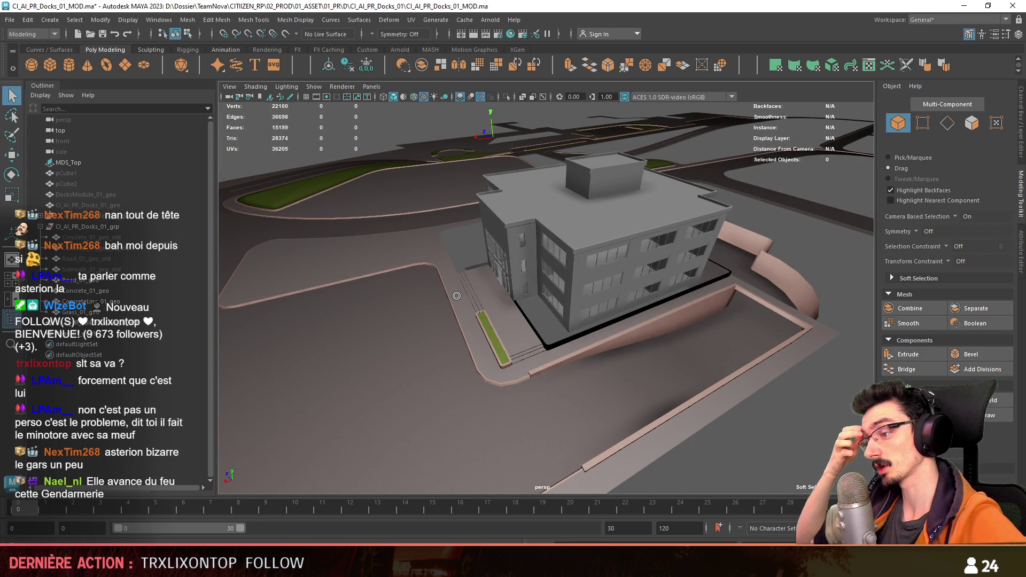
{"action": "scroll", "coordinate": [456, 295], "scroll_direction": "up", "scroll_amount": 5}
{"action": "left_click_drag", "start_coordinate": [456, 295], "coordinate": [573, 294], "text": "alt"}
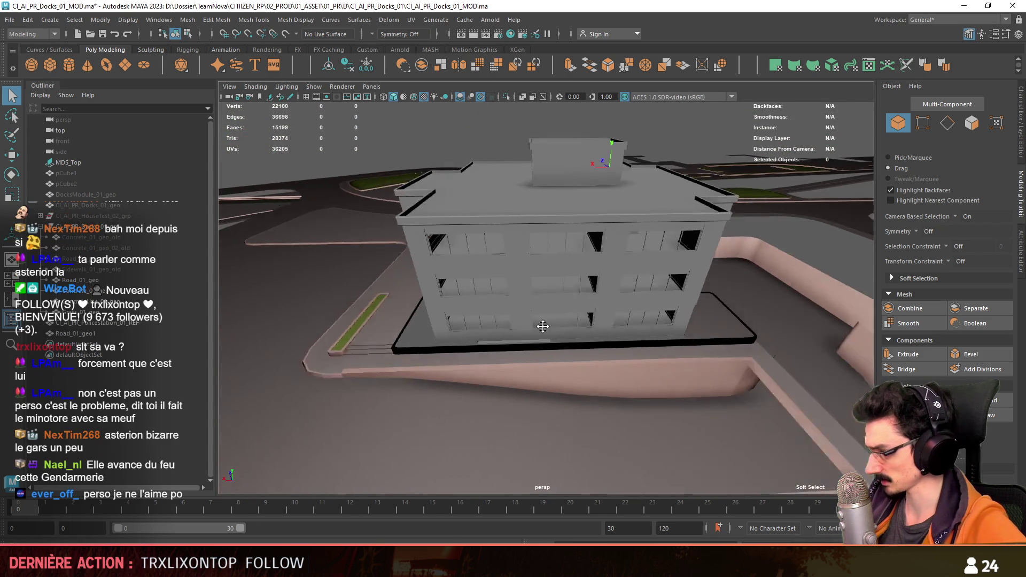
{"action": "scroll", "coordinate": [573, 294], "scroll_direction": "down", "scroll_amount": 4}
{"action": "scroll", "coordinate": [573, 294], "scroll_direction": "up", "scroll_amount": 4}
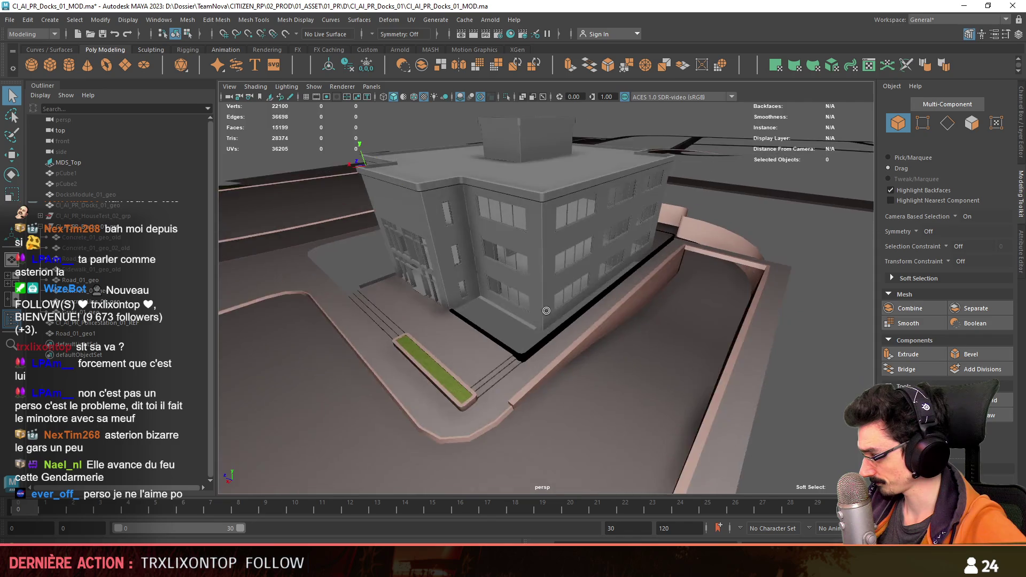
{"action": "middle_click_drag", "start_coordinate": [573, 294], "coordinate": [563, 321], "text": "alt"}
{"action": "left_click_drag", "start_coordinate": [563, 322], "coordinate": [630, 319], "text": "alt"}
{"action": "double_click", "coordinate": [646, 331]}
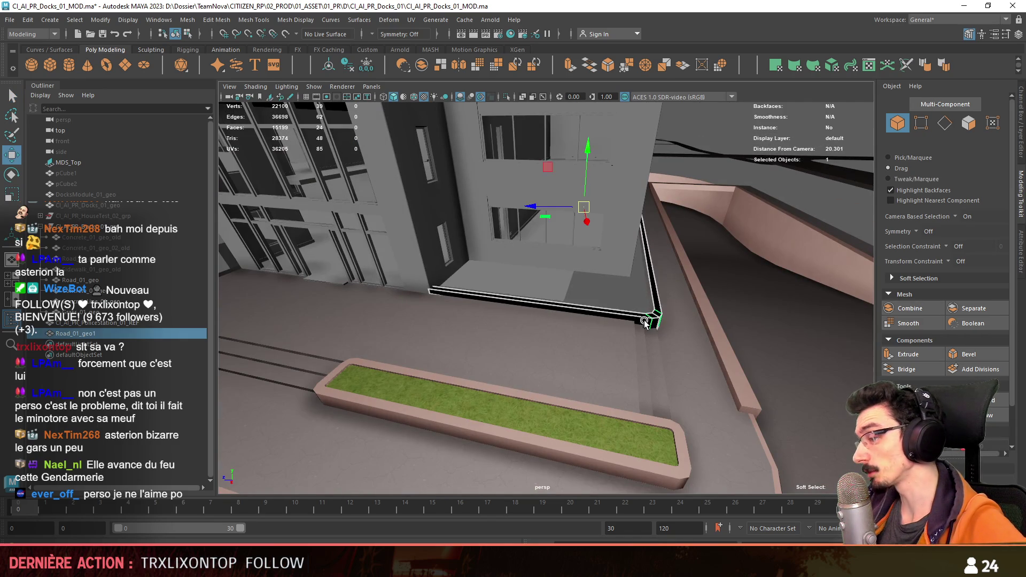
{"action": "mouse_move", "coordinate": [678, 356]}
{"action": "left_mouse_down", "text": "alt"}
{"action": "mouse_move", "coordinate": [664, 297]}
{"action": "mouse_move", "coordinate": [513, 295]}
{"action": "mouse_move", "coordinate": [573, 331]}
{"action": "left_mouse_up", "text": "alt"}
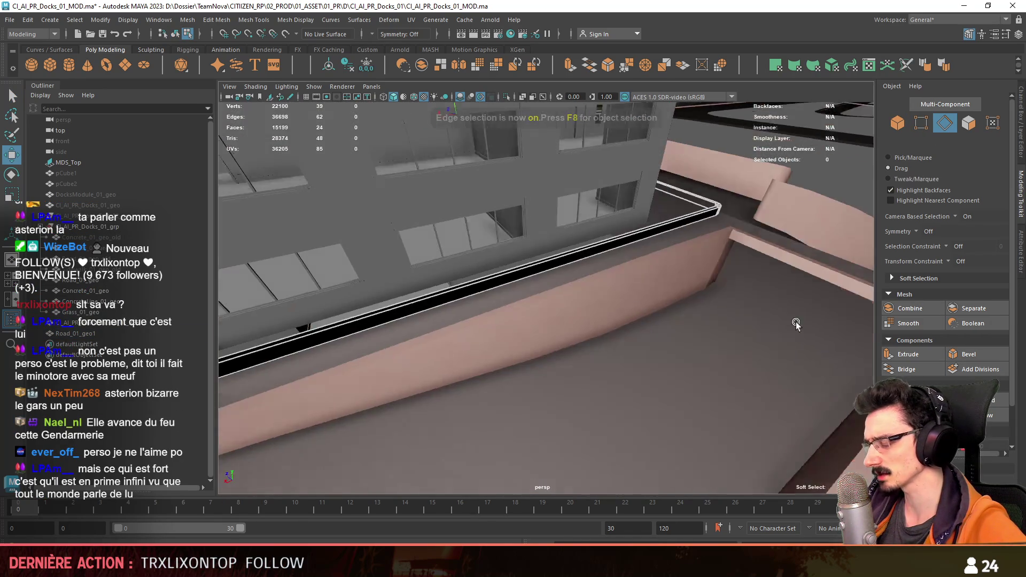
{"action": "scroll", "coordinate": [571, 329], "scroll_direction": "down", "scroll_amount": 5}
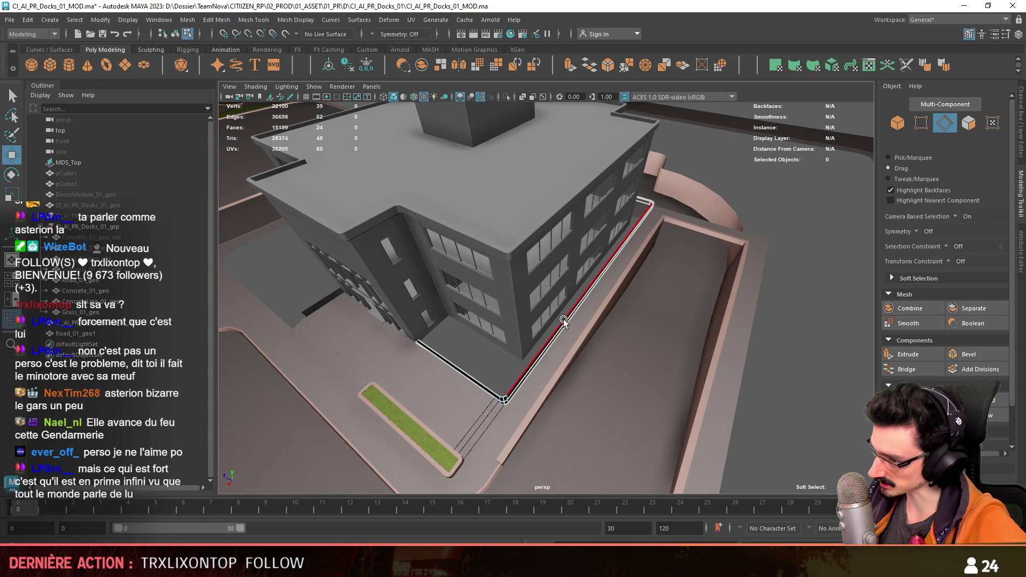
{"action": "scroll", "coordinate": [565, 329], "scroll_direction": "up", "scroll_amount": 3}
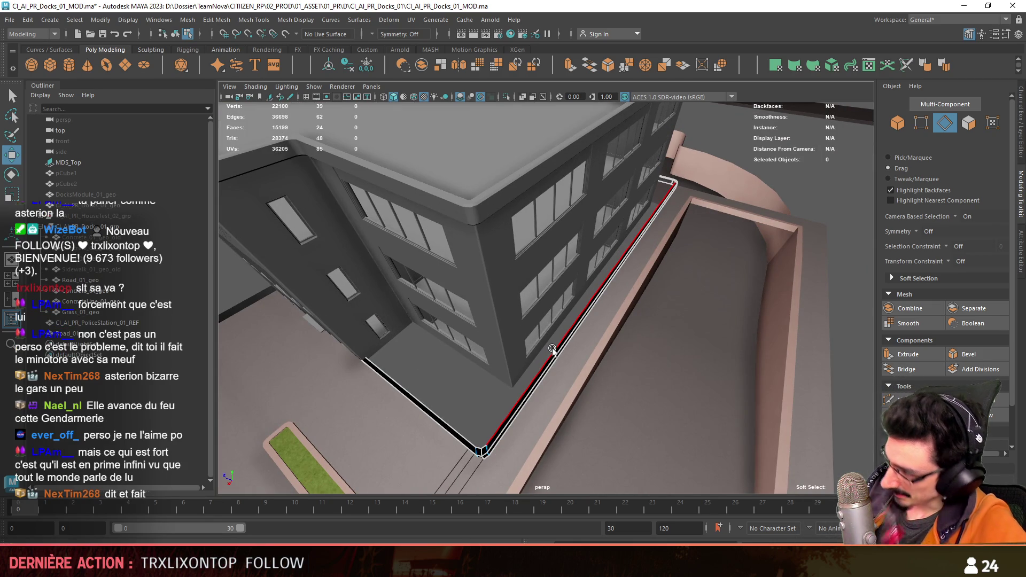
{"action": "mouse_move", "coordinate": [586, 385]}
{"action": "left_mouse_down", "text": "alt"}
{"action": "mouse_move", "coordinate": [524, 379]}
{"action": "mouse_move", "coordinate": [620, 359]}
{"action": "mouse_move", "coordinate": [457, 433]}
{"action": "left_mouse_up", "text": "alt"}
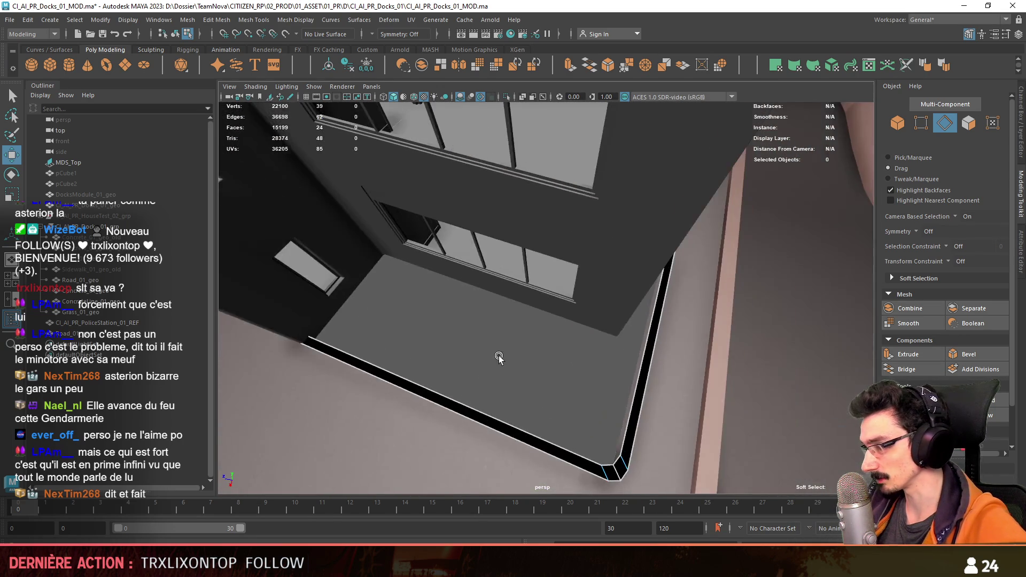
{"action": "mouse_move", "coordinate": [457, 433]}
{"action": "left_mouse_down", "text": "alt"}
{"action": "mouse_move", "coordinate": [482, 377]}
{"action": "mouse_move", "coordinate": [404, 291]}
{"action": "mouse_move", "coordinate": [586, 315]}
{"action": "left_mouse_up", "text": "alt"}
{"action": "key", "text": "F10"}
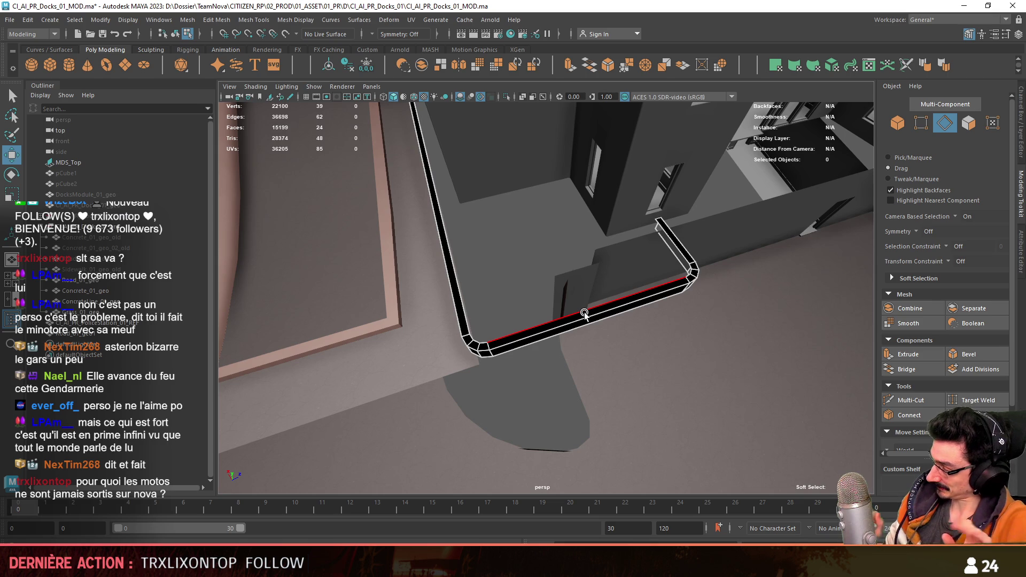
Step: Select the end edge of the curb loop behind the building, ready to extrude a platform
{"action": "left_click_drag", "start_coordinate": [572, 285], "coordinate": [577, 214], "text": "alt"}
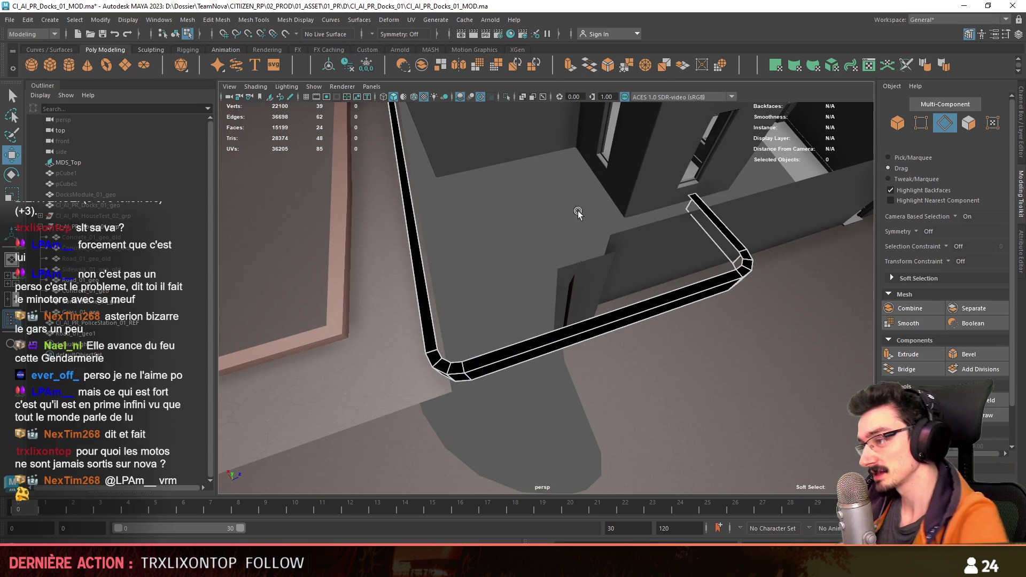
{"action": "key", "text": "F10"}
{"action": "left_click_drag", "start_coordinate": [515, 248], "coordinate": [601, 275], "text": "alt"}
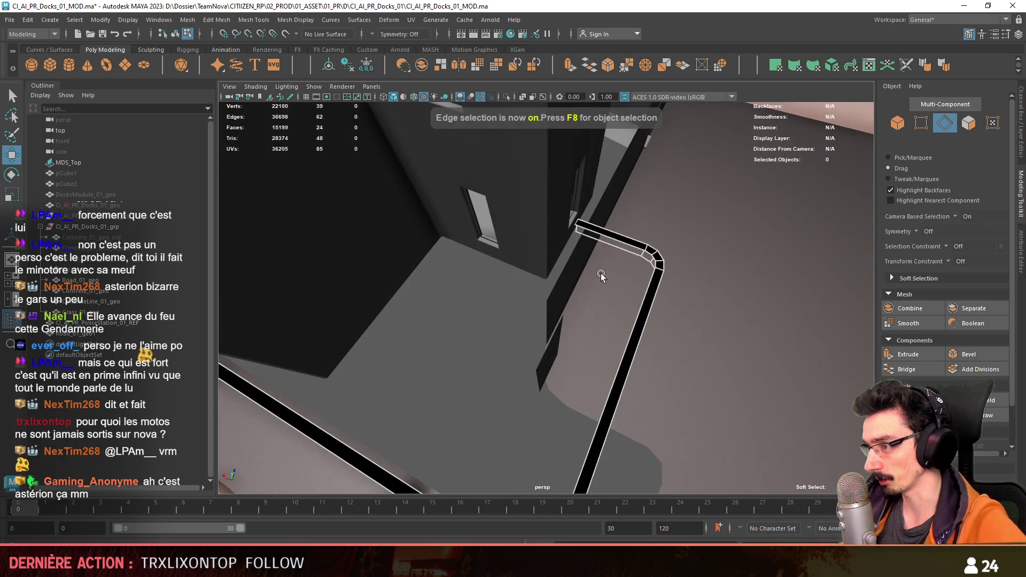
{"action": "left_click", "coordinate": [610, 237]}
{"action": "left_click_drag", "start_coordinate": [611, 236], "coordinate": [574, 308], "text": "alt"}
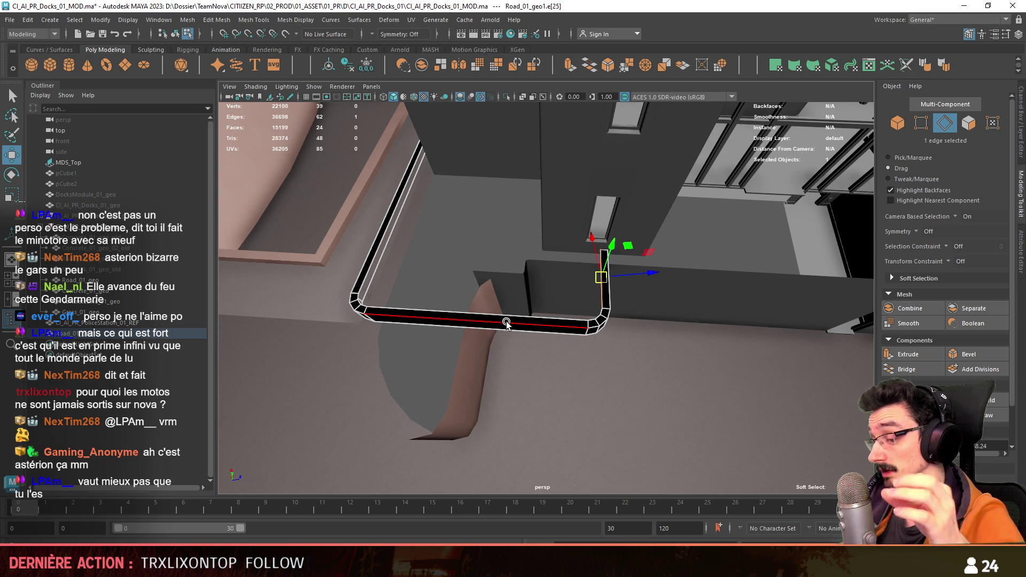
{"action": "mouse_move", "coordinate": [491, 315]}
{"action": "left_mouse_down", "text": "alt"}
{"action": "mouse_move", "coordinate": [568, 270]}
{"action": "mouse_move", "coordinate": [506, 252]}
{"action": "left_mouse_up", "text": "alt"}
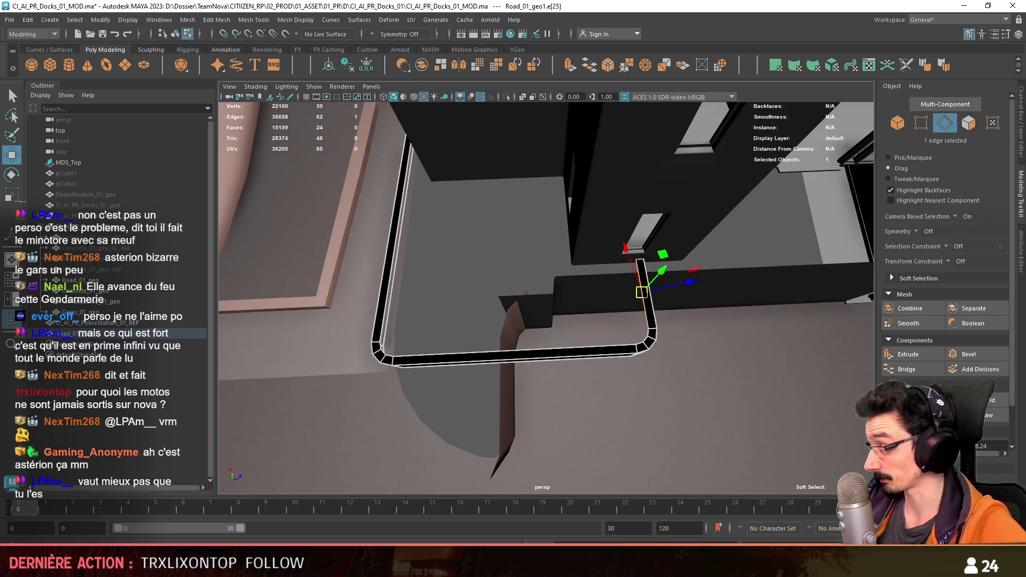
{"action": "scroll", "coordinate": [946, 281], "scroll_direction": "down", "scroll_amount": 2}
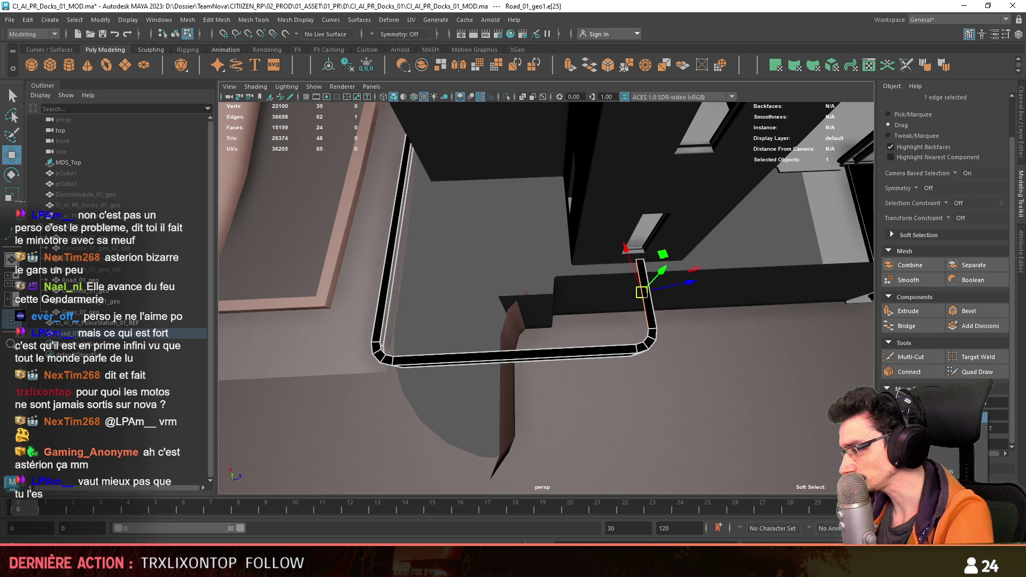
{"action": "mouse_move", "coordinate": [641, 292]}
{"action": "left_mouse_down", "text": "alt"}
{"action": "mouse_move", "coordinate": [642, 313]}
{"action": "mouse_move", "coordinate": [409, 333]}
{"action": "left_mouse_up", "text": "alt"}
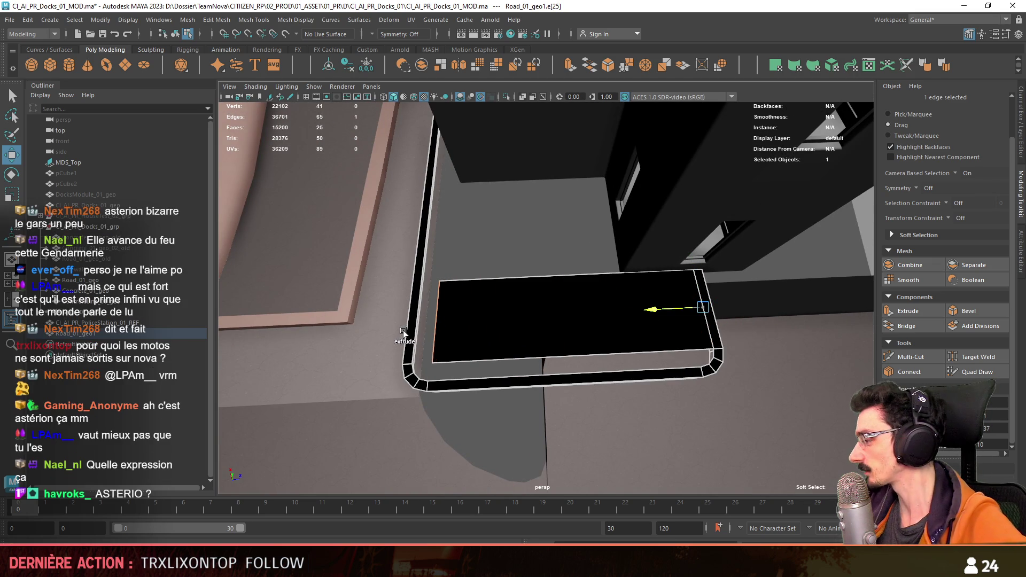
Step: Keep the platform's top face by inverting the selection and deleting the rim faces
{"action": "left_click", "coordinate": [474, 207]}
{"action": "left_click_drag", "start_coordinate": [473, 207], "coordinate": [570, 281], "text": "alt"}
{"action": "key", "text": "F11"}
{"action": "left_click", "coordinate": [625, 341]}
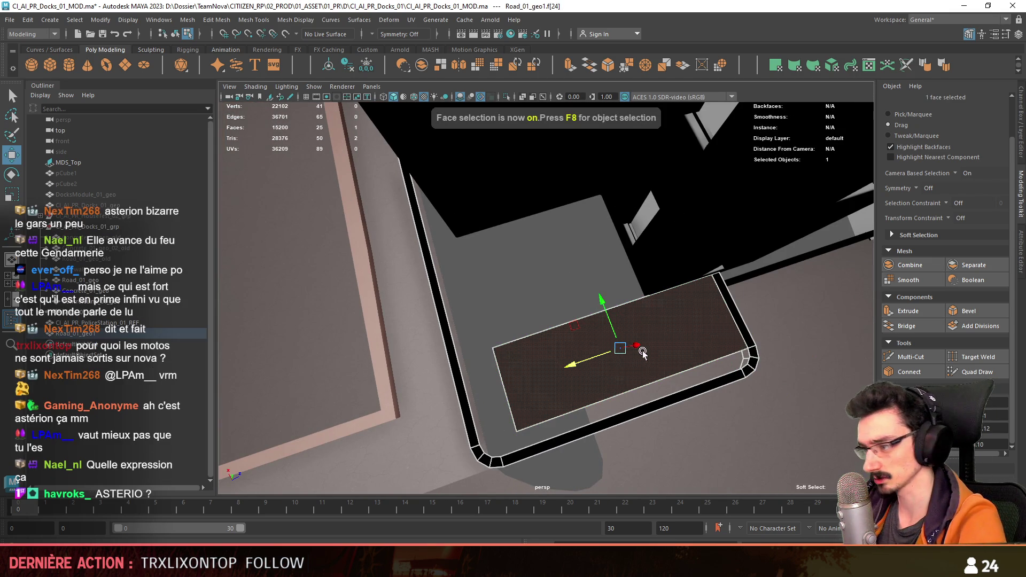
{"action": "key", "text": "F8"}
{"action": "mouse_move", "coordinate": [625, 344]}
{"action": "left_mouse_down", "text": "alt"}
{"action": "mouse_move", "coordinate": [619, 379]}
{"action": "mouse_move", "coordinate": [593, 380]}
{"action": "left_mouse_up", "text": "alt"}
{"action": "key", "text": "F8"}
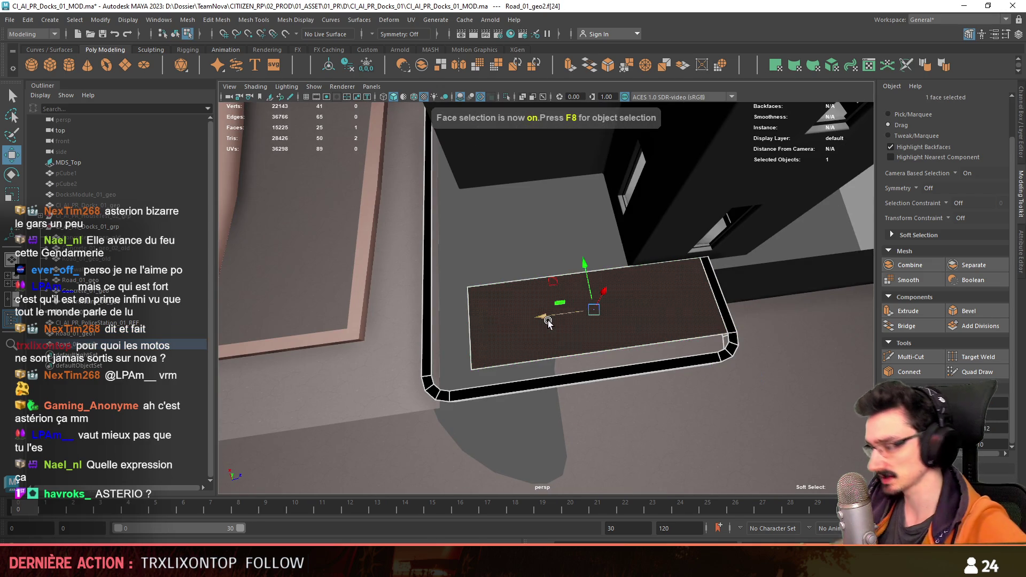
{"action": "key", "text": "ctrl+shift+i"}
{"action": "key", "text": "Delete"}
{"action": "key", "text": "F8"}
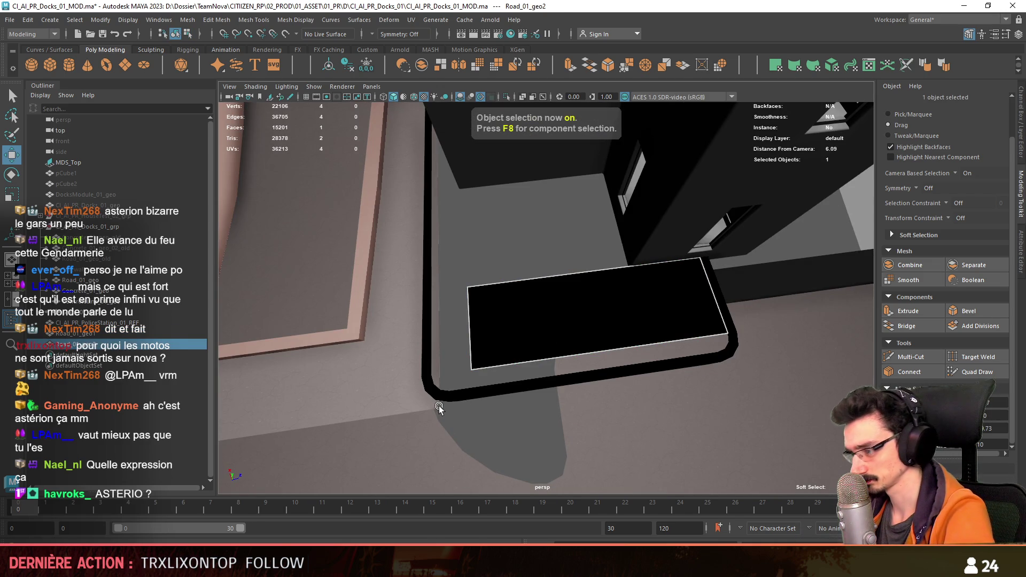
Step: Delete the remaining extra top face so only the flat plane Road_01_geo2 is left
{"action": "left_click", "coordinate": [462, 398]}
{"action": "key", "text": "F11"}
{"action": "left_click", "coordinate": [572, 310]}
{"action": "key", "text": "Delete"}
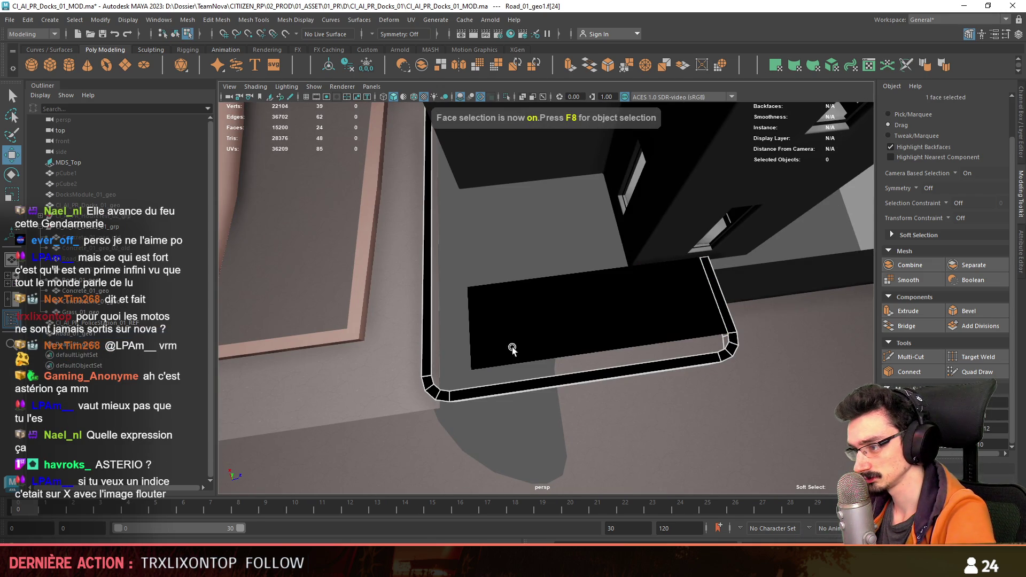
{"action": "key", "text": "F8"}
{"action": "left_click_drag", "start_coordinate": [522, 256], "coordinate": [531, 286], "text": "alt"}
{"action": "scroll", "coordinate": [600, 271], "scroll_direction": "up", "scroll_amount": 3}
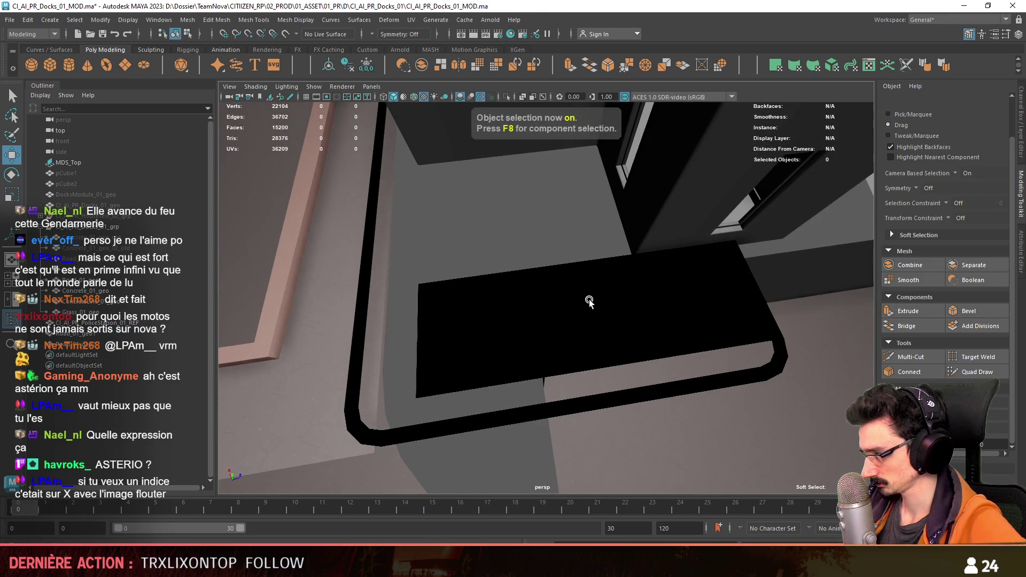
Step: Snap the plane's pivot to its long wall-side edge, then switch over to the Unity scene
{"action": "left_click", "coordinate": [535, 326]}
{"action": "left_click_drag", "start_coordinate": [536, 326], "coordinate": [537, 274], "text": "alt"}
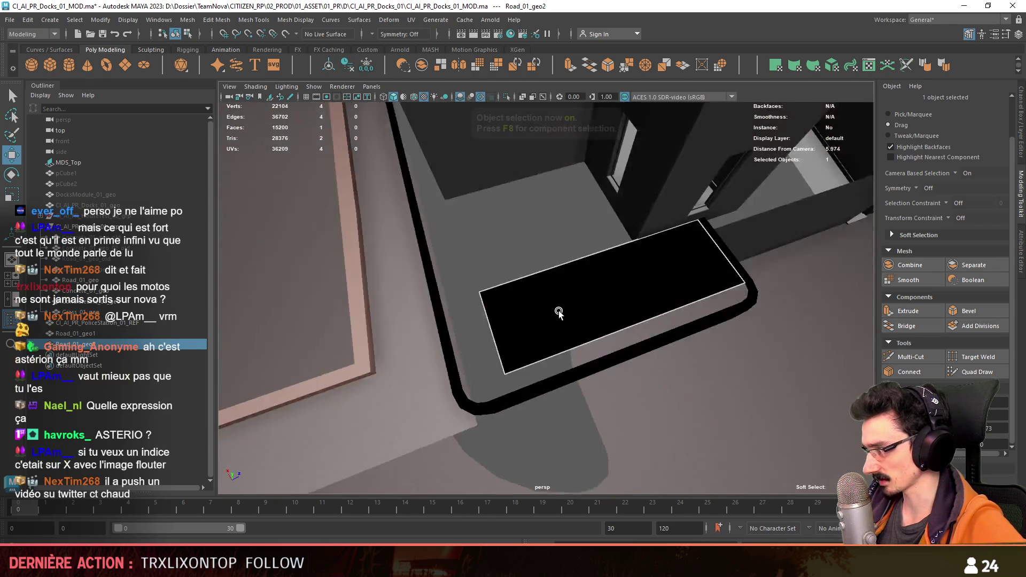
{"action": "scroll", "coordinate": [537, 274], "scroll_direction": "down", "scroll_amount": 2}
{"action": "scroll", "coordinate": [605, 308], "scroll_direction": "down", "scroll_amount": 1}
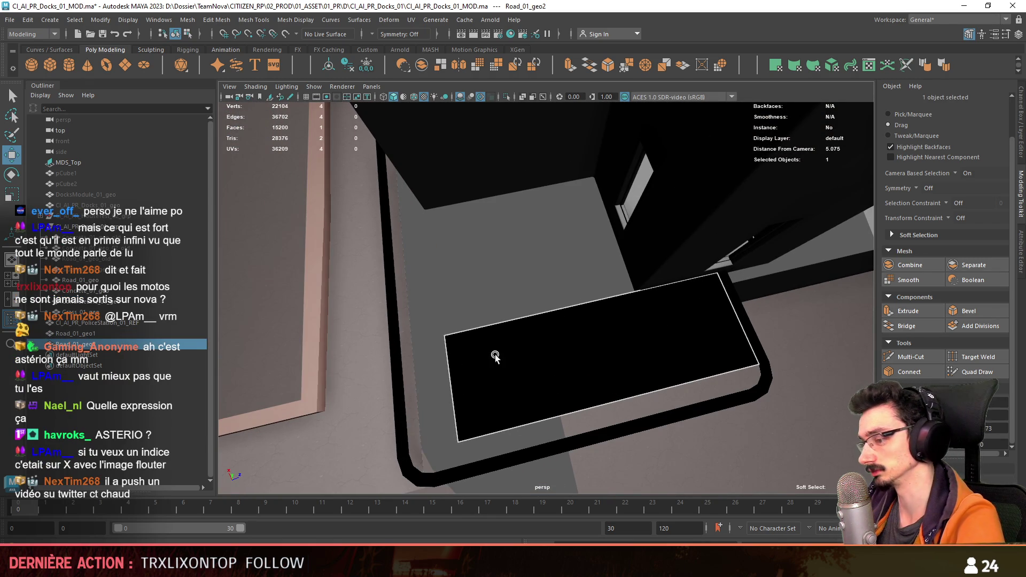
{"action": "key", "text": "F10"}
{"action": "mouse_move", "coordinate": [435, 377]}
{"action": "left_mouse_down", "text": "alt"}
{"action": "mouse_move", "coordinate": [557, 337]}
{"action": "mouse_move", "coordinate": [476, 315]}
{"action": "left_mouse_up", "text": "alt"}
{"action": "left_click", "coordinate": [557, 337]}
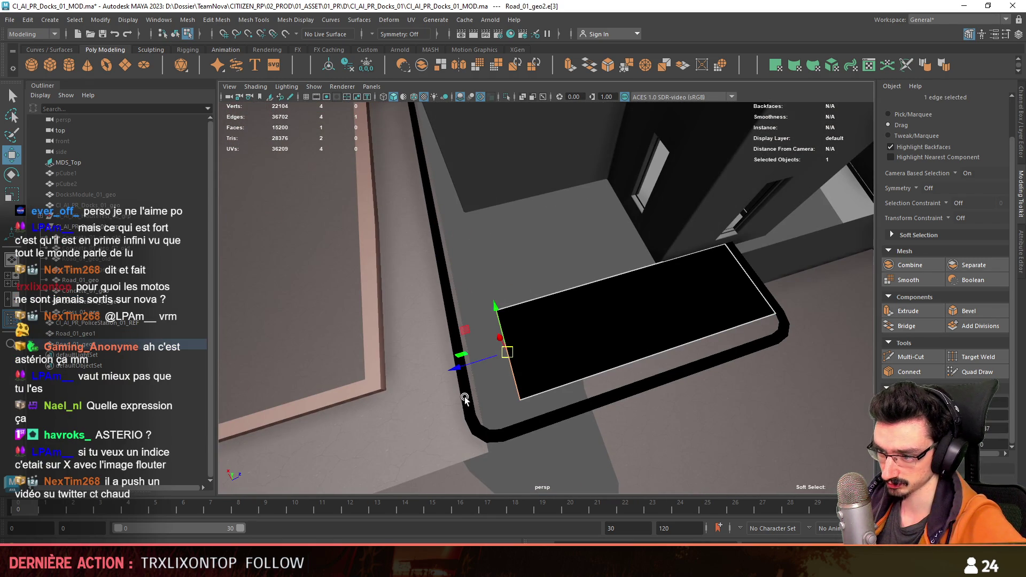
{"action": "key", "text": "d"}
{"action": "left_click_drag", "start_coordinate": [469, 389], "coordinate": [478, 233], "text": "alt"}
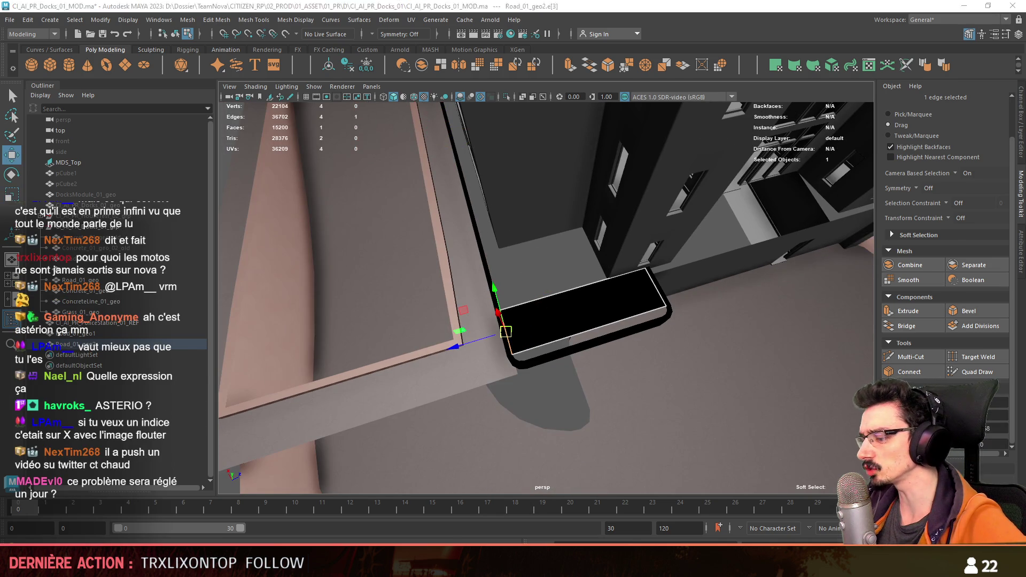
{"action": "key", "text": "alt+Tab"}
{"action": "scroll", "coordinate": [429, 189], "scroll_direction": "up", "scroll_amount": 2}
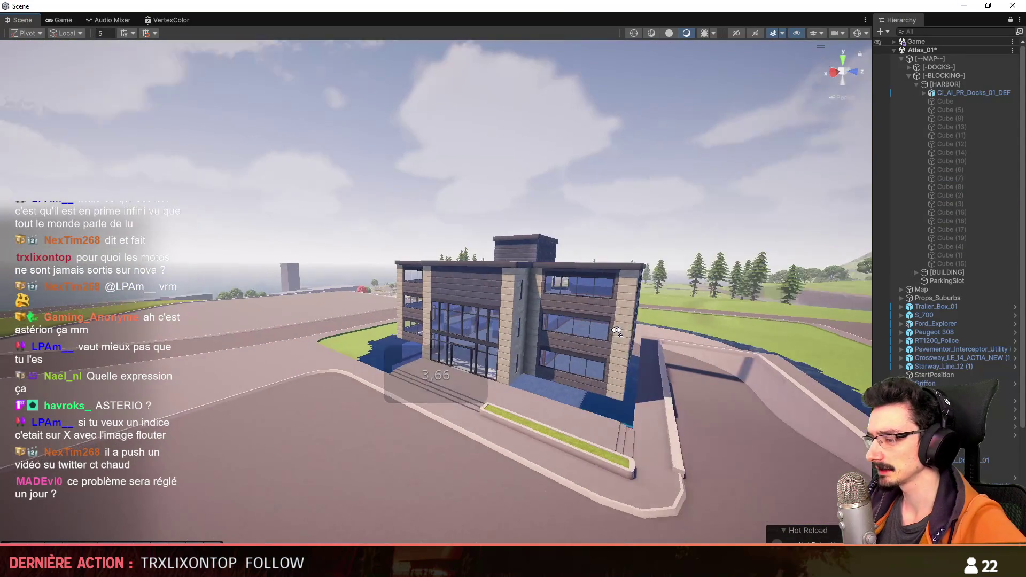
{"action": "scroll", "coordinate": [429, 189], "scroll_direction": "down", "scroll_amount": 3}
{"action": "right_click_drag", "start_coordinate": [428, 189], "coordinate": [609, 374]}
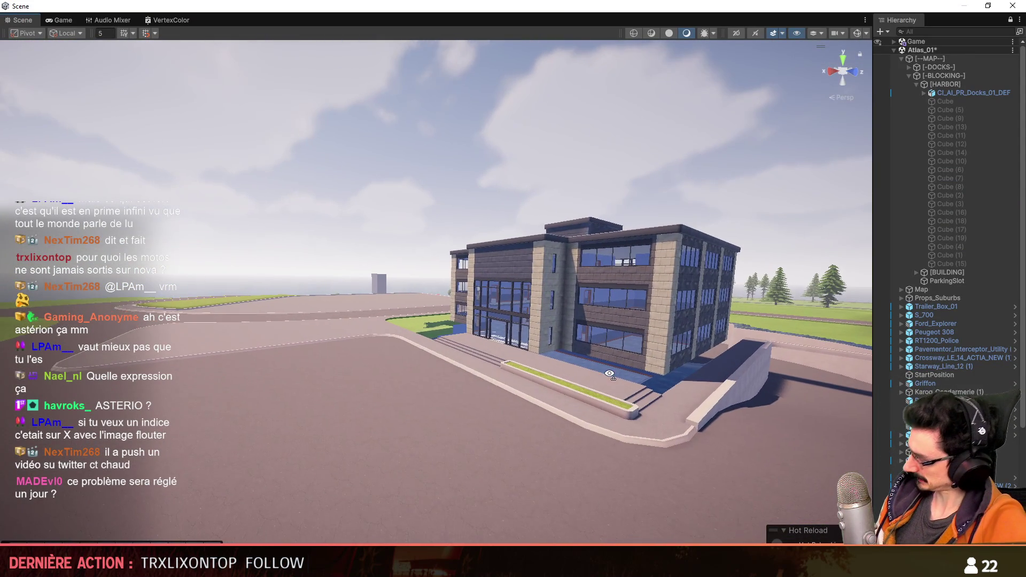
{"action": "scroll", "coordinate": [611, 375], "scroll_direction": "down", "scroll_amount": 2}
{"action": "scroll", "coordinate": [609, 375], "scroll_direction": "down", "scroll_amount": 2}
{"action": "scroll", "coordinate": [609, 374], "scroll_direction": "up", "scroll_amount": 3}
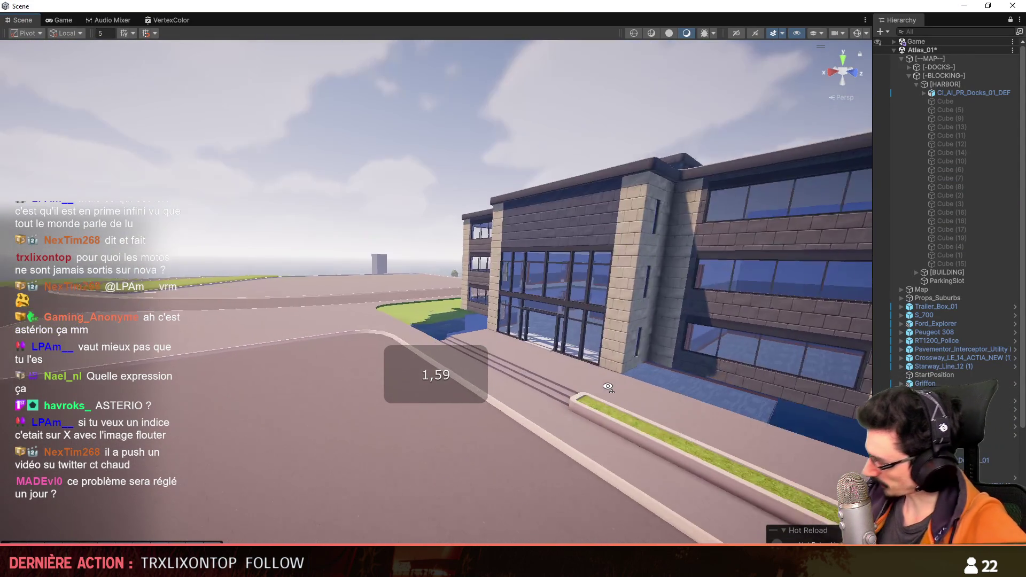
{"action": "scroll", "coordinate": [608, 384], "scroll_direction": "up", "scroll_amount": 2}
{"action": "right_click_drag", "start_coordinate": [609, 375], "coordinate": [605, 399]}
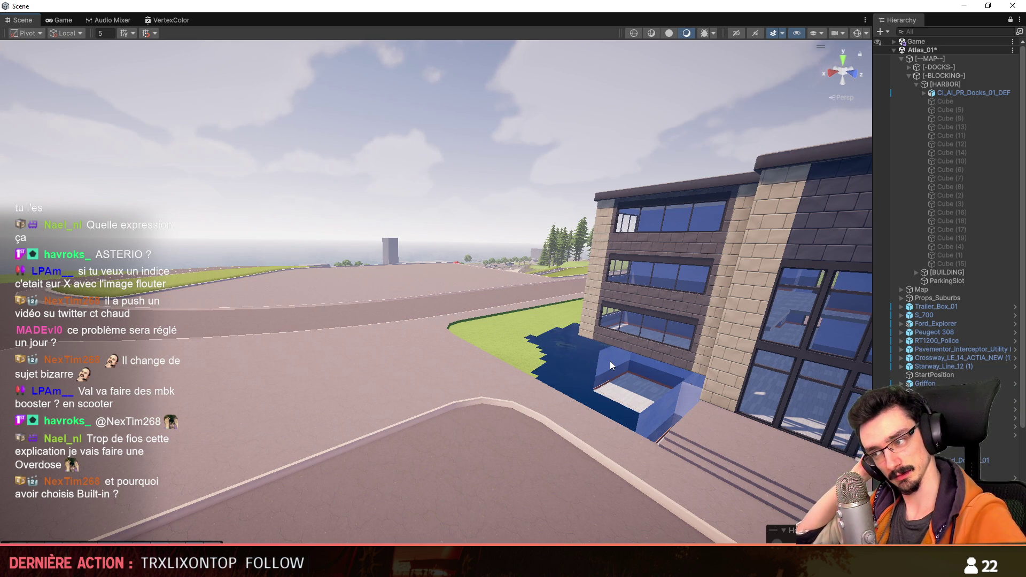
{"action": "left_click_drag", "start_coordinate": [920, 283], "coordinate": [622, 429]}
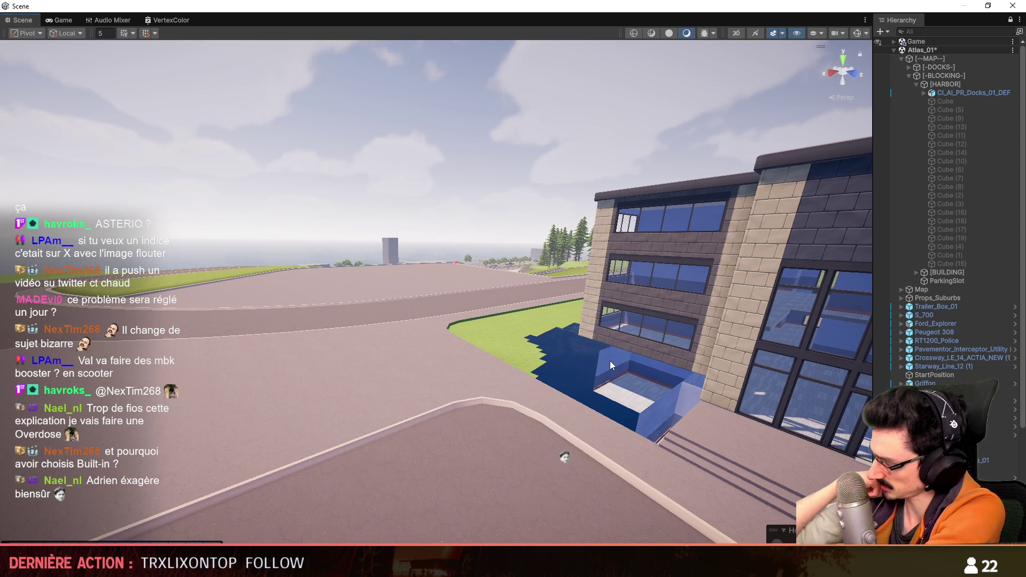
{"action": "left_click_drag", "start_coordinate": [621, 429], "coordinate": [389, 543]}
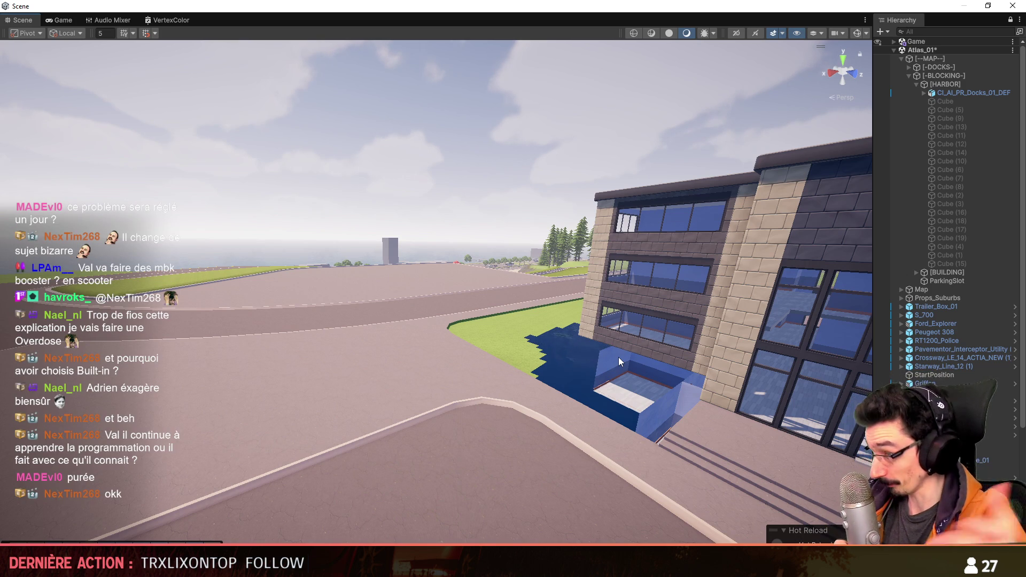
{"action": "right_click_drag", "start_coordinate": [632, 212], "coordinate": [603, 261]}
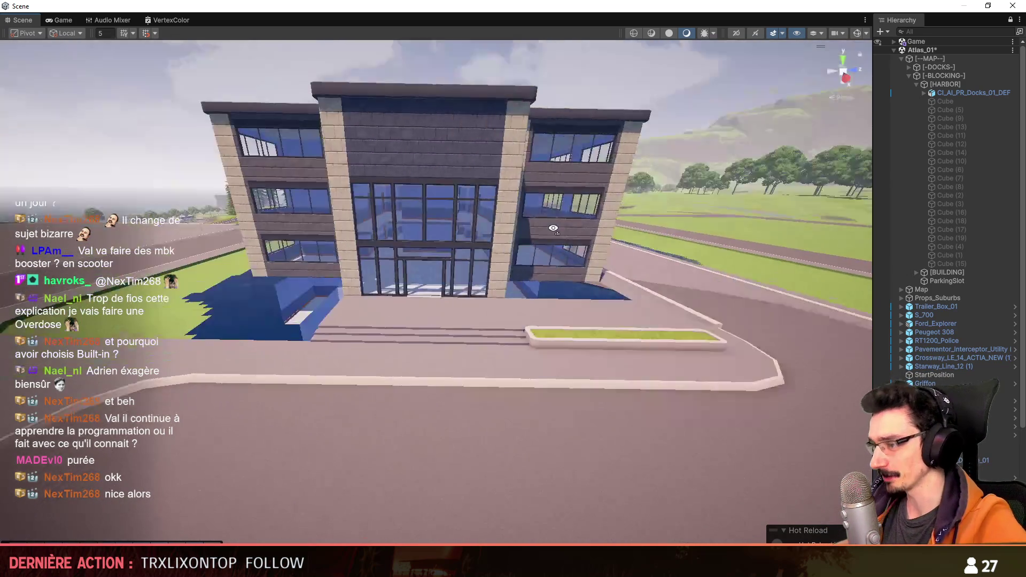
{"action": "scroll", "coordinate": [604, 261], "scroll_direction": "up", "scroll_amount": 1}
{"action": "scroll", "coordinate": [392, 314], "scroll_direction": "up", "scroll_amount": 1}
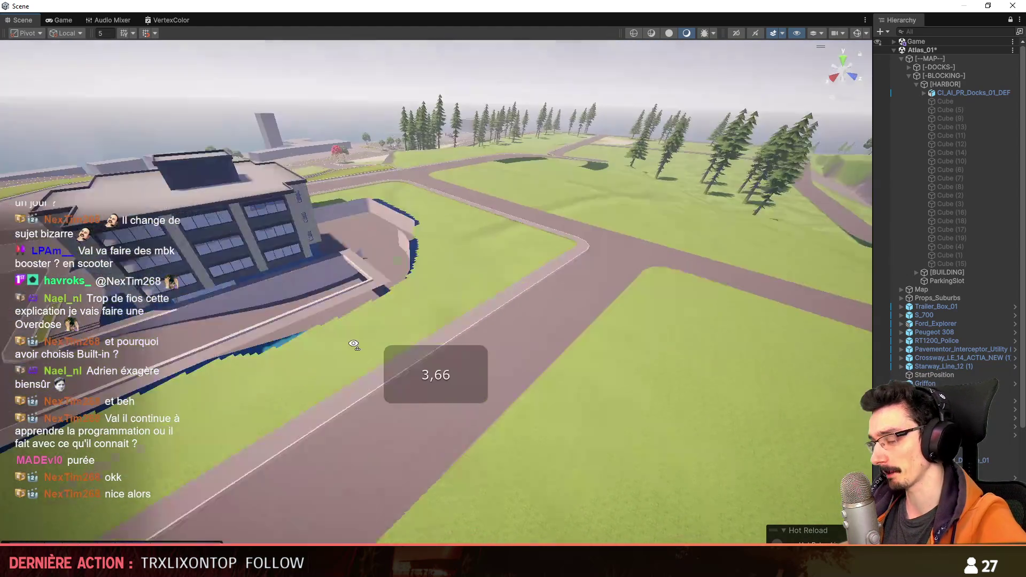
{"action": "scroll", "coordinate": [221, 327], "scroll_direction": "up", "scroll_amount": 1}
{"action": "right_click_drag", "start_coordinate": [604, 262], "coordinate": [263, 329]}
{"action": "scroll", "coordinate": [262, 329], "scroll_direction": "down", "scroll_amount": 1}
{"action": "scroll", "coordinate": [263, 329], "scroll_direction": "down", "scroll_amount": 3}
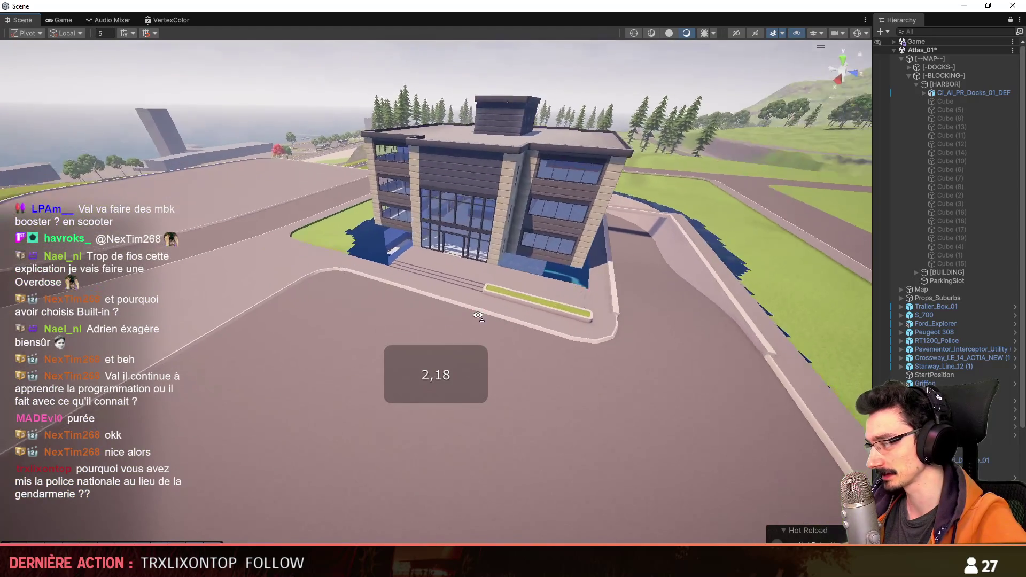
{"action": "scroll", "coordinate": [262, 329], "scroll_direction": "up", "scroll_amount": 2}
{"action": "scroll", "coordinate": [262, 329], "scroll_direction": "up", "scroll_amount": 1}
{"action": "right_click_drag", "start_coordinate": [478, 315], "coordinate": [412, 329]}
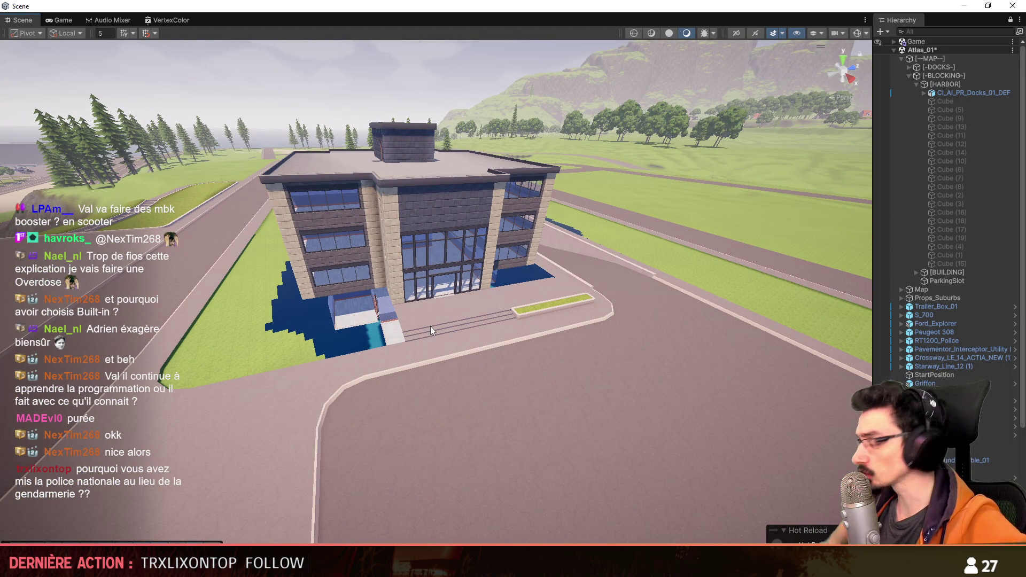
{"action": "left_click_drag", "start_coordinate": [431, 326], "coordinate": [568, 330], "text": "alt"}
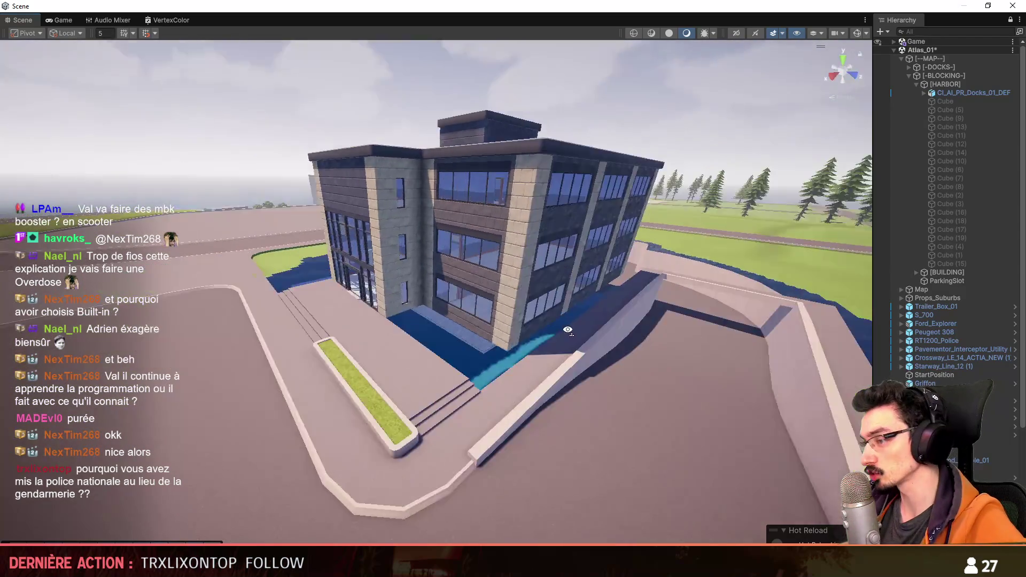
{"action": "left_click_drag", "start_coordinate": [568, 330], "coordinate": [585, 352], "text": "alt"}
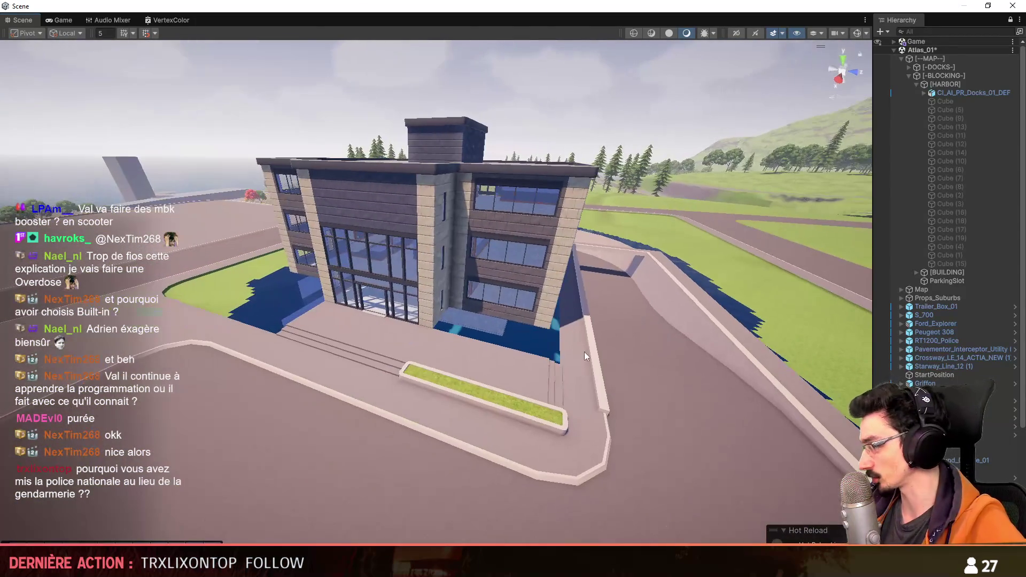
{"action": "right_click_drag", "start_coordinate": [331, 349], "coordinate": [365, 348]}
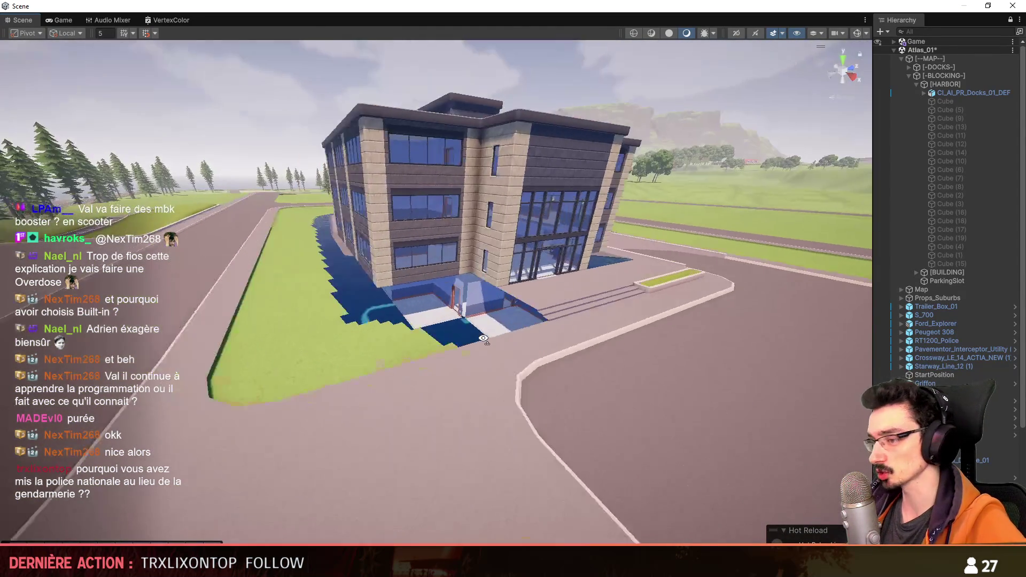
{"action": "scroll", "coordinate": [365, 347], "scroll_direction": "up", "scroll_amount": 3}
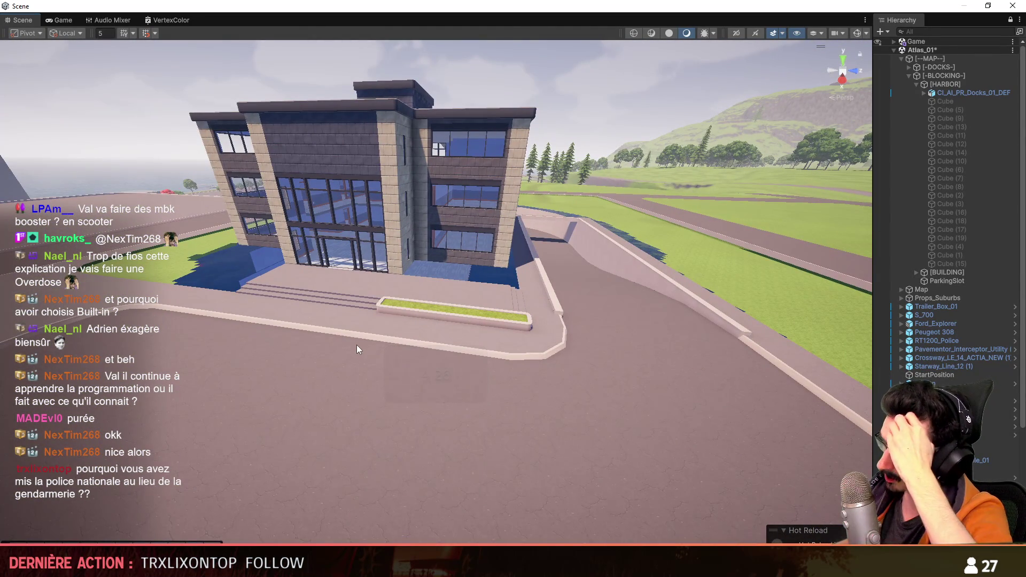
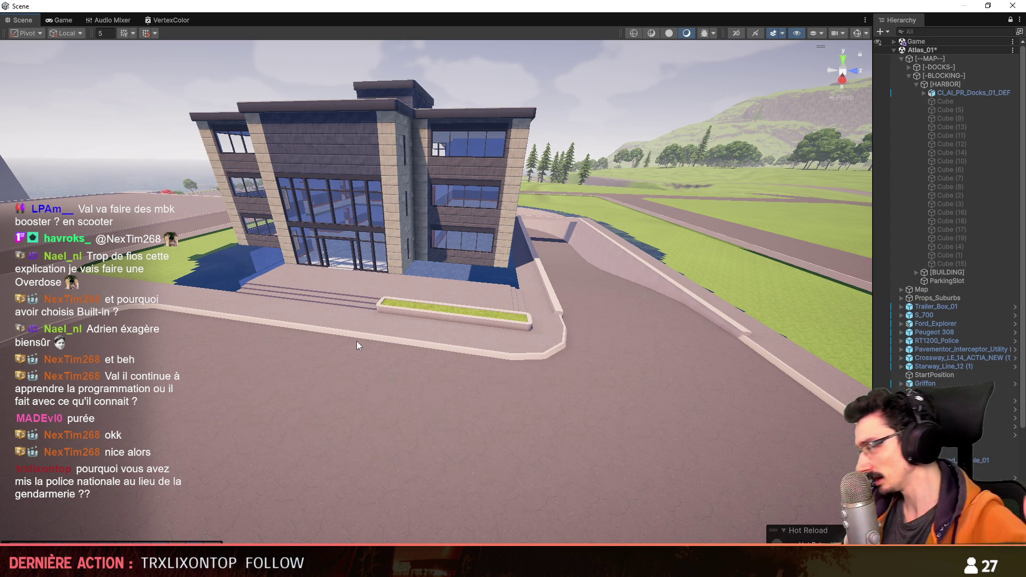
Step: Inspect the building front and planter up close in Unity, then switch back to the Maya curb mesh
{"action": "right_click_drag", "start_coordinate": [591, 319], "coordinate": [614, 289]}
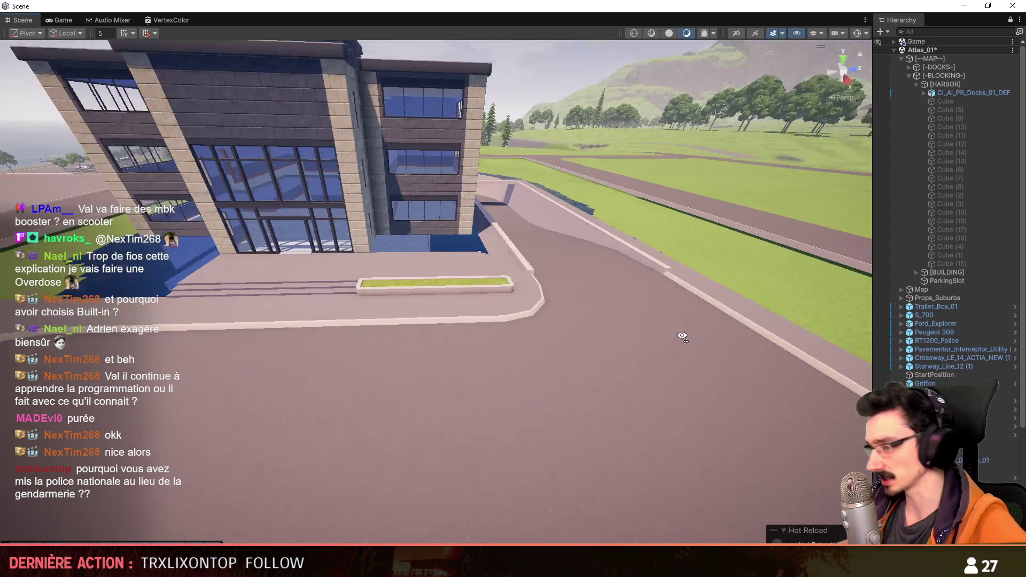
{"action": "right_click_drag", "start_coordinate": [614, 328], "coordinate": [458, 408]}
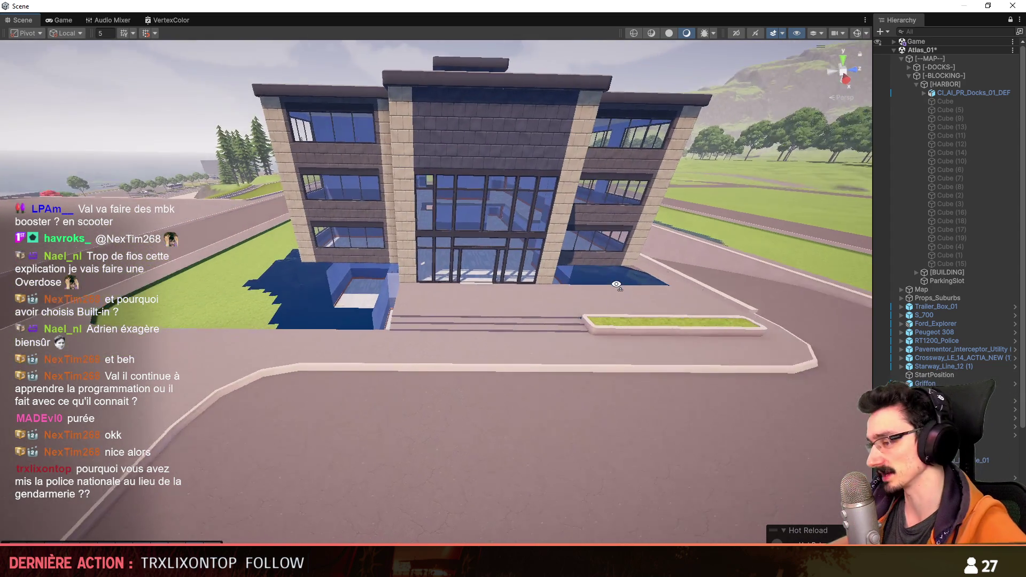
{"action": "key", "text": "alt+Tab"}
{"action": "mouse_move", "coordinate": [546, 321]}
{"action": "left_mouse_down", "text": "alt"}
{"action": "mouse_move", "coordinate": [477, 435]}
{"action": "mouse_move", "coordinate": [410, 362]}
{"action": "left_mouse_up", "text": "alt"}
Step: Extrude the black curb edge outward twice in top view to widen the curb
{"action": "key", "text": "F10"}
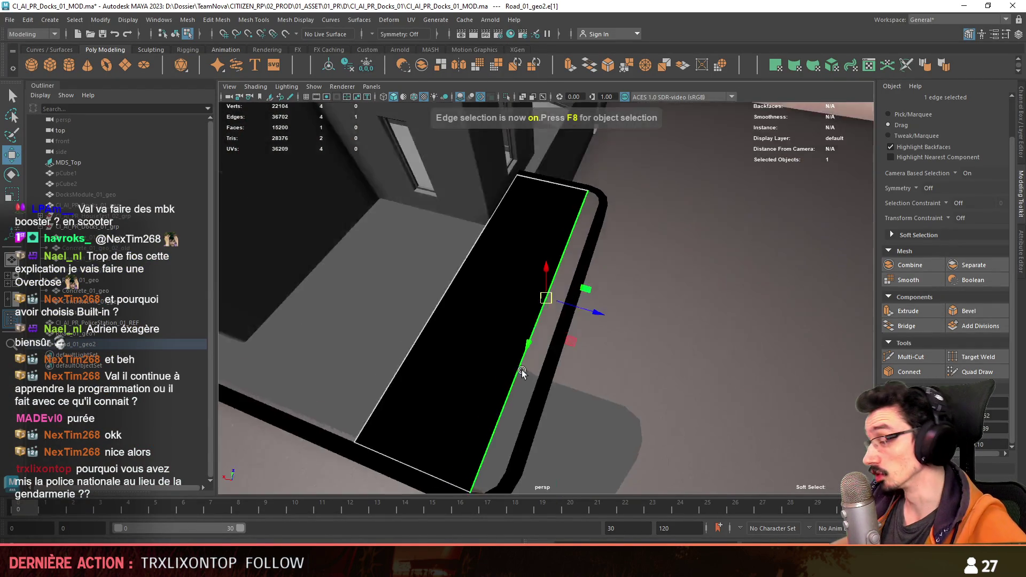
{"action": "key", "text": "space"}
{"action": "key", "text": "space"}
{"action": "middle_click_drag", "start_coordinate": [469, 213], "coordinate": [522, 259], "text": "alt"}
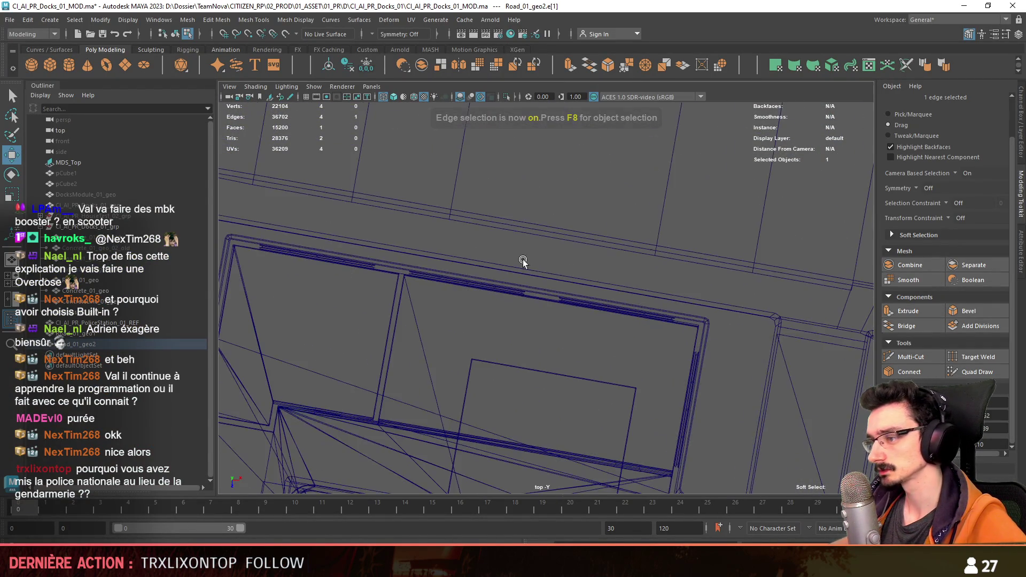
{"action": "key", "text": "f"}
{"action": "middle_click_drag", "start_coordinate": [733, 262], "coordinate": [550, 339], "text": "alt"}
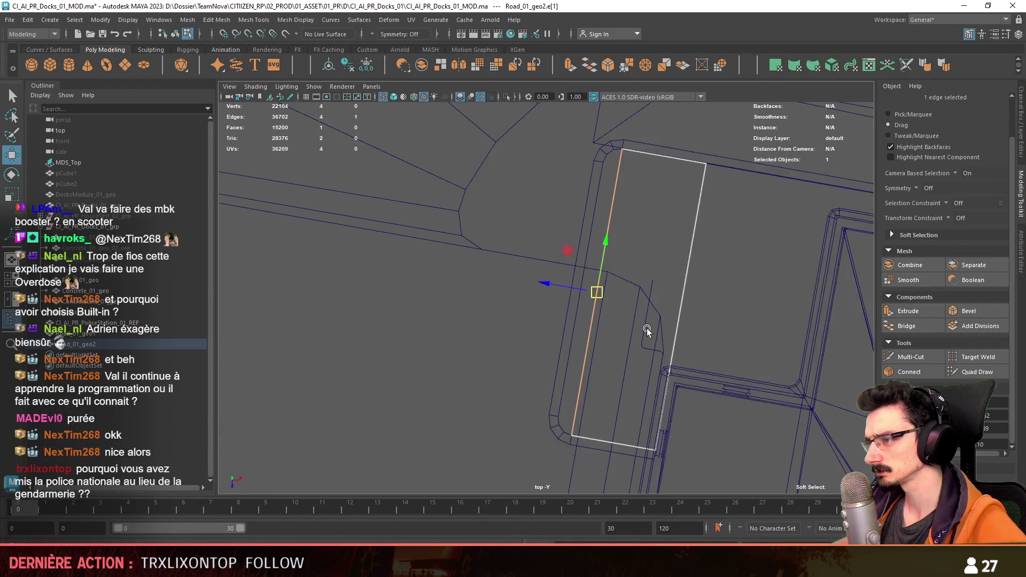
{"action": "left_click_drag", "start_coordinate": [550, 339], "coordinate": [529, 338], "text": "shift"}
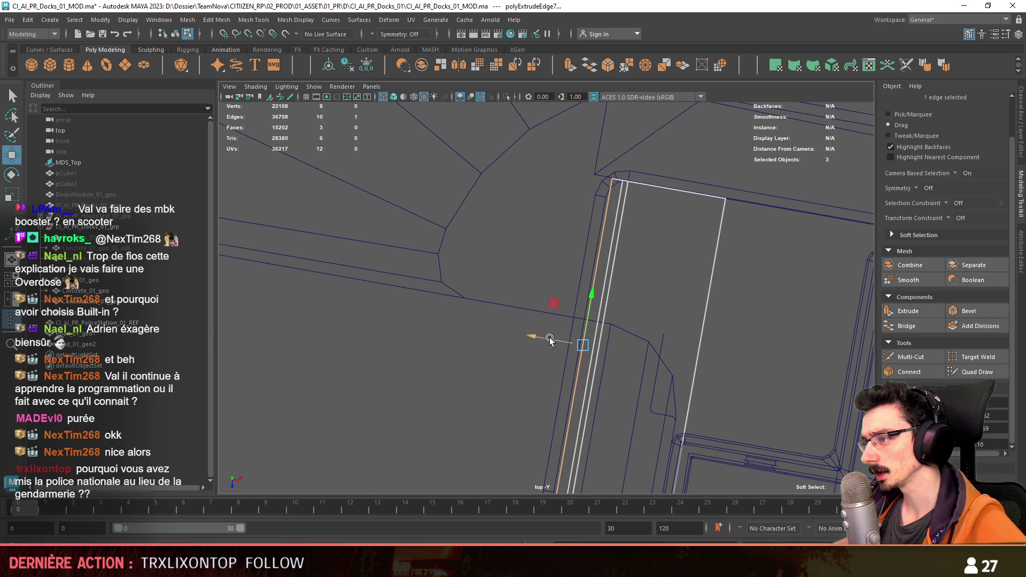
{"action": "key", "text": "space"}
{"action": "left_click_drag", "start_coordinate": [591, 227], "coordinate": [610, 161]}
Step: Move the curb's corner vertices inward to reshape the rounded bend and straighten the inner edge
{"action": "key", "text": "F9"}
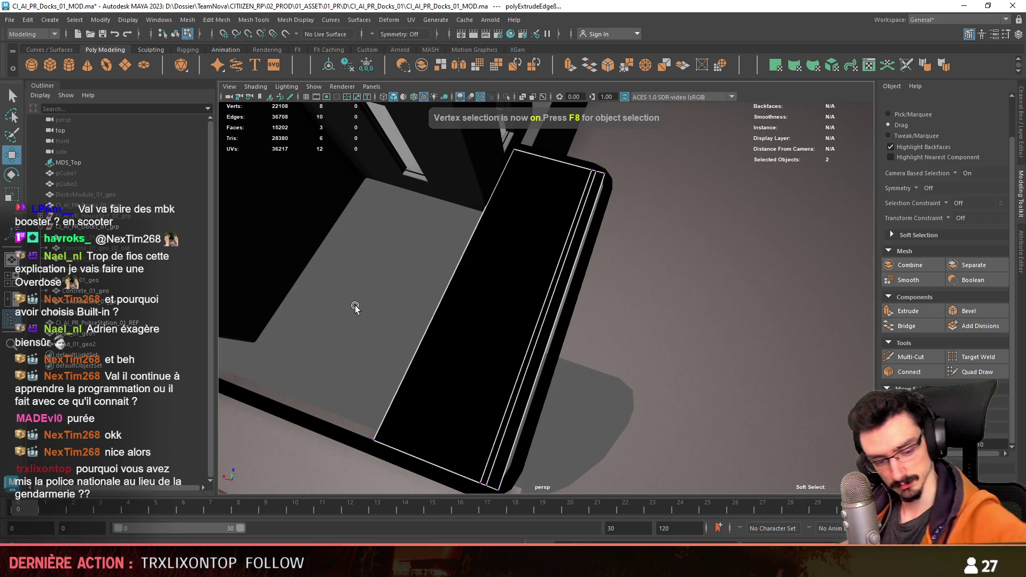
{"action": "right_click_drag", "start_coordinate": [517, 309], "coordinate": [610, 229], "text": "alt"}
{"action": "left_click_drag", "start_coordinate": [610, 229], "coordinate": [479, 425], "text": "alt"}
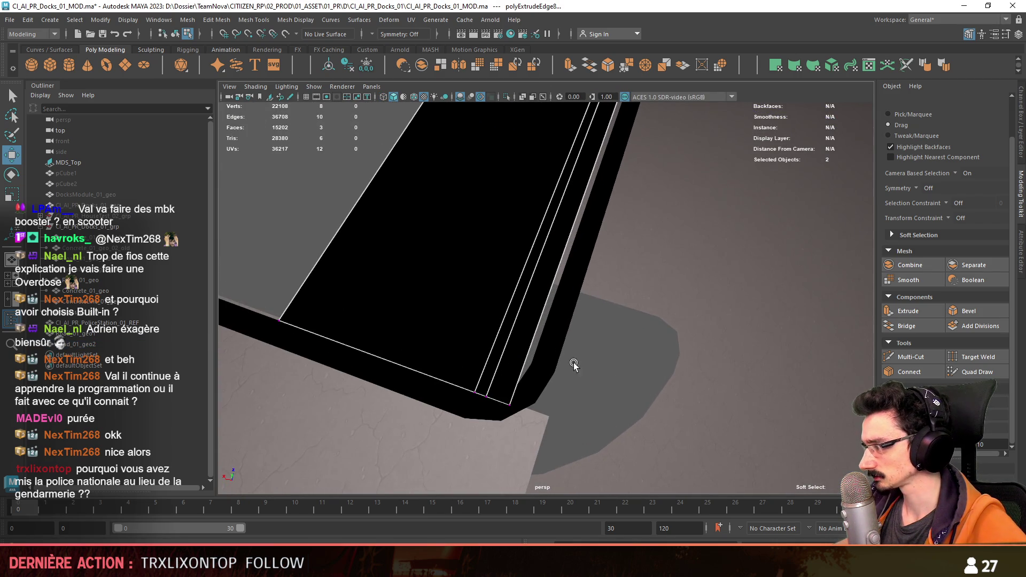
{"action": "left_click", "coordinate": [507, 380]}
{"action": "left_click_drag", "start_coordinate": [507, 380], "coordinate": [517, 358]}
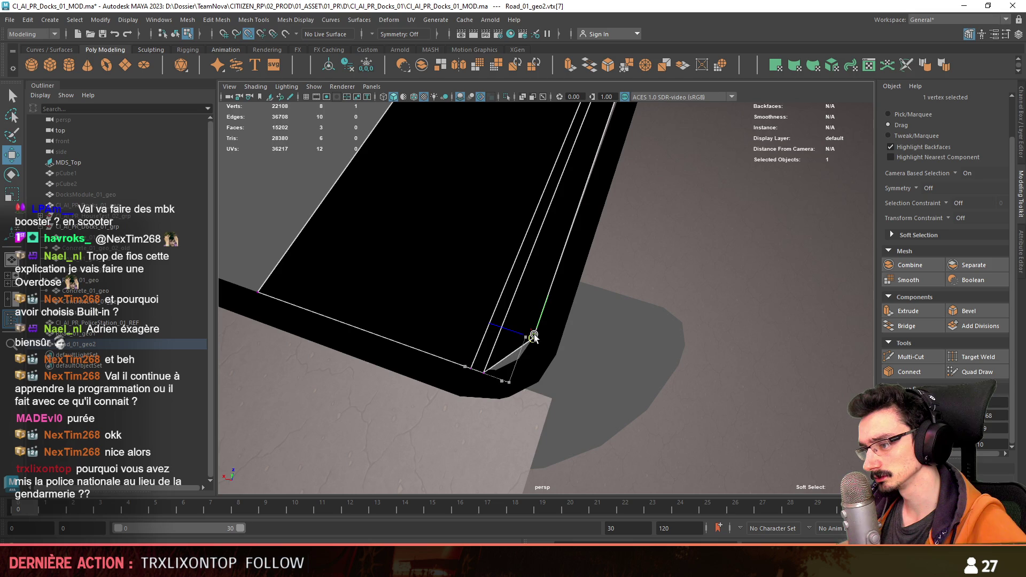
{"action": "left_click", "coordinate": [532, 349]}
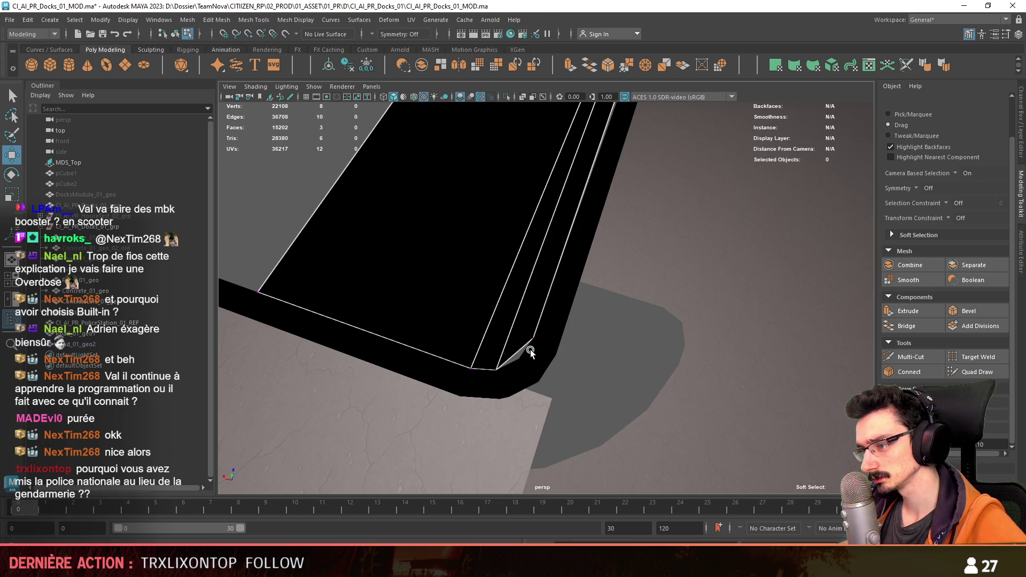
{"action": "mouse_move", "coordinate": [527, 340]}
{"action": "left_mouse_down"}
{"action": "mouse_move", "coordinate": [593, 243]}
{"action": "mouse_move", "coordinate": [557, 248]}
{"action": "mouse_move", "coordinate": [564, 275]}
{"action": "left_mouse_up"}
{"action": "left_click", "coordinate": [557, 248]}
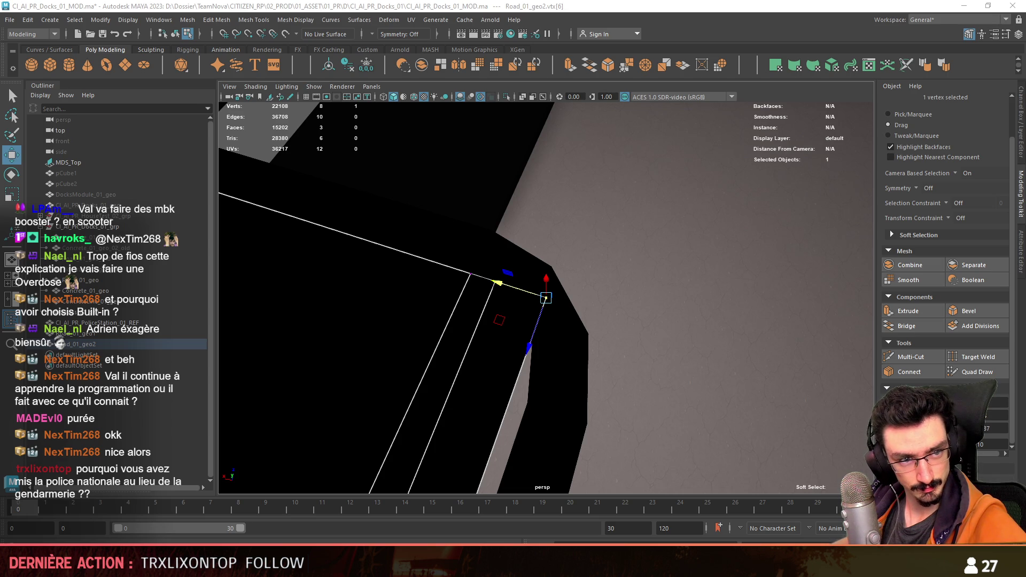
{"action": "left_click_drag", "start_coordinate": [396, 289], "coordinate": [484, 315], "text": "alt"}
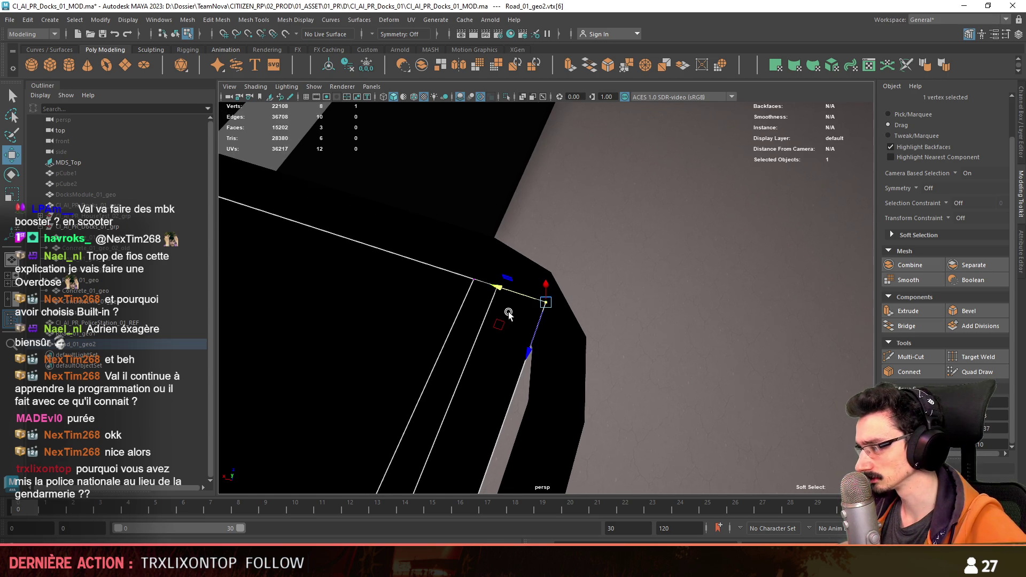
{"action": "left_click", "coordinate": [487, 294]}
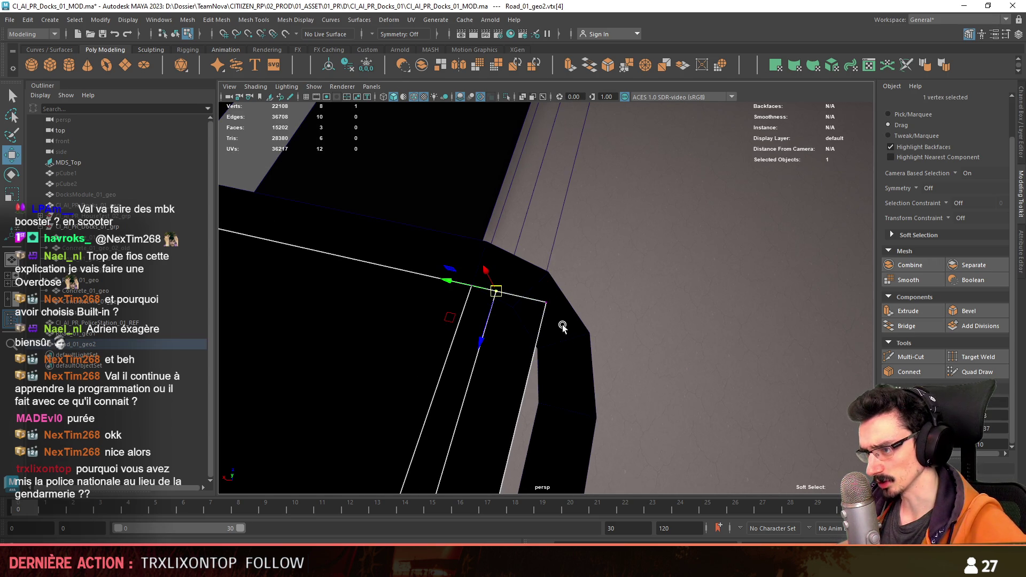
{"action": "mouse_move", "coordinate": [494, 292]}
{"action": "left_mouse_down"}
{"action": "mouse_move", "coordinate": [506, 310]}
{"action": "mouse_move", "coordinate": [510, 382]}
{"action": "left_mouse_up"}
Step: Undo the extra curb edge extrusion and review the corner vertex from new angles
{"action": "key", "text": "F10"}
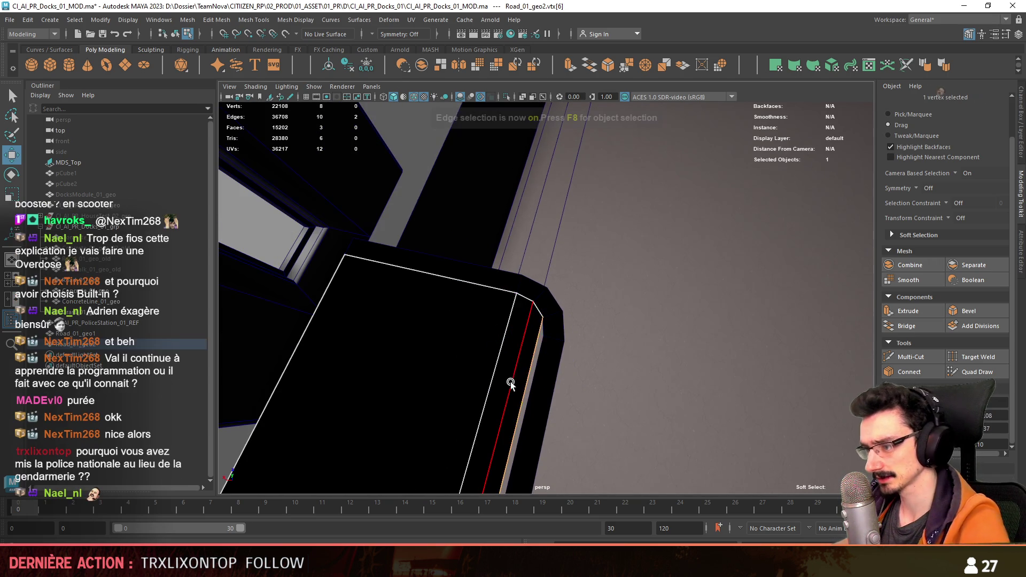
{"action": "left_click", "coordinate": [535, 412]}
{"action": "mouse_move", "coordinate": [521, 418]}
{"action": "left_mouse_down", "text": "alt"}
{"action": "mouse_move", "coordinate": [565, 343]}
{"action": "mouse_move", "coordinate": [557, 316]}
{"action": "mouse_move", "coordinate": [580, 320]}
{"action": "mouse_move", "coordinate": [550, 203]}
{"action": "mouse_move", "coordinate": [569, 297]}
{"action": "mouse_move", "coordinate": [558, 309]}
{"action": "mouse_move", "coordinate": [545, 293]}
{"action": "mouse_move", "coordinate": [499, 310]}
{"action": "mouse_move", "coordinate": [458, 304]}
{"action": "mouse_move", "coordinate": [550, 251]}
{"action": "mouse_move", "coordinate": [477, 301]}
{"action": "mouse_move", "coordinate": [513, 323]}
{"action": "mouse_move", "coordinate": [476, 314]}
{"action": "left_mouse_up", "text": "alt"}
{"action": "key", "text": "ctrl+z"}
{"action": "key", "text": "F9"}
{"action": "left_click", "coordinate": [551, 202]}
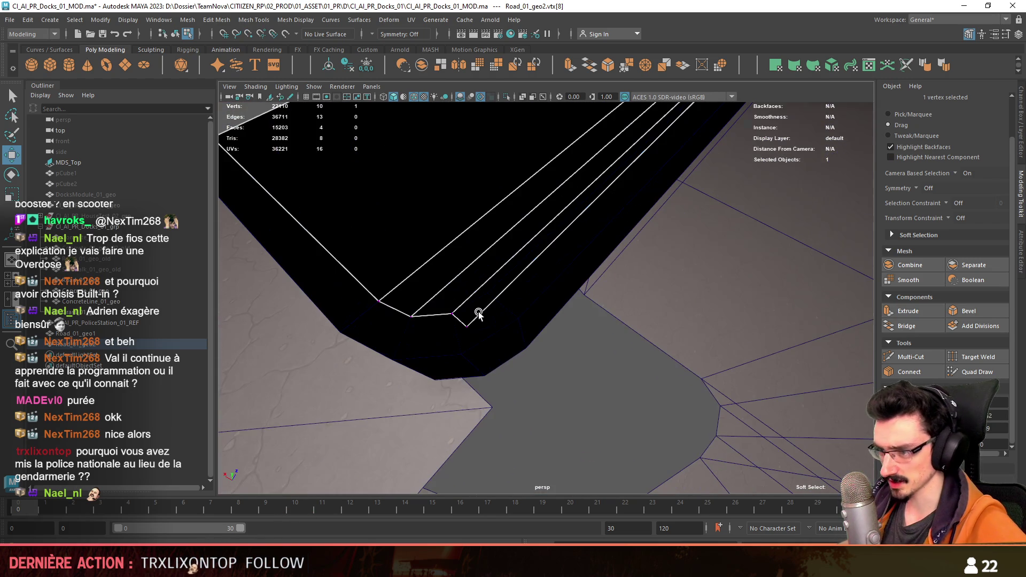
{"action": "key", "text": "w"}
{"action": "left_click", "coordinate": [535, 369]}
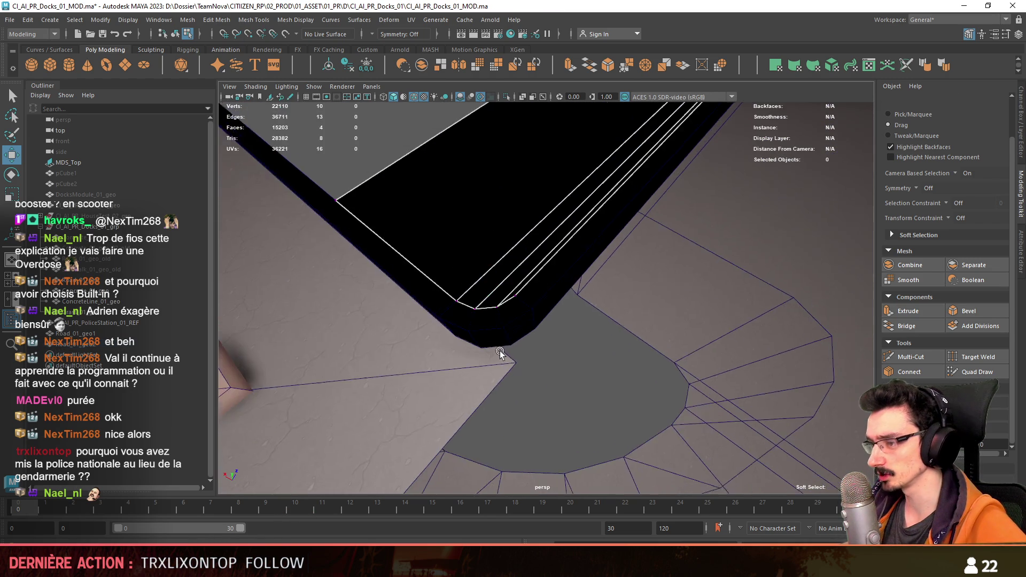
{"action": "mouse_move", "coordinate": [535, 370]}
{"action": "left_mouse_down", "text": "alt"}
{"action": "mouse_move", "coordinate": [575, 337]}
{"action": "mouse_move", "coordinate": [600, 291]}
{"action": "mouse_move", "coordinate": [490, 263]}
{"action": "mouse_move", "coordinate": [572, 394]}
{"action": "left_mouse_up", "text": "alt"}
{"action": "key", "text": "F8"}
{"action": "key", "text": "F8"}
Step: Slide the curb corner vertex up the vertical edge so it meets the building wall
{"action": "mouse_move", "coordinate": [437, 339]}
{"action": "left_mouse_down", "text": "alt"}
{"action": "mouse_move", "coordinate": [522, 390]}
{"action": "mouse_move", "coordinate": [706, 294]}
{"action": "left_mouse_up", "text": "alt"}
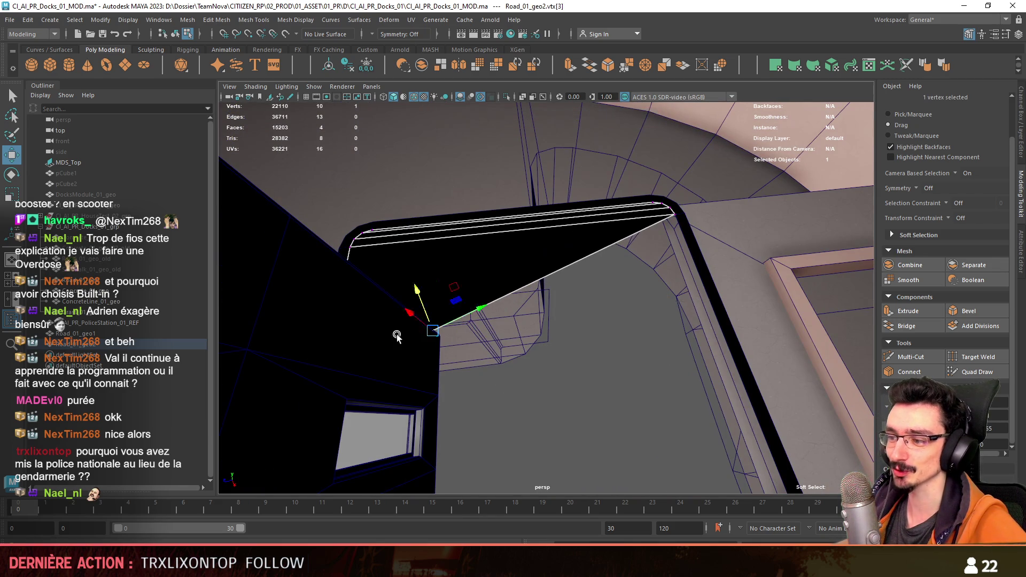
{"action": "mouse_move", "coordinate": [420, 310]}
{"action": "left_mouse_down", "text": "alt"}
{"action": "mouse_move", "coordinate": [734, 275]}
{"action": "mouse_move", "coordinate": [516, 297]}
{"action": "mouse_move", "coordinate": [563, 411]}
{"action": "mouse_move", "coordinate": [563, 371]}
{"action": "mouse_move", "coordinate": [492, 409]}
{"action": "mouse_move", "coordinate": [850, 401]}
{"action": "mouse_move", "coordinate": [530, 246]}
{"action": "mouse_move", "coordinate": [478, 239]}
{"action": "left_mouse_up", "text": "alt"}
{"action": "left_click", "coordinate": [584, 355]}
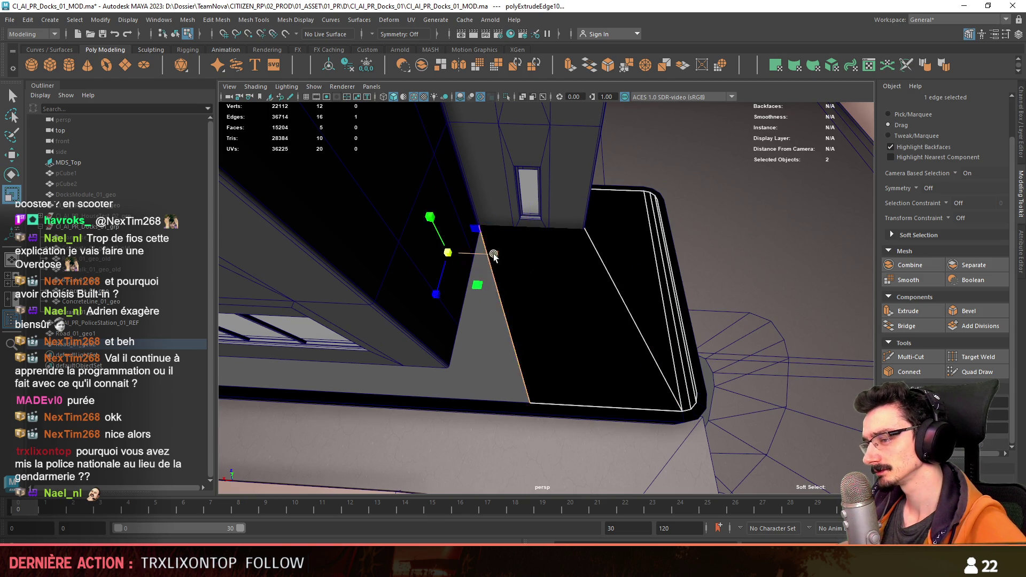
{"action": "scroll", "coordinate": [493, 254], "scroll_direction": "down", "scroll_amount": 5}
{"action": "scroll", "coordinate": [614, 264], "scroll_direction": "down", "scroll_amount": 5}
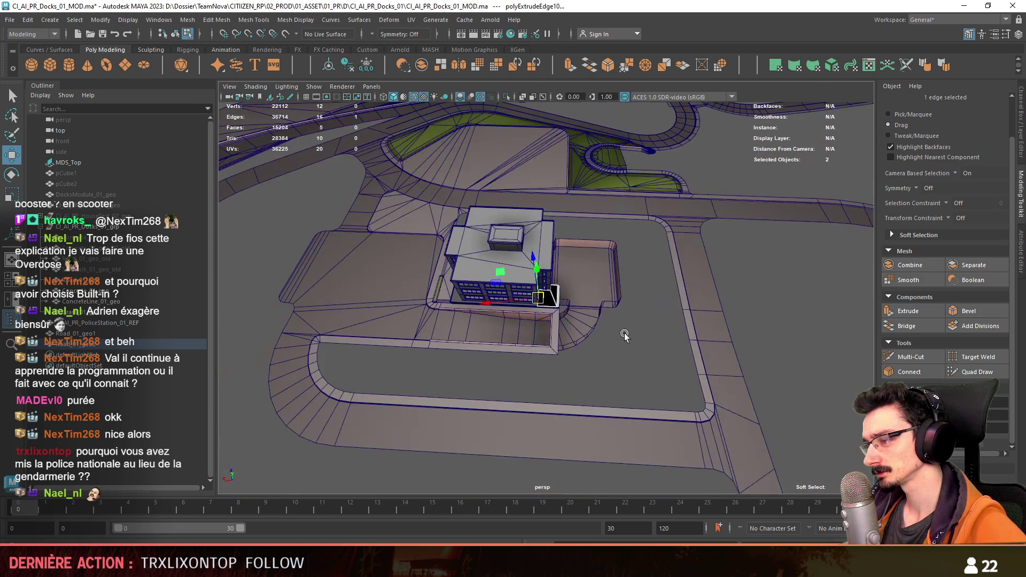
{"action": "key", "text": "f"}
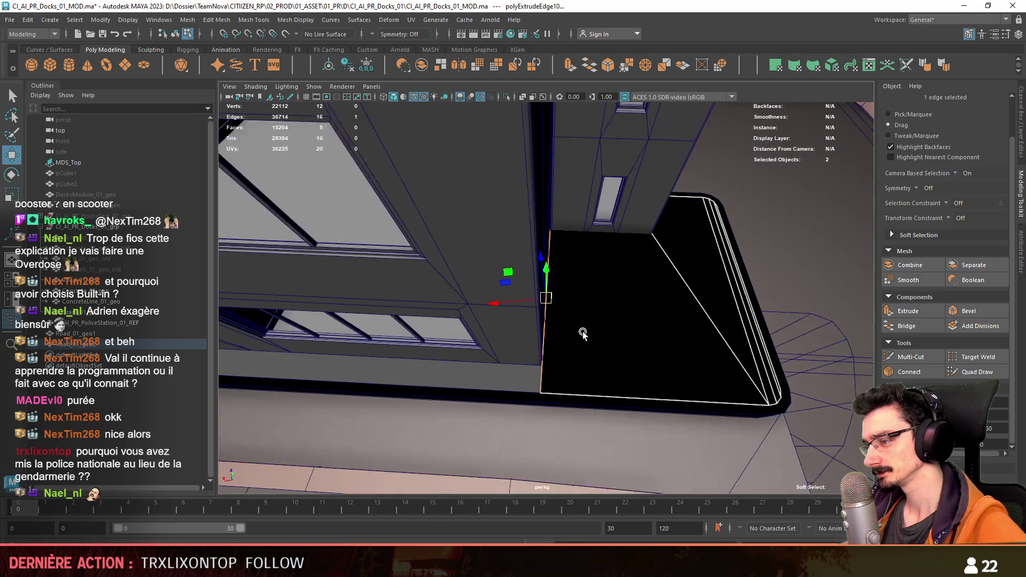
{"action": "key", "text": "F9"}
{"action": "key", "text": "w"}
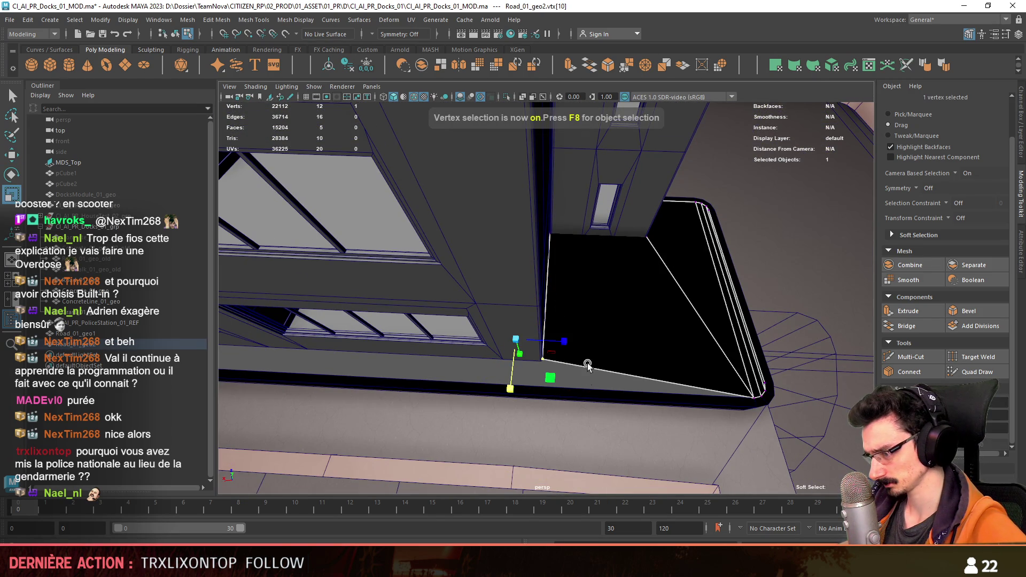
{"action": "left_click_drag", "start_coordinate": [589, 360], "coordinate": [552, 290]}
{"action": "left_click_drag", "start_coordinate": [568, 347], "coordinate": [411, 346], "text": "alt"}
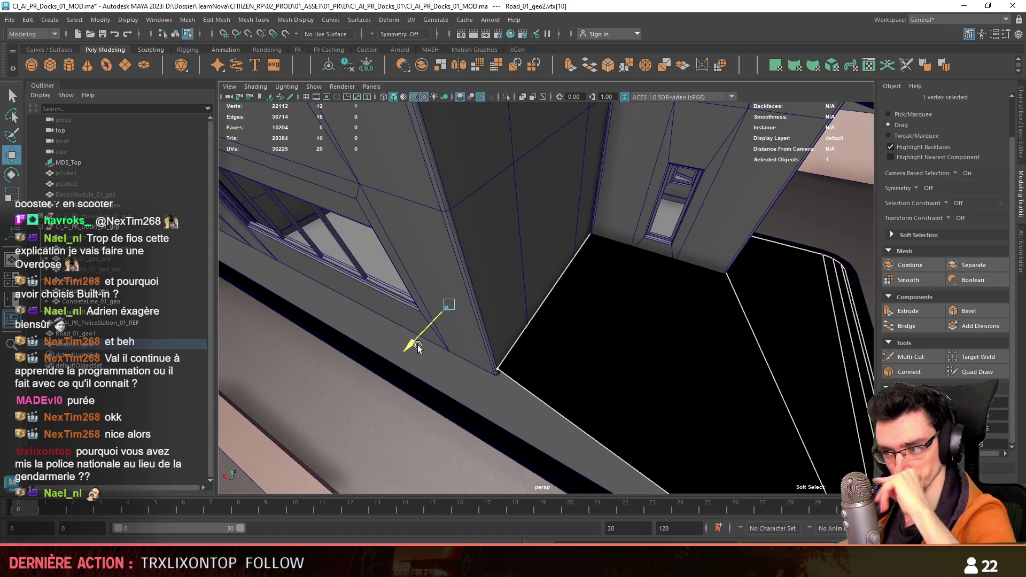
{"action": "mouse_move", "coordinate": [417, 345]}
{"action": "left_mouse_down", "text": "alt"}
{"action": "mouse_move", "coordinate": [586, 383]}
{"action": "mouse_move", "coordinate": [367, 335]}
{"action": "mouse_move", "coordinate": [336, 348]}
{"action": "mouse_move", "coordinate": [581, 330]}
{"action": "mouse_move", "coordinate": [591, 345]}
{"action": "left_mouse_up", "text": "alt"}
{"action": "key", "text": "F10"}
Step: Extrude the vertical curb edge along the building base with Ctrl+E
{"action": "key", "text": "F9"}
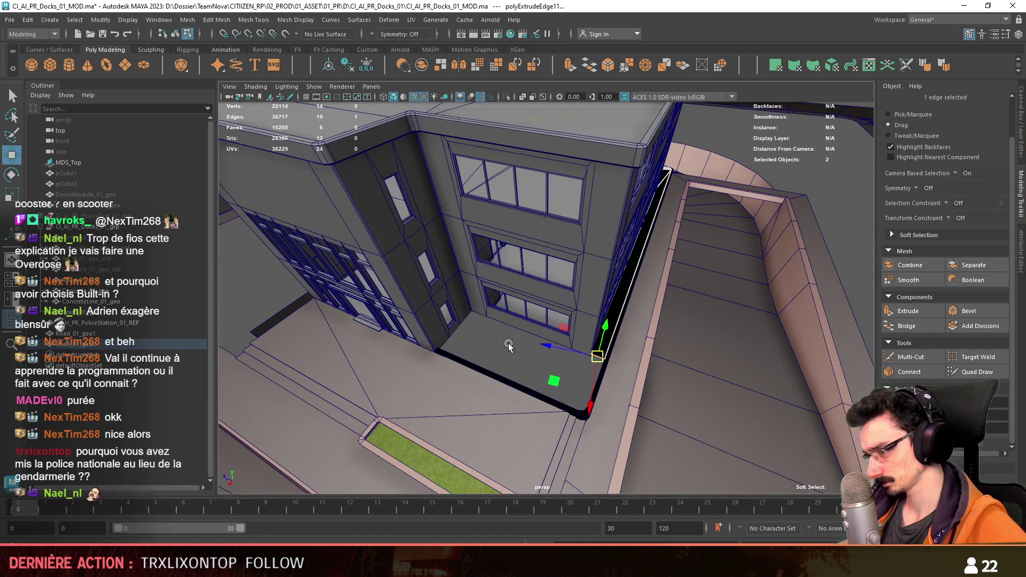
{"action": "scroll", "coordinate": [633, 385], "scroll_direction": "up", "scroll_amount": 3}
{"action": "mouse_move", "coordinate": [601, 423]}
{"action": "left_mouse_down", "text": "alt"}
{"action": "mouse_move", "coordinate": [557, 367]}
{"action": "mouse_move", "coordinate": [660, 312]}
{"action": "left_mouse_up", "text": "alt"}
{"action": "mouse_move", "coordinate": [639, 252]}
{"action": "left_mouse_down", "text": "alt"}
{"action": "mouse_move", "coordinate": [545, 344]}
{"action": "mouse_move", "coordinate": [513, 325]}
{"action": "mouse_move", "coordinate": [368, 178]}
{"action": "mouse_move", "coordinate": [641, 327]}
{"action": "left_mouse_up", "text": "alt"}
{"action": "key", "text": "F10"}
{"action": "left_click", "coordinate": [590, 371]}
{"action": "key", "text": "ctrl+e"}
{"action": "scroll", "coordinate": [641, 327], "scroll_direction": "down", "scroll_amount": 3}
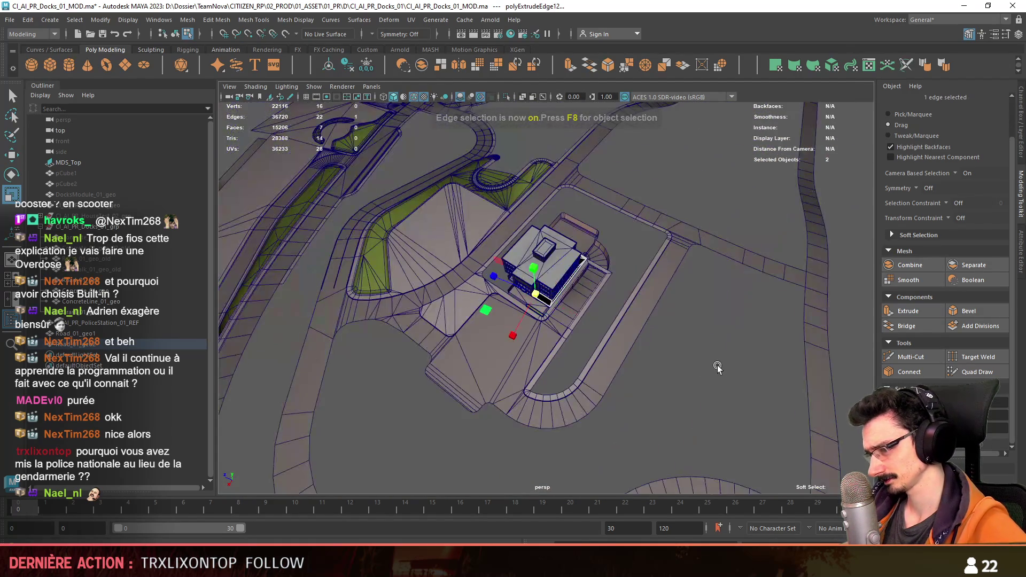
{"action": "key", "text": "f"}
{"action": "scroll", "coordinate": [642, 328], "scroll_direction": "down", "scroll_amount": 5}
{"action": "scroll", "coordinate": [561, 313], "scroll_direction": "up", "scroll_amount": 4}
Step: Extrude the curb edge by the steps into a new strip and pull its corner vertex down to the lower corner
{"action": "mouse_move", "coordinate": [550, 310]}
{"action": "left_mouse_down", "text": "alt"}
{"action": "mouse_move", "coordinate": [631, 368]}
{"action": "mouse_move", "coordinate": [531, 275]}
{"action": "mouse_move", "coordinate": [583, 298]}
{"action": "mouse_move", "coordinate": [506, 275]}
{"action": "mouse_move", "coordinate": [549, 290]}
{"action": "left_mouse_up", "text": "alt"}
{"action": "key", "text": "F10"}
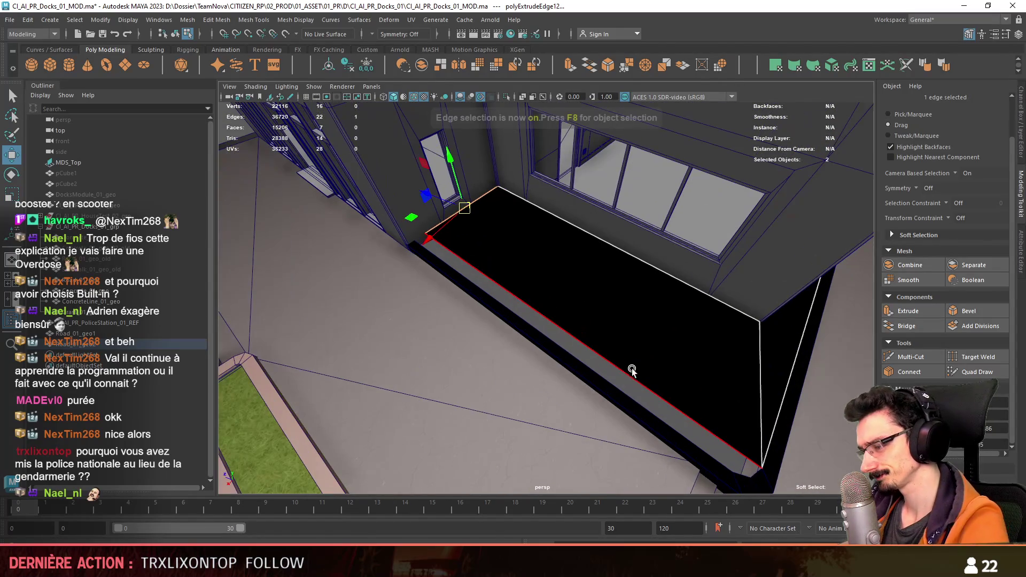
{"action": "left_click", "coordinate": [549, 290]}
{"action": "key", "text": "w"}
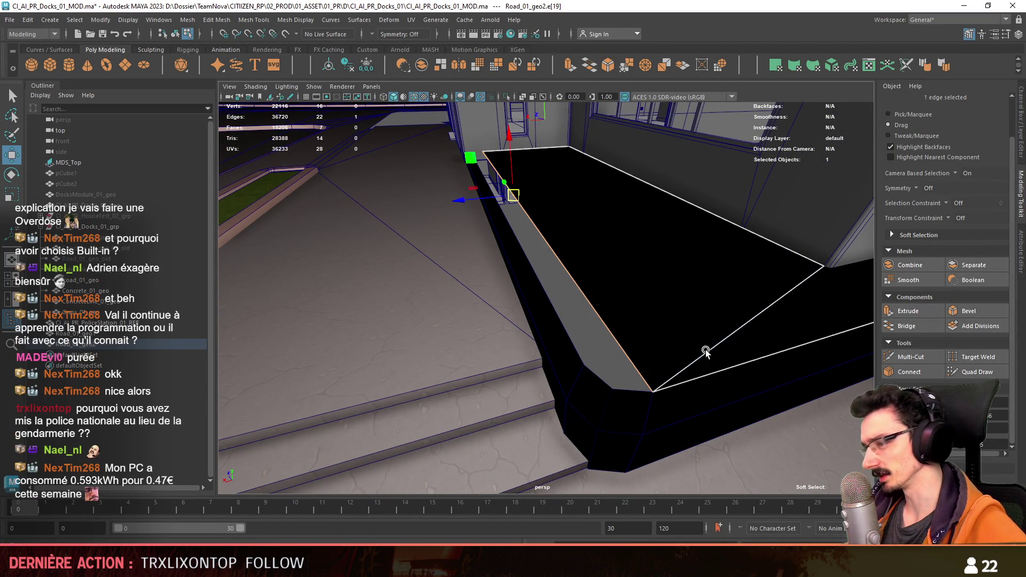
{"action": "left_click_drag", "start_coordinate": [489, 202], "coordinate": [481, 201], "text": "shift"}
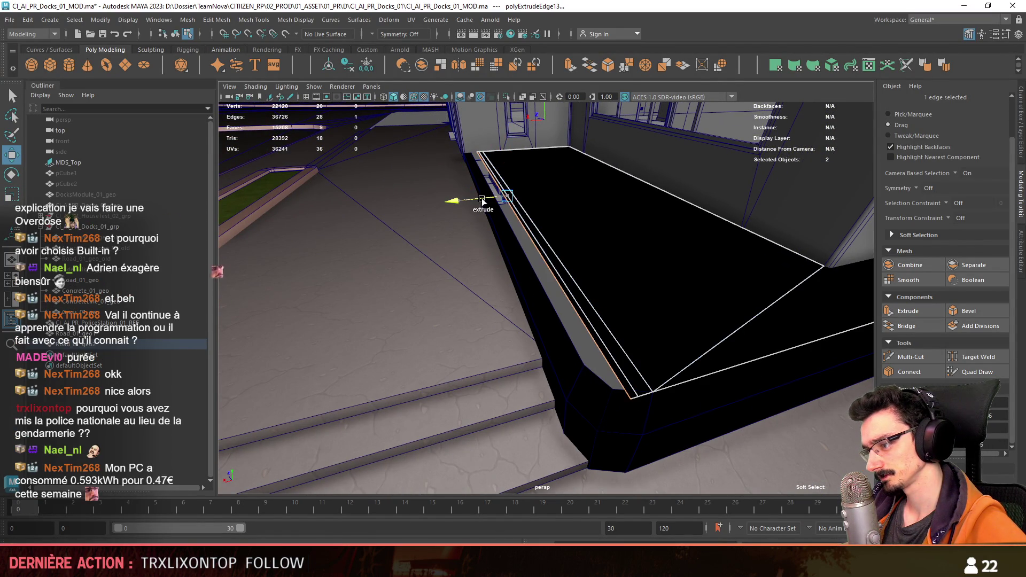
{"action": "key", "text": "F9"}
{"action": "left_click", "coordinate": [641, 391]}
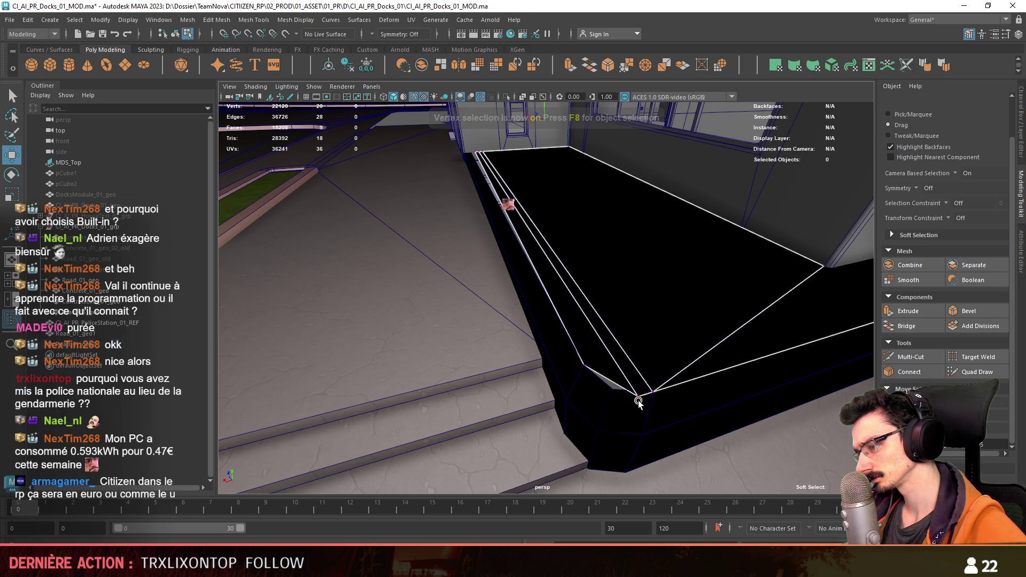
{"action": "left_click_drag", "start_coordinate": [638, 400], "coordinate": [668, 423]}
{"action": "key", "text": "F8"}
Step: Isolate the road curb mesh in the viewport and inspect its ledge from several angles
{"action": "left_click", "coordinate": [506, 96]}
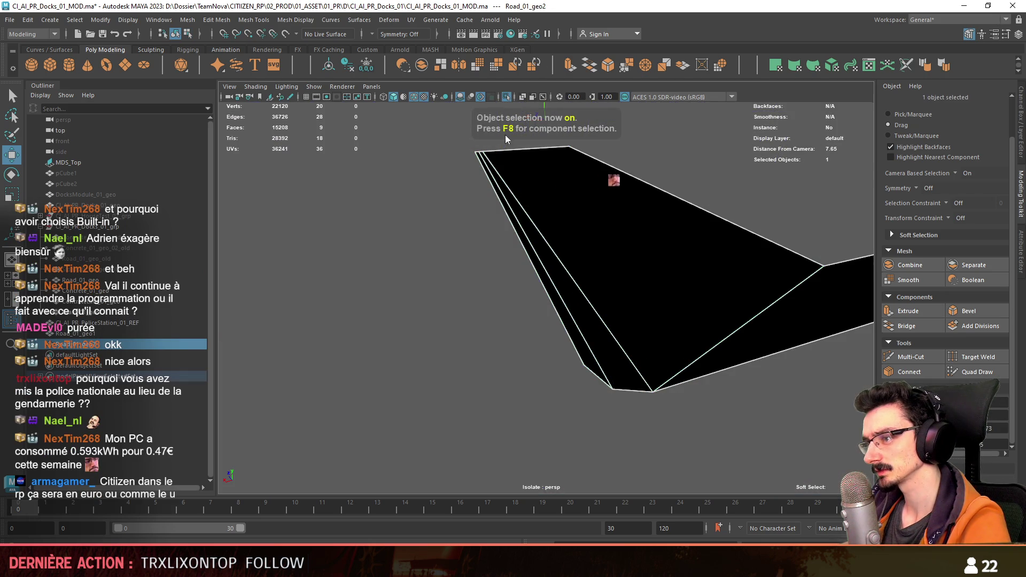
{"action": "left_click", "coordinate": [506, 98]}
{"action": "key", "text": "F9"}
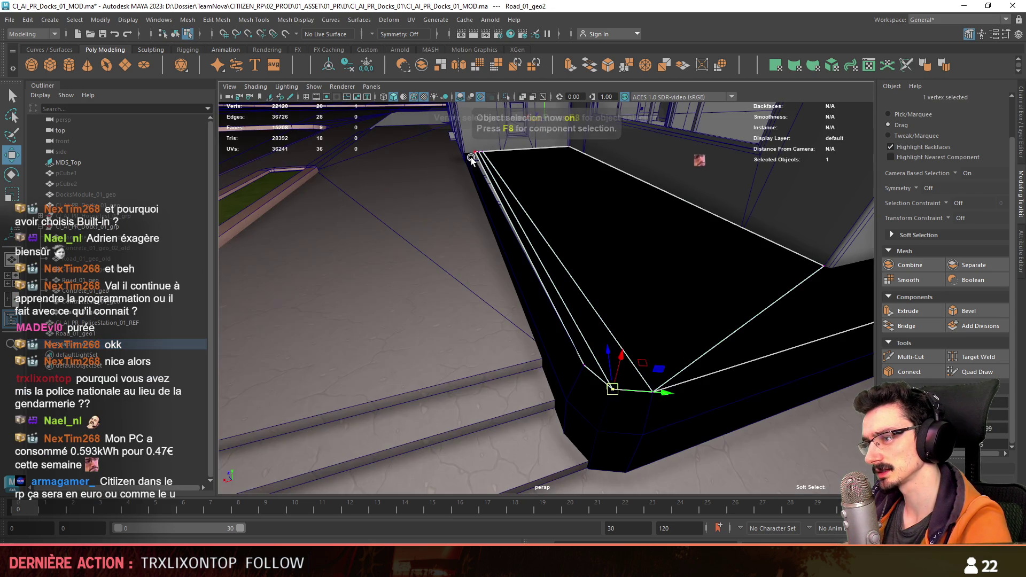
{"action": "key", "text": "f"}
{"action": "mouse_move", "coordinate": [545, 301]}
{"action": "left_mouse_down", "text": "alt"}
{"action": "mouse_move", "coordinate": [481, 315]}
{"action": "mouse_move", "coordinate": [602, 328]}
{"action": "left_mouse_up", "text": "alt"}
{"action": "key", "text": "F10"}
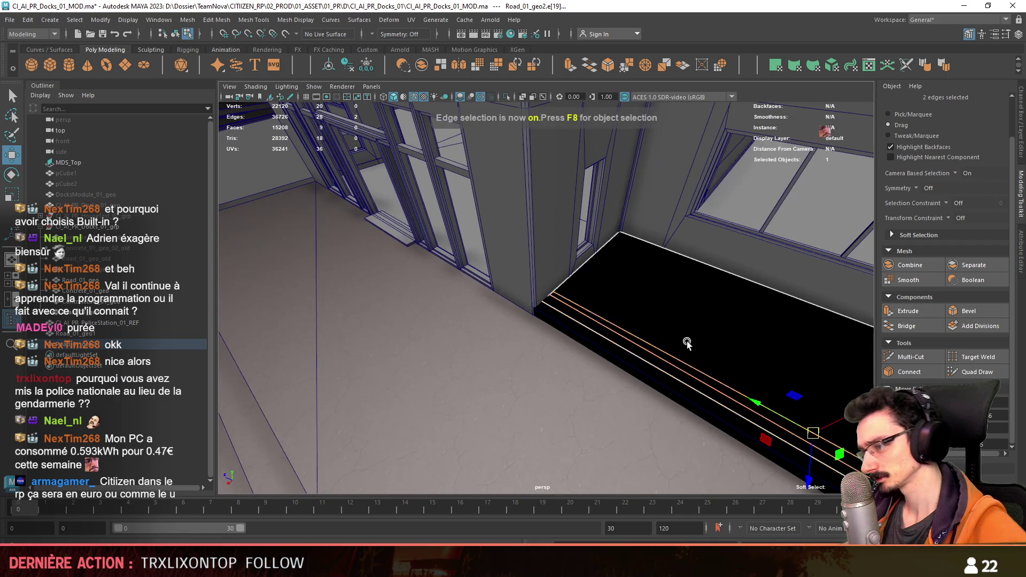
{"action": "left_click_drag", "start_coordinate": [682, 344], "coordinate": [492, 291], "text": "alt"}
{"action": "key", "text": "F8"}
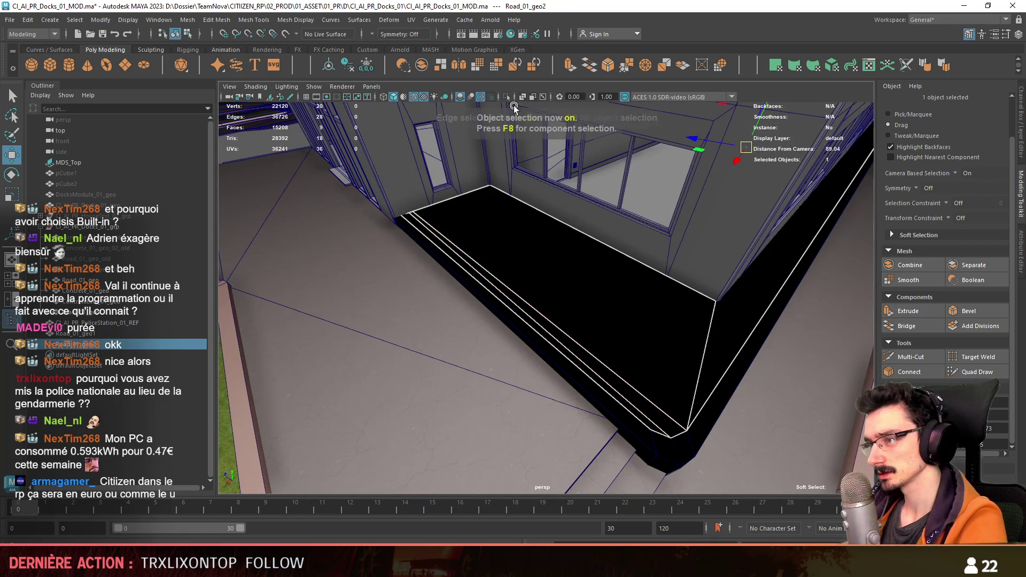
{"action": "left_click", "coordinate": [506, 97]}
{"action": "key", "text": "F9"}
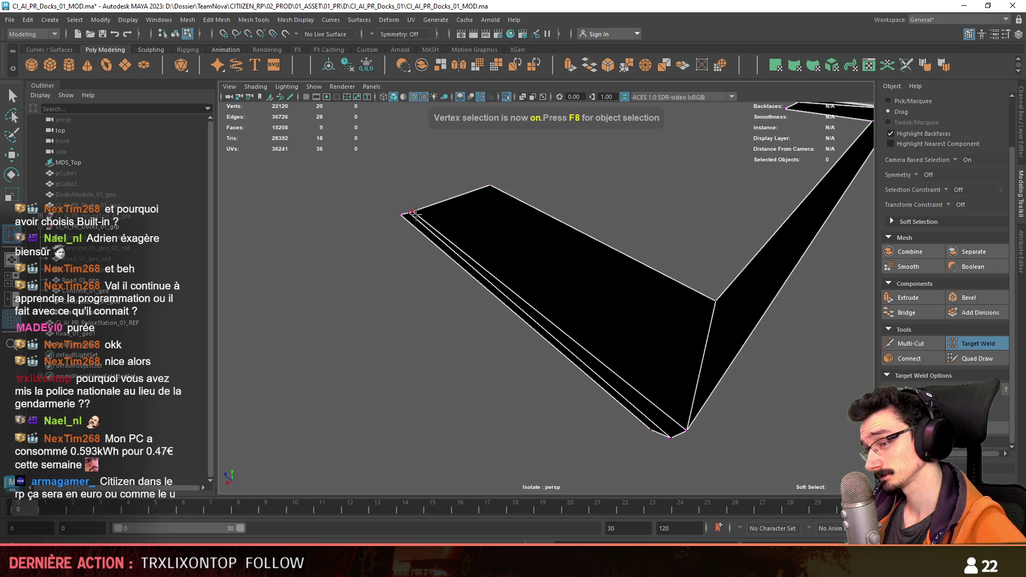
{"action": "mouse_move", "coordinate": [411, 211]}
{"action": "left_mouse_down", "text": "alt"}
{"action": "mouse_move", "coordinate": [548, 236]}
{"action": "mouse_move", "coordinate": [602, 210]}
{"action": "mouse_move", "coordinate": [622, 273]}
{"action": "mouse_move", "coordinate": [754, 206]}
{"action": "mouse_move", "coordinate": [780, 357]}
{"action": "mouse_move", "coordinate": [762, 353]}
{"action": "left_mouse_up", "text": "alt"}
Step: Select the curb's edge loop and edges, then extrude the long top face with Ctrl+E
{"action": "key", "text": "F8"}
{"action": "key", "text": "F10"}
{"action": "double_click", "coordinate": [751, 197]}
{"action": "left_click", "coordinate": [761, 353]}
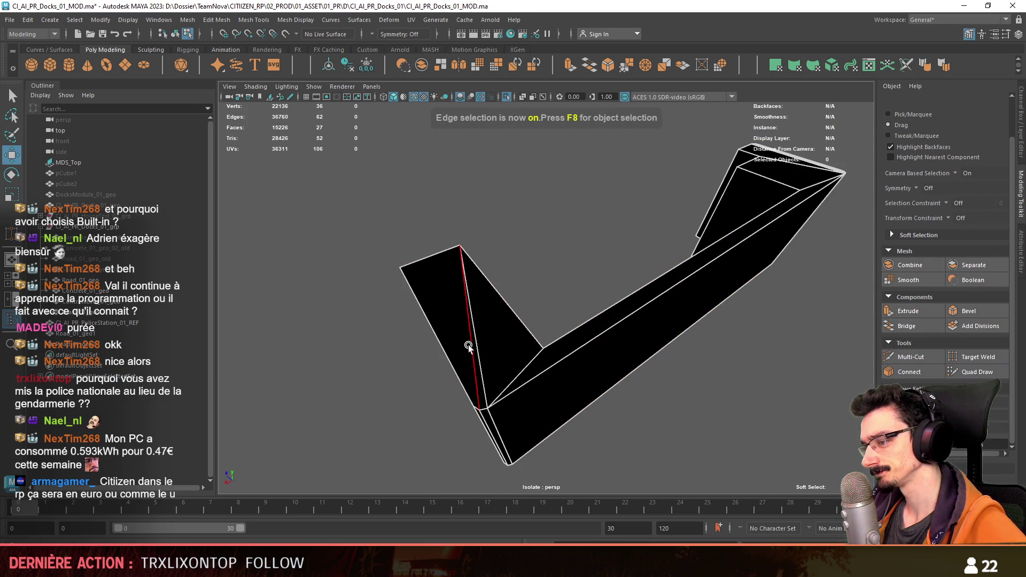
{"action": "left_click", "coordinate": [539, 357], "text": "shift"}
{"action": "mouse_move", "coordinate": [539, 357]}
{"action": "left_mouse_down", "text": "alt"}
{"action": "mouse_move", "coordinate": [455, 362]}
{"action": "mouse_move", "coordinate": [514, 330]}
{"action": "left_mouse_up", "text": "alt"}
{"action": "scroll", "coordinate": [513, 329], "scroll_direction": "up", "scroll_amount": 3}
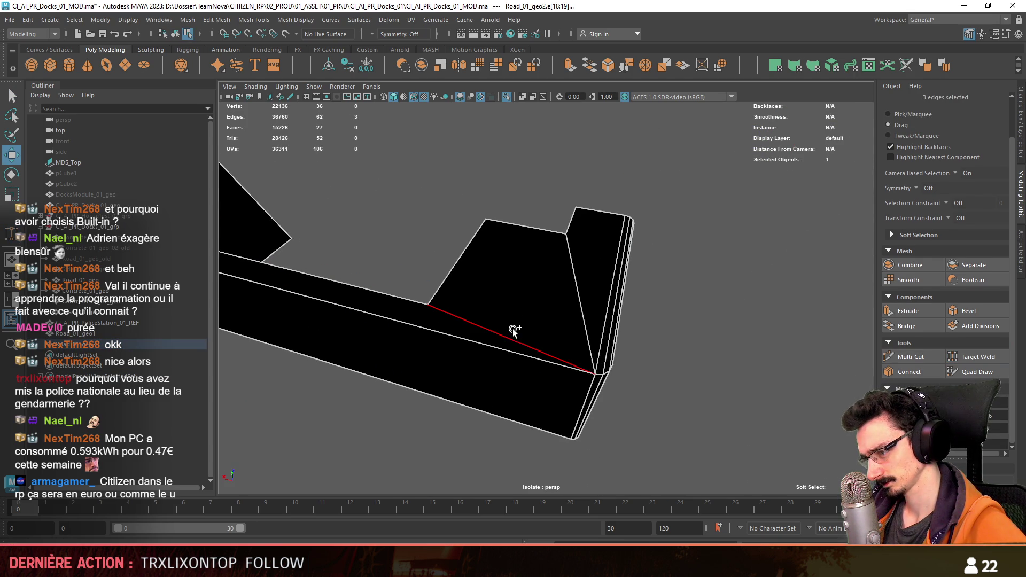
{"action": "mouse_move", "coordinate": [613, 311]}
{"action": "left_mouse_down", "text": "alt"}
{"action": "mouse_move", "coordinate": [745, 301]}
{"action": "mouse_move", "coordinate": [802, 312]}
{"action": "mouse_move", "coordinate": [490, 314]}
{"action": "left_mouse_up", "text": "alt"}
{"action": "key", "text": "F11"}
{"action": "left_click", "coordinate": [591, 298]}
{"action": "key", "text": "ctrl+e"}
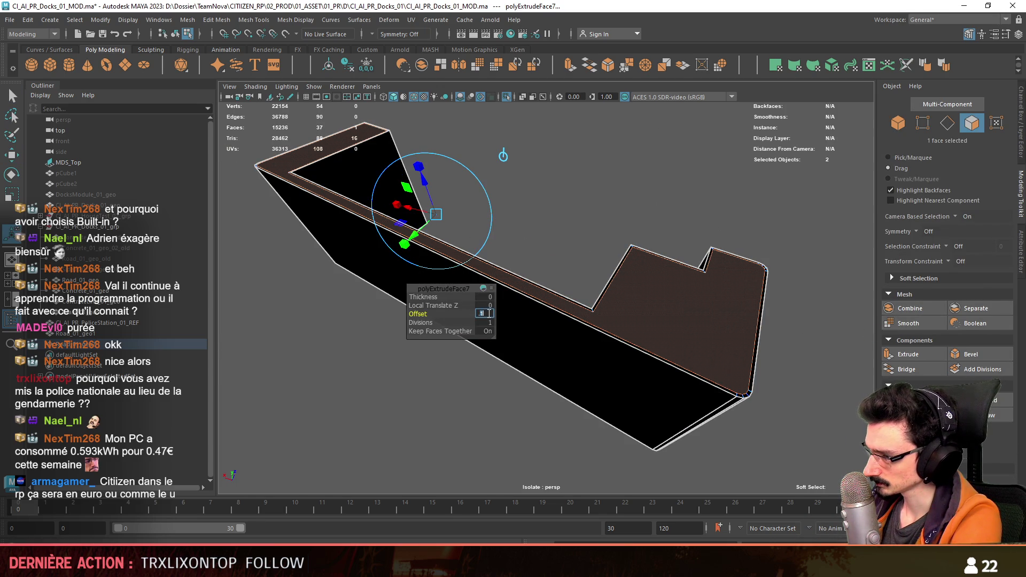
Step: Try extrusion Offset values .5, 3 and 0.1 on the top face, then clear the face selection
{"action": "key", "text": "Return"}
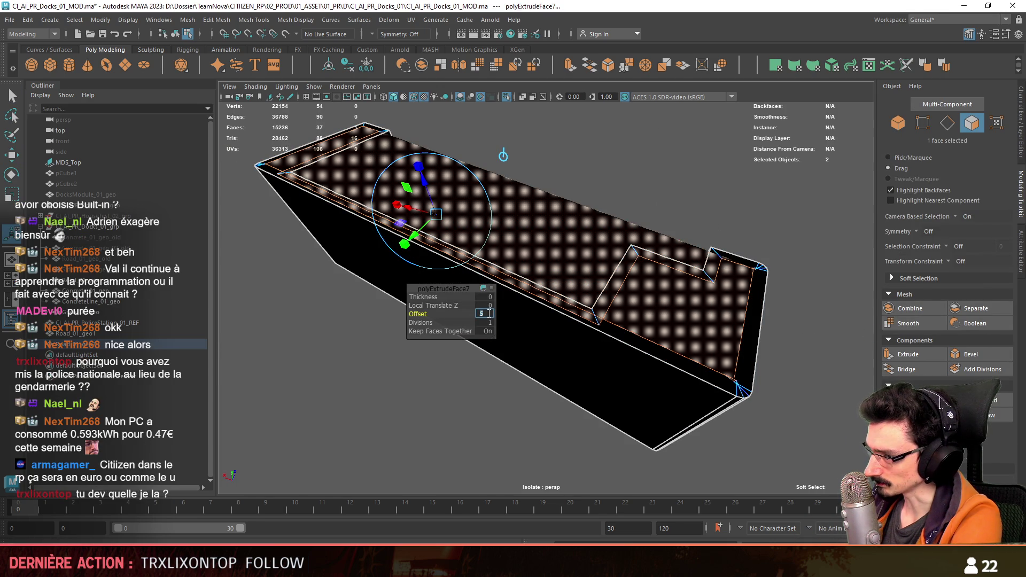
{"action": "type", "text": "3"}
{"action": "key", "text": "Return"}
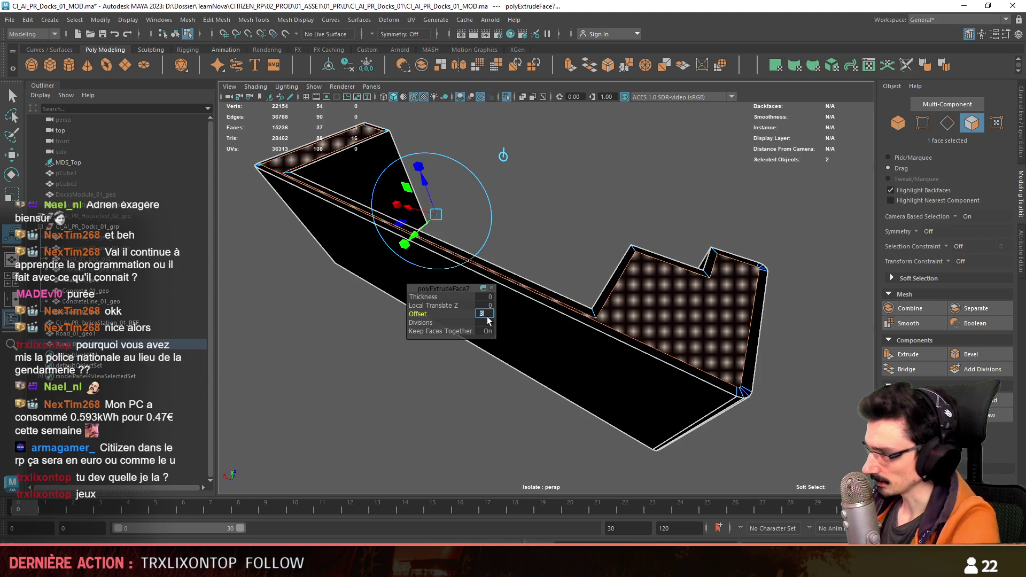
{"action": "type", "text": "0.1"}
{"action": "key", "text": "Return"}
{"action": "left_click_drag", "start_coordinate": [485, 317], "coordinate": [682, 350], "text": "alt"}
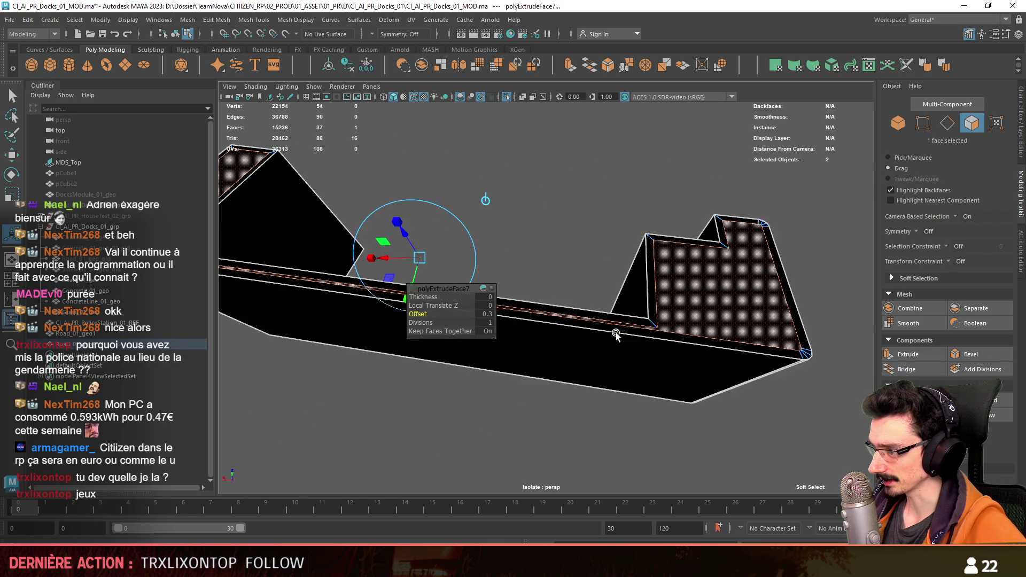
{"action": "double_click", "coordinate": [681, 348]}
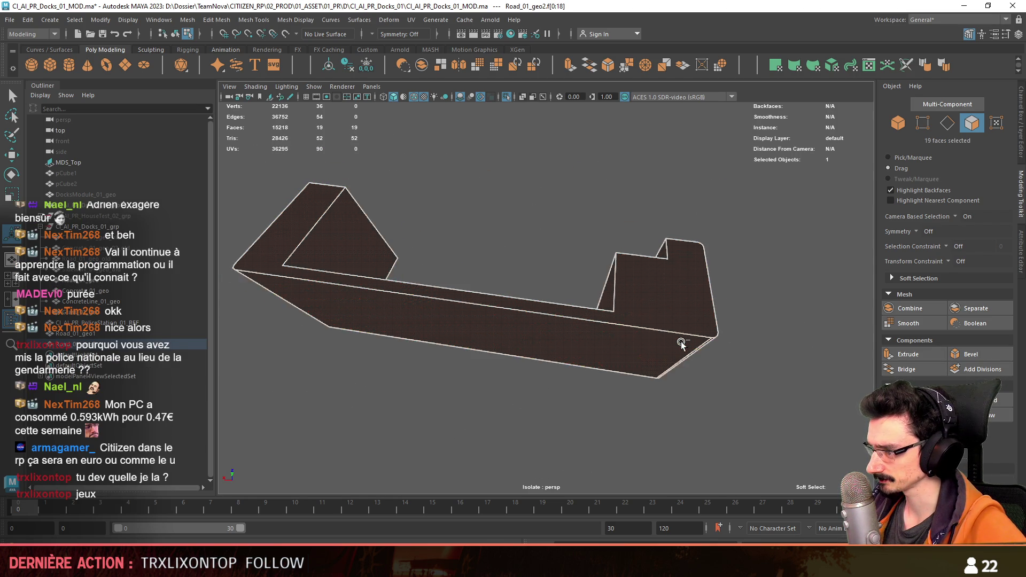
{"action": "left_click_drag", "start_coordinate": [681, 341], "coordinate": [625, 254], "text": "alt"}
{"action": "left_click", "coordinate": [626, 253]}
{"action": "scroll", "coordinate": [618, 255], "scroll_direction": "up", "scroll_amount": 1}
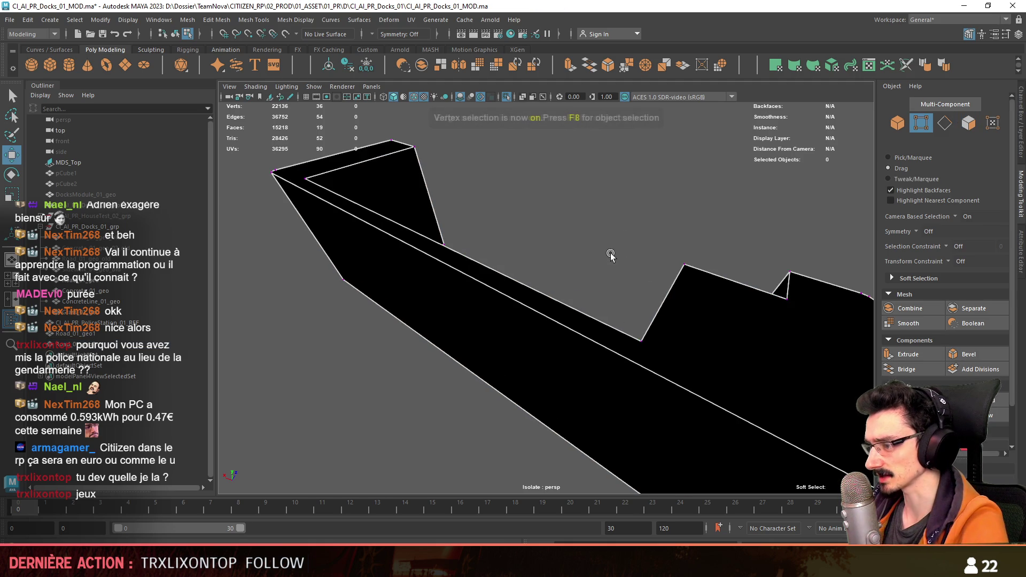
{"action": "scroll", "coordinate": [585, 281], "scroll_direction": "down", "scroll_amount": 3}
Step: Add Multi-Cut edges where the long strip meets each end block, viewing the piece from several angles
{"action": "left_click_drag", "start_coordinate": [554, 305], "coordinate": [589, 303], "text": "alt"}
{"action": "left_click_drag", "start_coordinate": [831, 393], "coordinate": [582, 356], "text": "alt"}
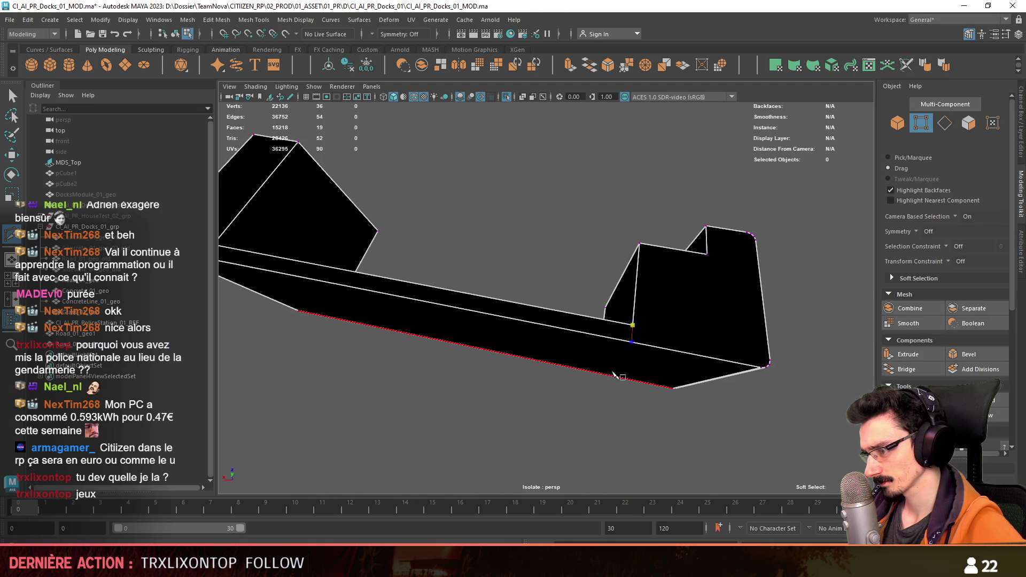
{"action": "mouse_move", "coordinate": [405, 316]}
{"action": "left_mouse_down", "text": "alt"}
{"action": "mouse_move", "coordinate": [526, 298]}
{"action": "mouse_move", "coordinate": [450, 275]}
{"action": "left_mouse_up", "text": "alt"}
{"action": "scroll", "coordinate": [523, 290], "scroll_direction": "up", "scroll_amount": 2}
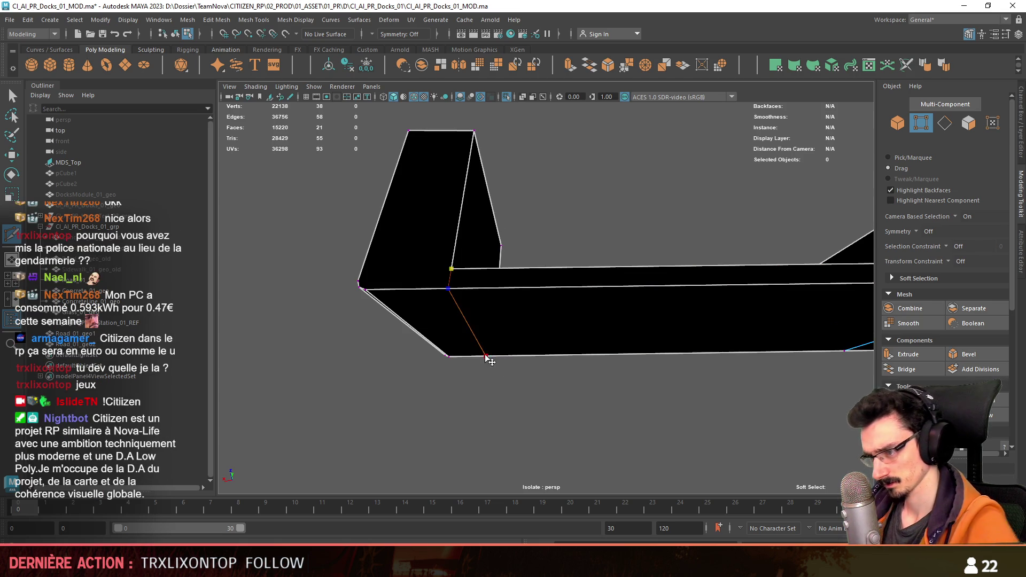
{"action": "mouse_move", "coordinate": [415, 352]}
{"action": "left_mouse_down", "text": "alt"}
{"action": "mouse_move", "coordinate": [481, 340]}
{"action": "mouse_move", "coordinate": [487, 291]}
{"action": "left_mouse_up", "text": "alt"}
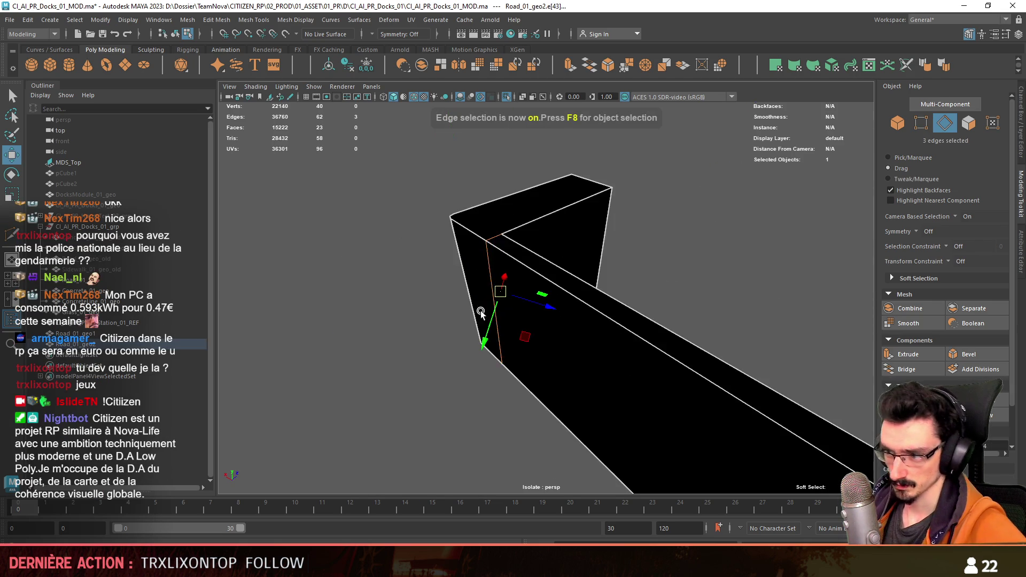
{"action": "mouse_move", "coordinate": [662, 260]}
{"action": "left_mouse_down", "text": "alt"}
{"action": "mouse_move", "coordinate": [581, 270]}
{"action": "mouse_move", "coordinate": [769, 291]}
{"action": "mouse_move", "coordinate": [636, 225]}
{"action": "left_mouse_up", "text": "alt"}
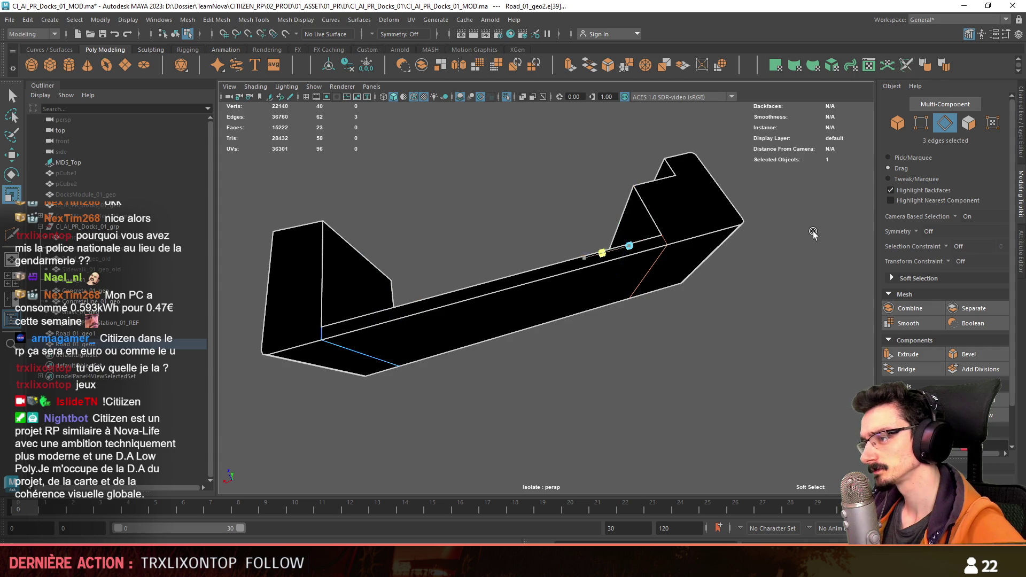
{"action": "left_click_drag", "start_coordinate": [694, 345], "coordinate": [681, 246], "text": "alt"}
{"action": "key", "text": "F11"}
Step: Extrude both end-block top faces with a 0.05 Offset to inset a slight rim
{"action": "left_click", "coordinate": [683, 213]}
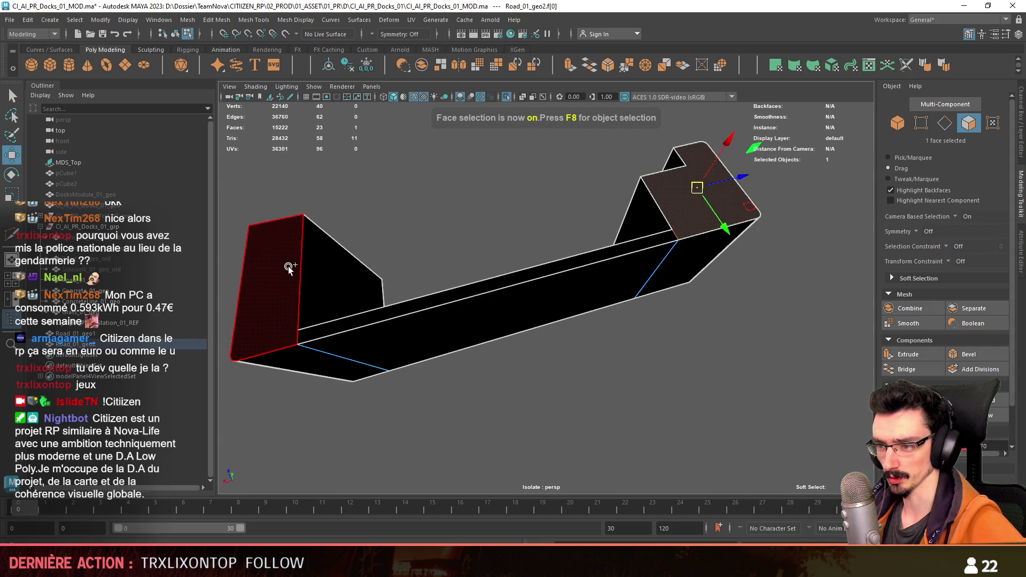
{"action": "left_click", "coordinate": [291, 268], "text": "shift"}
{"action": "key", "text": "ctrl+e"}
{"action": "type", "text": "0.5"}
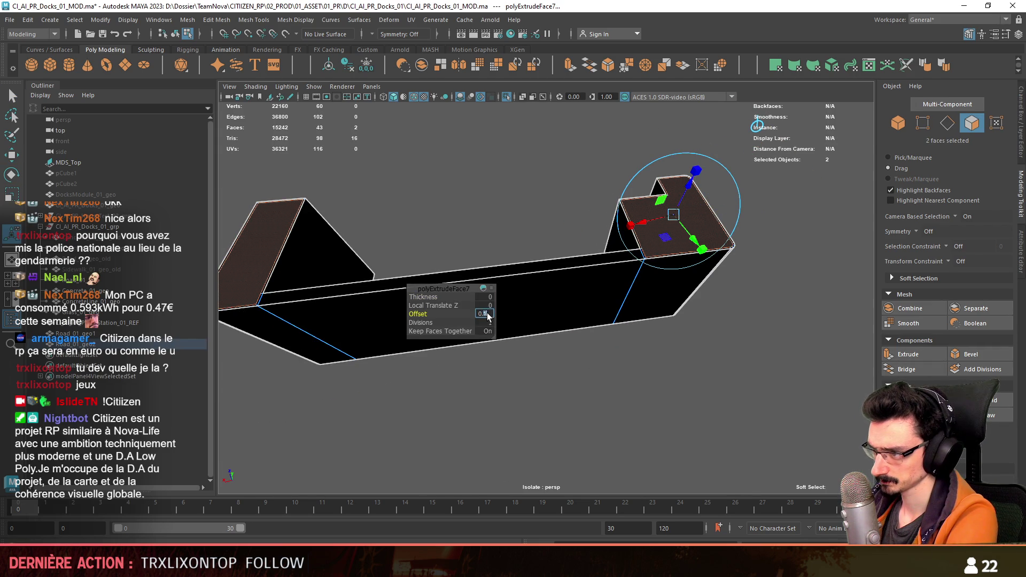
{"action": "key", "text": "Return"}
{"action": "type", "text": "0.05"}
{"action": "key", "text": "Return"}
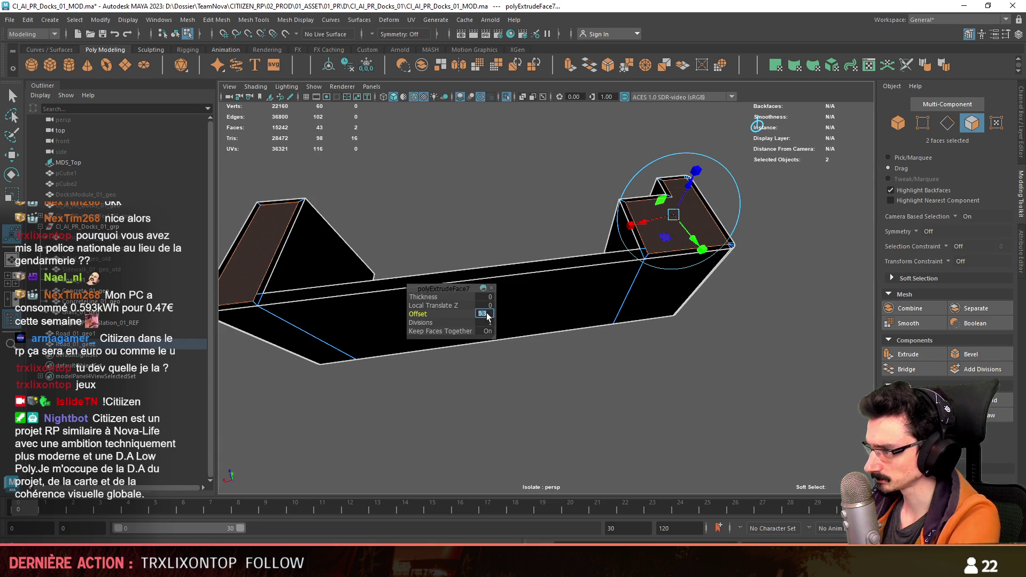
{"action": "mouse_move", "coordinate": [486, 315]}
{"action": "left_mouse_down", "text": "alt"}
{"action": "mouse_move", "coordinate": [766, 401]}
{"action": "mouse_move", "coordinate": [703, 356]}
{"action": "mouse_move", "coordinate": [682, 358]}
{"action": "left_mouse_up", "text": "alt"}
{"action": "key", "text": "F10"}
{"action": "scroll", "coordinate": [654, 351], "scroll_direction": "up", "scroll_amount": 5}
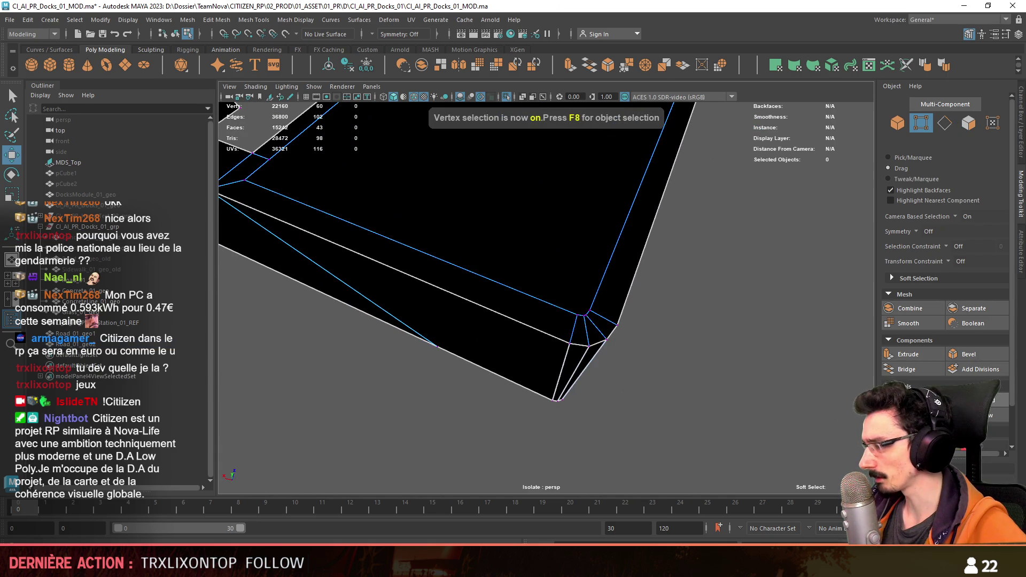
Step: Target Weld the stray block-corner vertices onto their corner vertices, then return to the Move tool
{"action": "right_click_drag", "start_coordinate": [657, 344], "coordinate": [634, 321], "text": "shift"}
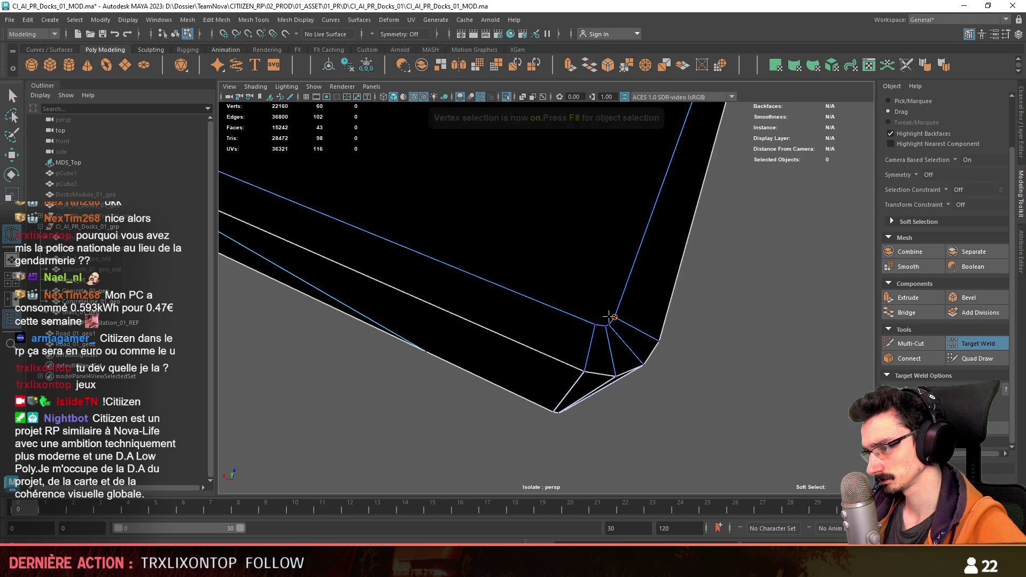
{"action": "mouse_move", "coordinate": [591, 324]}
{"action": "left_mouse_down"}
{"action": "mouse_move", "coordinate": [609, 325]}
{"action": "mouse_move", "coordinate": [499, 278]}
{"action": "left_mouse_up"}
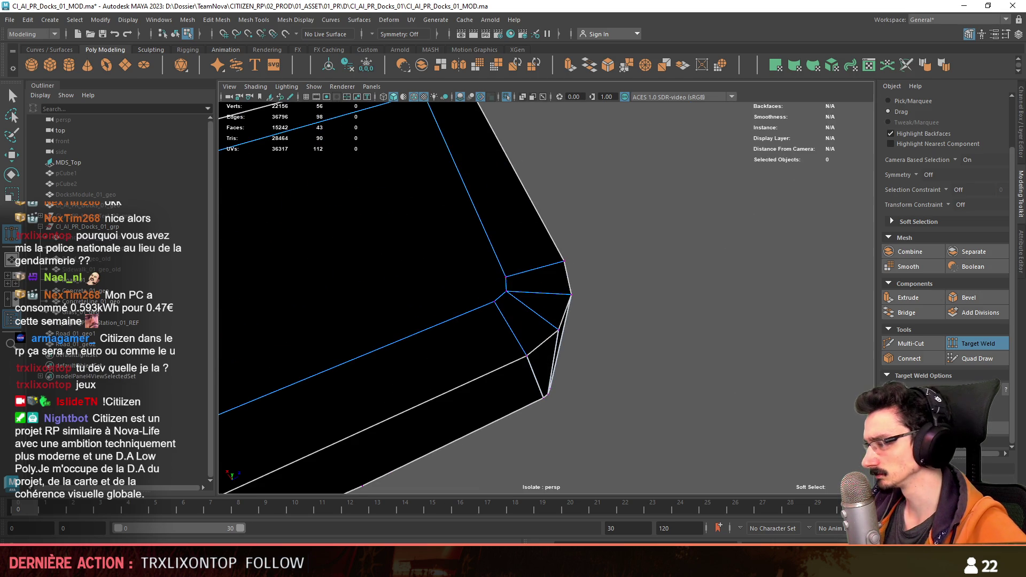
{"action": "mouse_move", "coordinate": [501, 292]}
{"action": "left_mouse_down"}
{"action": "mouse_move", "coordinate": [454, 286]}
{"action": "mouse_move", "coordinate": [735, 309]}
{"action": "mouse_move", "coordinate": [419, 291]}
{"action": "mouse_move", "coordinate": [567, 297]}
{"action": "mouse_move", "coordinate": [505, 263]}
{"action": "left_mouse_up"}
{"action": "mouse_move", "coordinate": [505, 263]}
{"action": "left_mouse_down", "text": "alt"}
{"action": "mouse_move", "coordinate": [435, 291]}
{"action": "mouse_move", "coordinate": [733, 328]}
{"action": "mouse_move", "coordinate": [538, 350]}
{"action": "mouse_move", "coordinate": [590, 338]}
{"action": "left_mouse_up", "text": "alt"}
{"action": "right_click_drag", "start_coordinate": [591, 338], "coordinate": [685, 329], "text": "alt"}
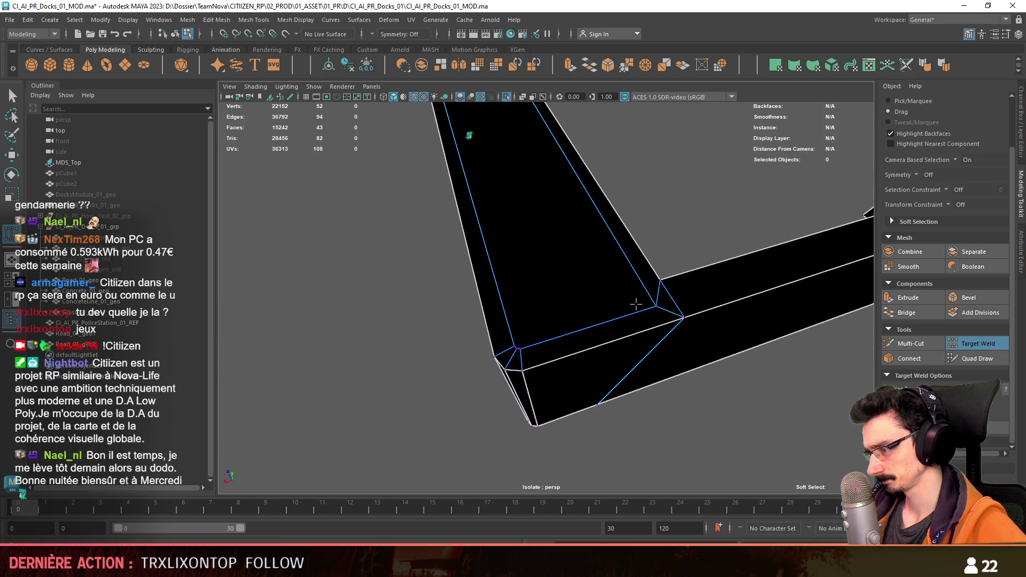
{"action": "left_click_drag", "start_coordinate": [635, 304], "coordinate": [598, 311], "text": "alt"}
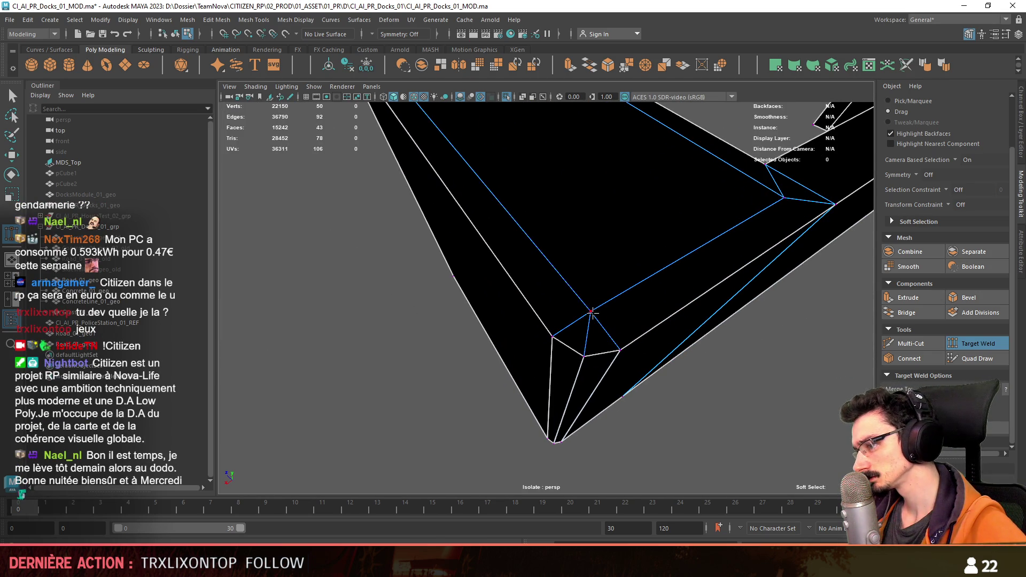
{"action": "scroll", "coordinate": [591, 313], "scroll_direction": "down", "scroll_amount": 8}
{"action": "key", "text": "w"}
Step: Select Road_01_geo2 and inspect its side and top faces from several angles
{"action": "key", "text": "F8"}
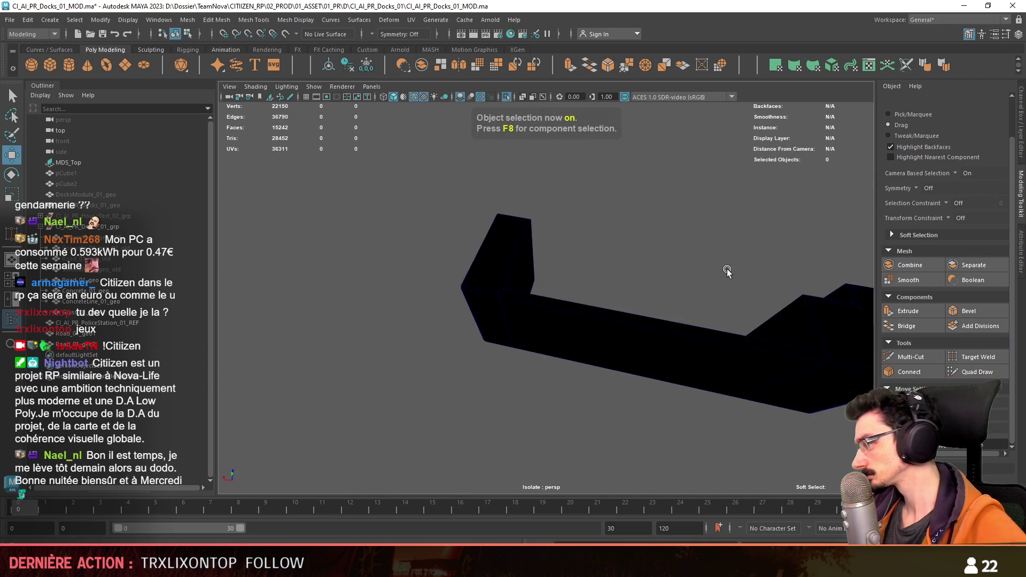
{"action": "left_click_drag", "start_coordinate": [727, 271], "coordinate": [619, 256], "text": "alt"}
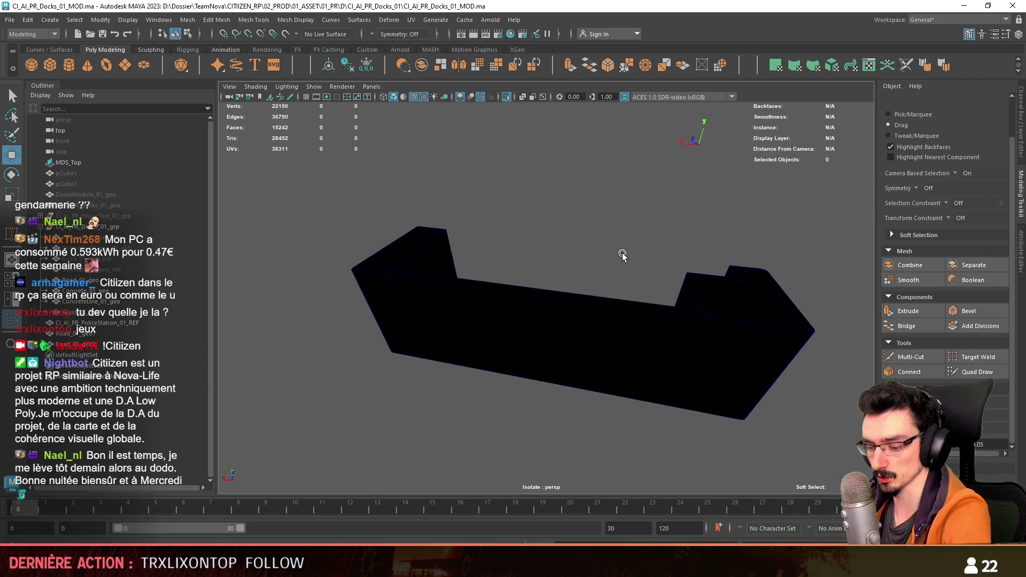
{"action": "scroll", "coordinate": [725, 312], "scroll_direction": "up", "scroll_amount": 3}
{"action": "scroll", "coordinate": [681, 312], "scroll_direction": "up", "scroll_amount": 3}
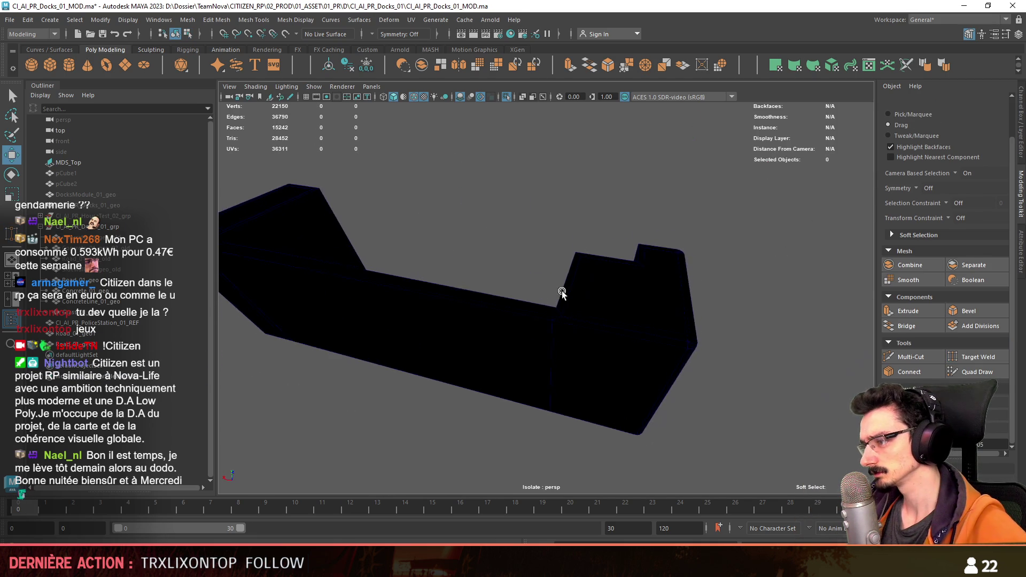
{"action": "left_click", "coordinate": [641, 311]}
{"action": "key", "text": "F11"}
{"action": "mouse_move", "coordinate": [641, 311]}
{"action": "left_mouse_down", "text": "alt"}
{"action": "mouse_move", "coordinate": [383, 263]}
{"action": "mouse_move", "coordinate": [456, 236]}
{"action": "left_mouse_up", "text": "alt"}
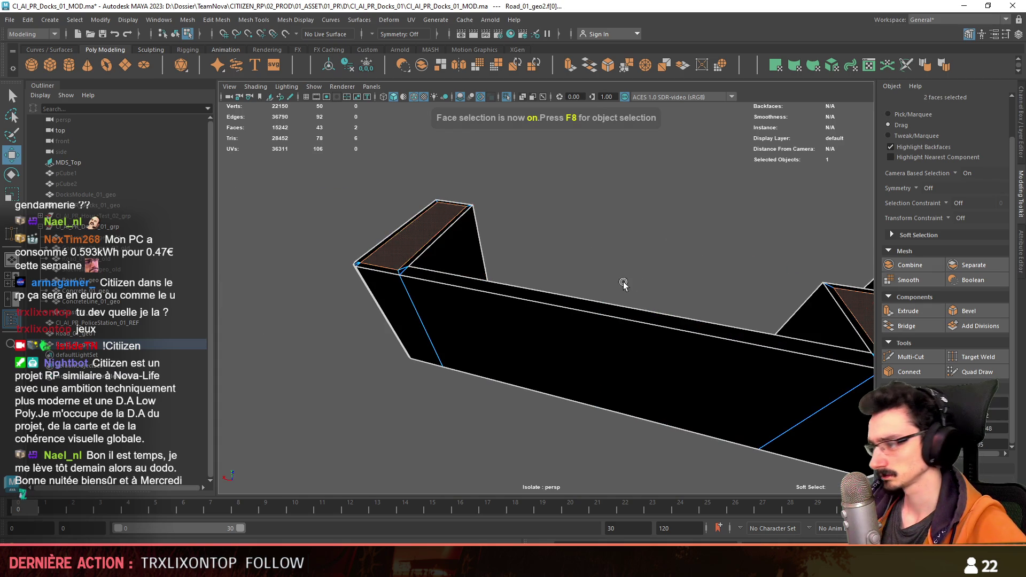
{"action": "left_click_drag", "start_coordinate": [624, 284], "coordinate": [995, 446], "text": "alt"}
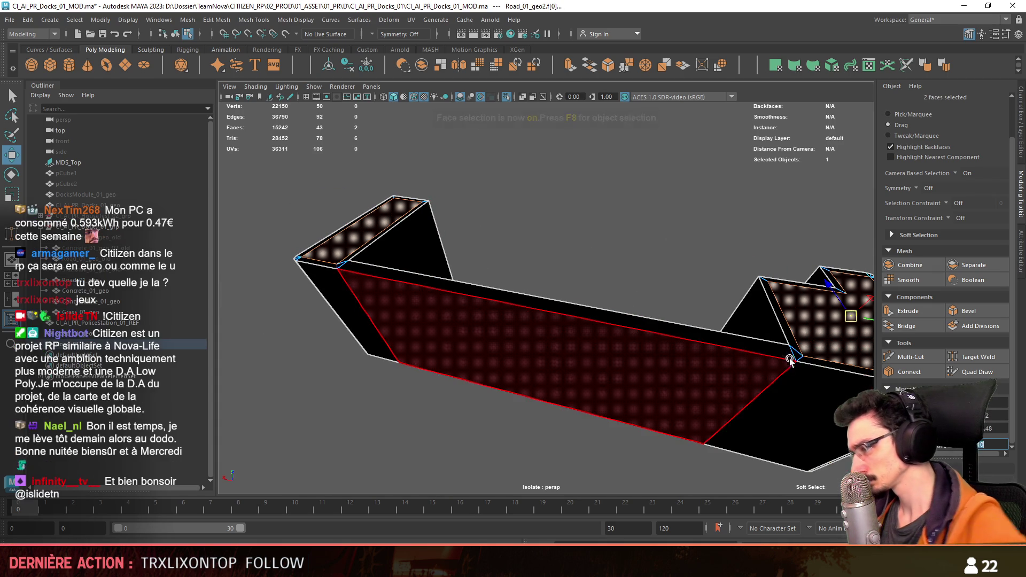
{"action": "left_click_drag", "start_coordinate": [790, 356], "coordinate": [698, 314], "text": "alt"}
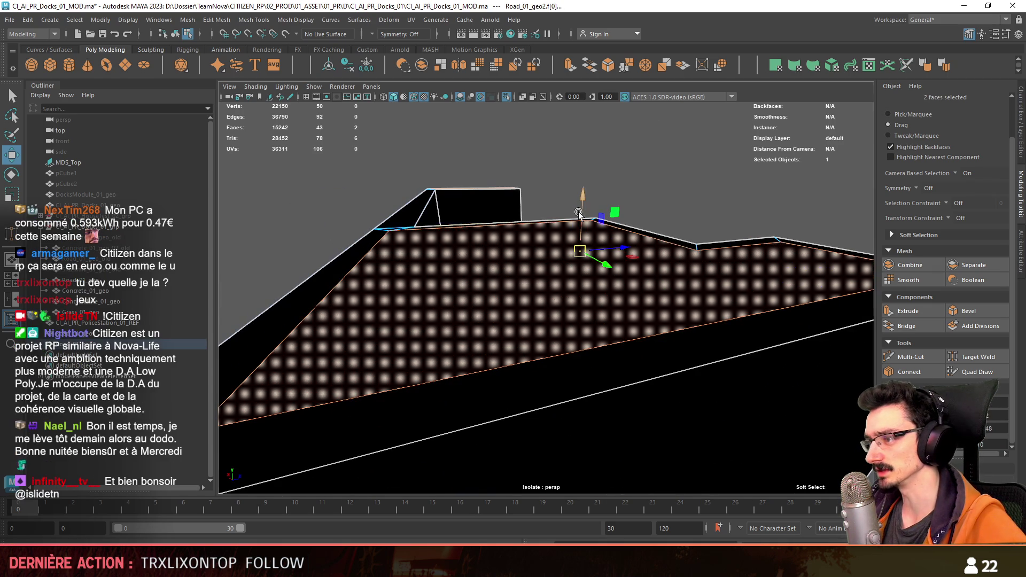
{"action": "key", "text": "F8"}
{"action": "mouse_move", "coordinate": [602, 229]}
{"action": "left_mouse_down", "text": "alt"}
{"action": "mouse_move", "coordinate": [682, 280]}
{"action": "mouse_move", "coordinate": [520, 293]}
{"action": "mouse_move", "coordinate": [646, 286]}
{"action": "mouse_move", "coordinate": [488, 313]}
{"action": "mouse_move", "coordinate": [572, 337]}
{"action": "mouse_move", "coordinate": [657, 314]}
{"action": "mouse_move", "coordinate": [570, 323]}
{"action": "mouse_move", "coordinate": [504, 316]}
{"action": "mouse_move", "coordinate": [564, 328]}
{"action": "mouse_move", "coordinate": [525, 361]}
{"action": "mouse_move", "coordinate": [606, 335]}
{"action": "left_mouse_up", "text": "alt"}
Step: Delete the loop of lower side faces, leaving only the flat top surfaces
{"action": "key", "text": "F8"}
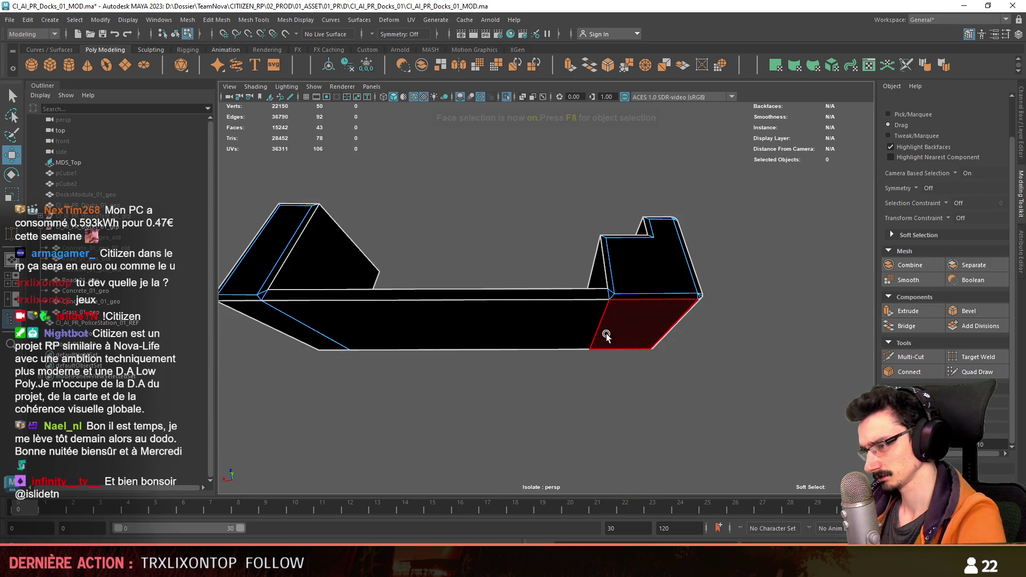
{"action": "double_click", "coordinate": [550, 338]}
{"action": "key", "text": "Delete"}
Step: Join two vertices on the curb piece's top with a new connecting edge
{"action": "key", "text": "F8"}
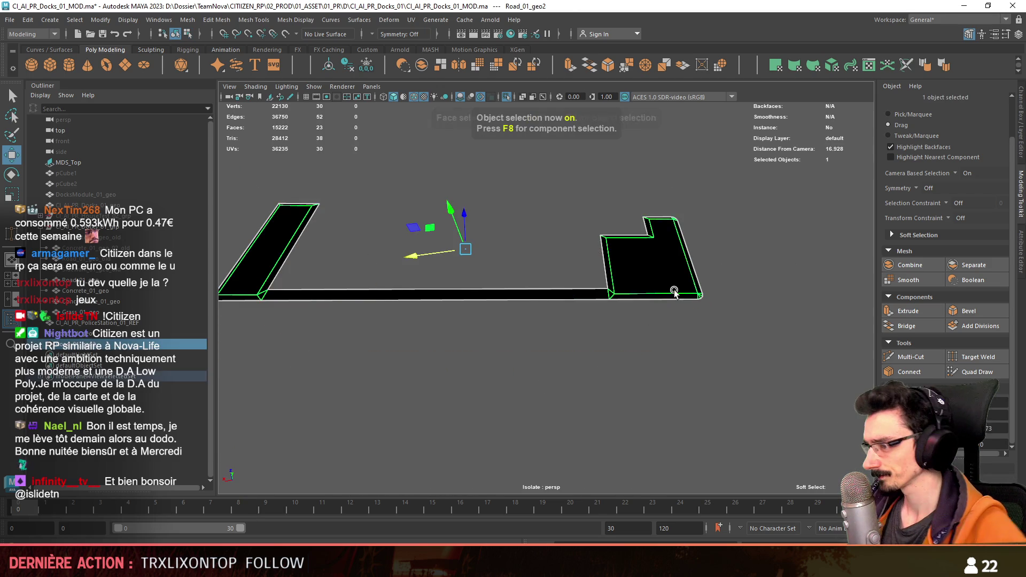
{"action": "mouse_move", "coordinate": [673, 292]}
{"action": "left_mouse_down", "text": "alt"}
{"action": "mouse_move", "coordinate": [600, 298]}
{"action": "mouse_move", "coordinate": [661, 267]}
{"action": "left_mouse_up", "text": "alt"}
{"action": "key", "text": "F10"}
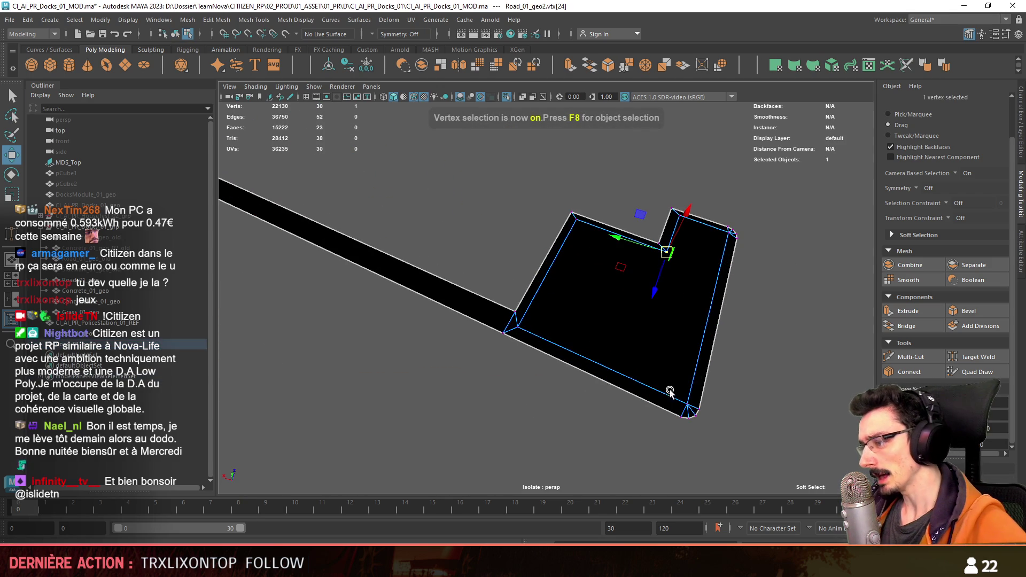
{"action": "right_click_drag", "start_coordinate": [737, 413], "coordinate": [706, 377], "text": "shift"}
{"action": "mouse_move", "coordinate": [706, 378]}
{"action": "left_mouse_down", "text": "alt"}
{"action": "mouse_move", "coordinate": [458, 286]}
{"action": "mouse_move", "coordinate": [488, 340]}
{"action": "mouse_move", "coordinate": [615, 316]}
{"action": "mouse_move", "coordinate": [641, 340]}
{"action": "mouse_move", "coordinate": [688, 269]}
{"action": "mouse_move", "coordinate": [522, 325]}
{"action": "left_mouse_up", "text": "alt"}
Step: Turn off Isolate Select and bring the full docks scene with the police station back into view
{"action": "key", "text": "F8"}
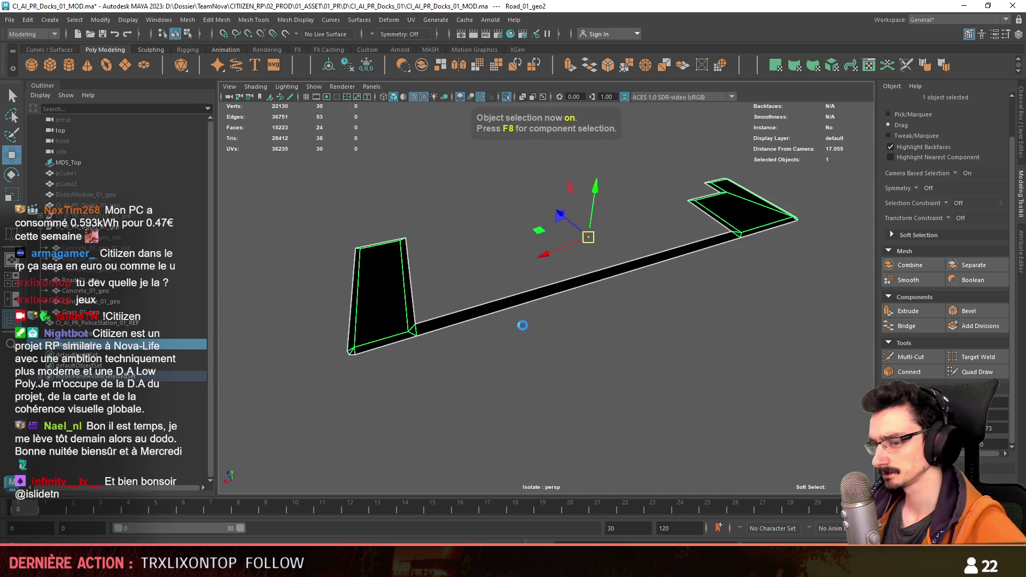
{"action": "left_click", "coordinate": [506, 97]}
{"action": "left_click_drag", "start_coordinate": [686, 264], "coordinate": [583, 251], "text": "alt"}
{"action": "mouse_move", "coordinate": [584, 250]}
{"action": "right_mouse_down"}
{"action": "mouse_move", "coordinate": [593, 544]}
{"action": "mouse_move", "coordinate": [677, 460]}
{"action": "mouse_move", "coordinate": [636, 338]}
{"action": "mouse_move", "coordinate": [682, 353]}
{"action": "right_mouse_up"}
{"action": "scroll", "coordinate": [677, 460], "scroll_direction": "down", "scroll_amount": 5}
Step: Inspect a vertex on the green ground mesh's grass edge near the building
{"action": "left_click_drag", "start_coordinate": [681, 353], "coordinate": [648, 325], "text": "alt"}
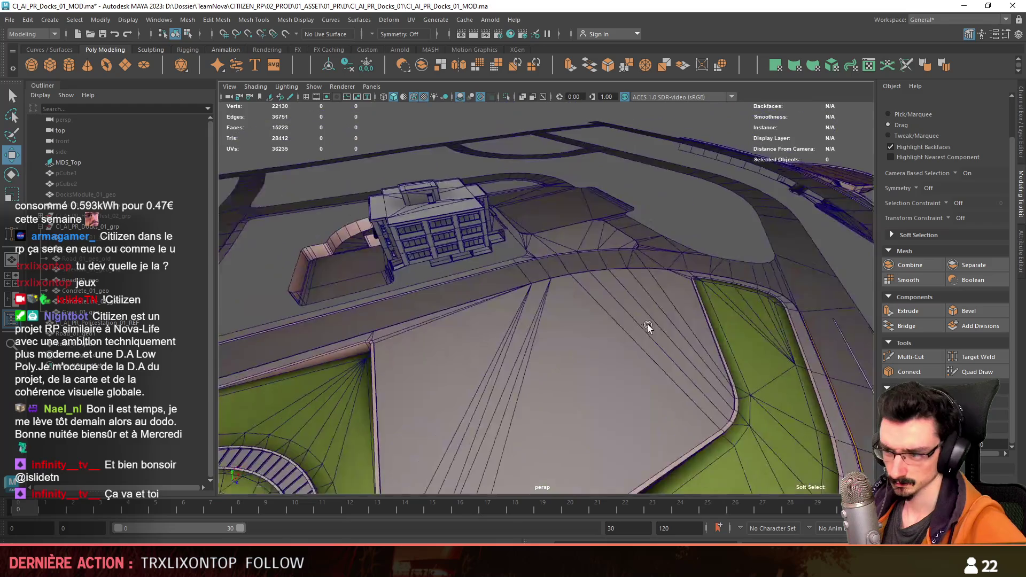
{"action": "mouse_move", "coordinate": [647, 324]}
{"action": "right_mouse_down", "text": "alt"}
{"action": "mouse_move", "coordinate": [655, 291]}
{"action": "mouse_move", "coordinate": [527, 384]}
{"action": "right_mouse_up", "text": "alt"}
{"action": "left_click", "coordinate": [527, 384]}
{"action": "key", "text": "F9"}
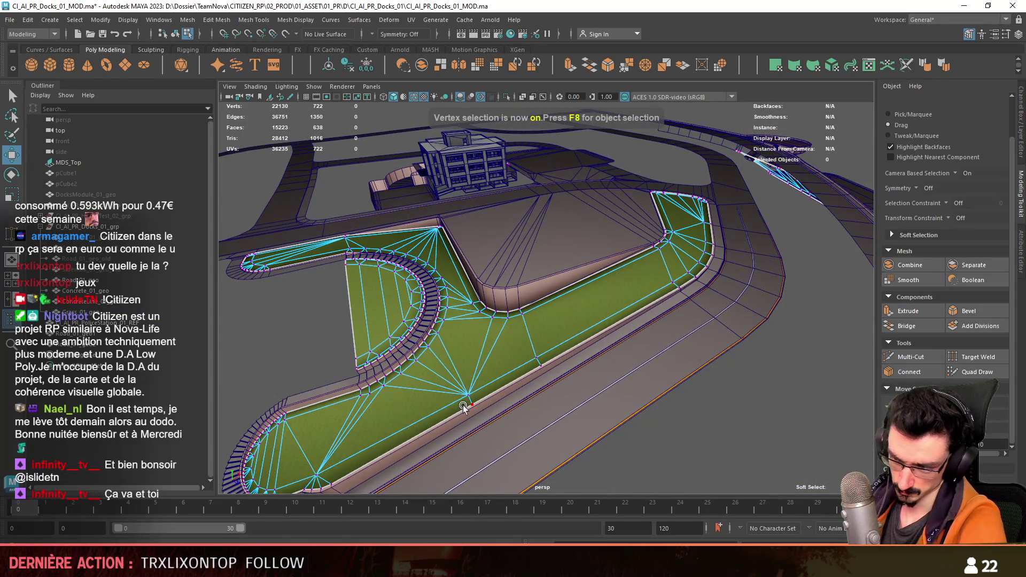
{"action": "left_click", "coordinate": [468, 395]}
{"action": "mouse_move", "coordinate": [467, 395]}
{"action": "left_mouse_down", "text": "alt"}
{"action": "mouse_move", "coordinate": [473, 335]}
{"action": "mouse_move", "coordinate": [645, 371]}
{"action": "mouse_move", "coordinate": [568, 192]}
{"action": "left_mouse_up", "text": "alt"}
{"action": "key", "text": "F8"}
Step: Select the face loop of the grass strip at the building base and apply Automatic Mapping UVs
{"action": "left_click_drag", "start_coordinate": [690, 265], "coordinate": [526, 270], "text": "alt"}
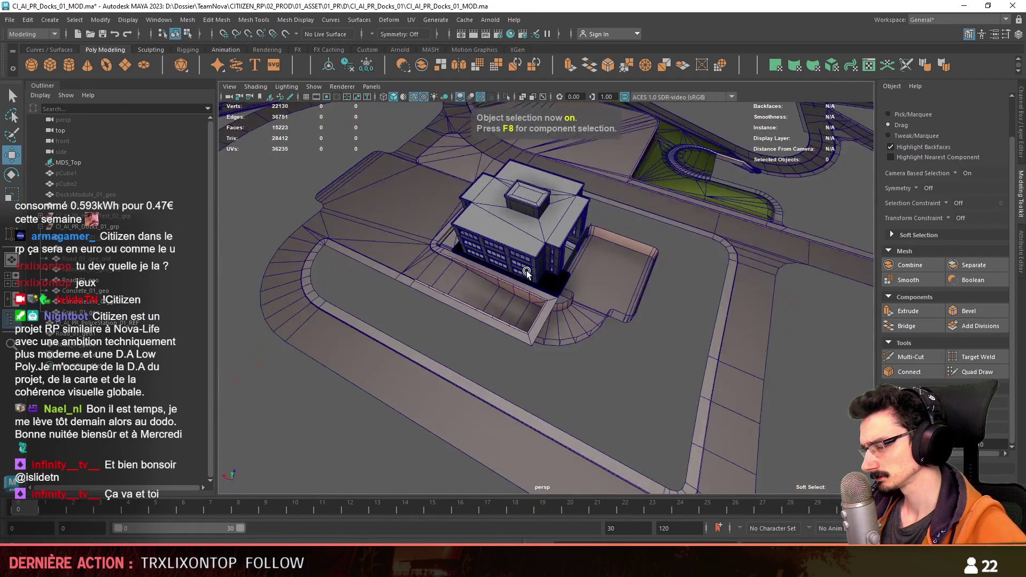
{"action": "right_click_drag", "start_coordinate": [527, 271], "coordinate": [548, 281], "text": "alt"}
{"action": "left_click_drag", "start_coordinate": [549, 281], "coordinate": [577, 326], "text": "alt"}
{"action": "key", "text": "F11"}
{"action": "left_click", "coordinate": [600, 363]}
{"action": "left_click_drag", "start_coordinate": [601, 363], "coordinate": [609, 337], "text": "alt"}
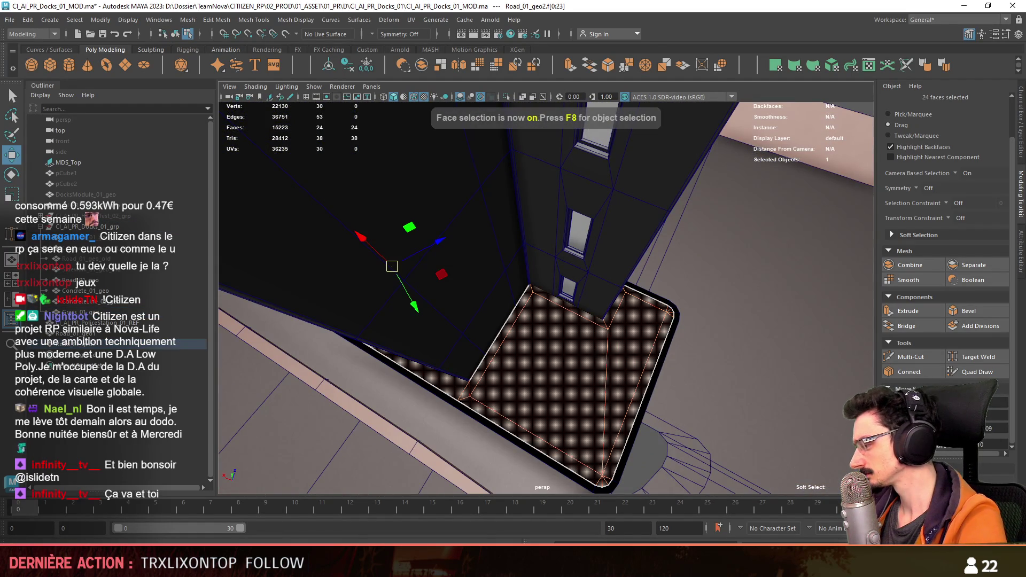
{"action": "double_click", "coordinate": [610, 337]}
{"action": "scroll", "coordinate": [694, 390], "scroll_direction": "down", "scroll_amount": 5}
{"action": "left_click_drag", "start_coordinate": [693, 390], "coordinate": [649, 333], "text": "alt"}
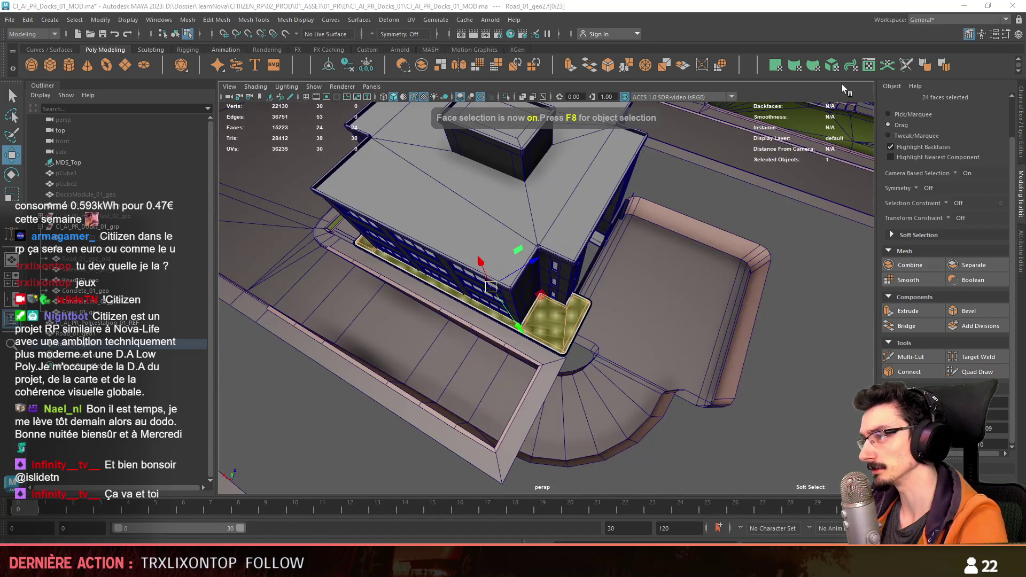
{"action": "left_click", "coordinate": [832, 66]}
{"action": "scroll", "coordinate": [545, 289], "scroll_direction": "down", "scroll_amount": 5}
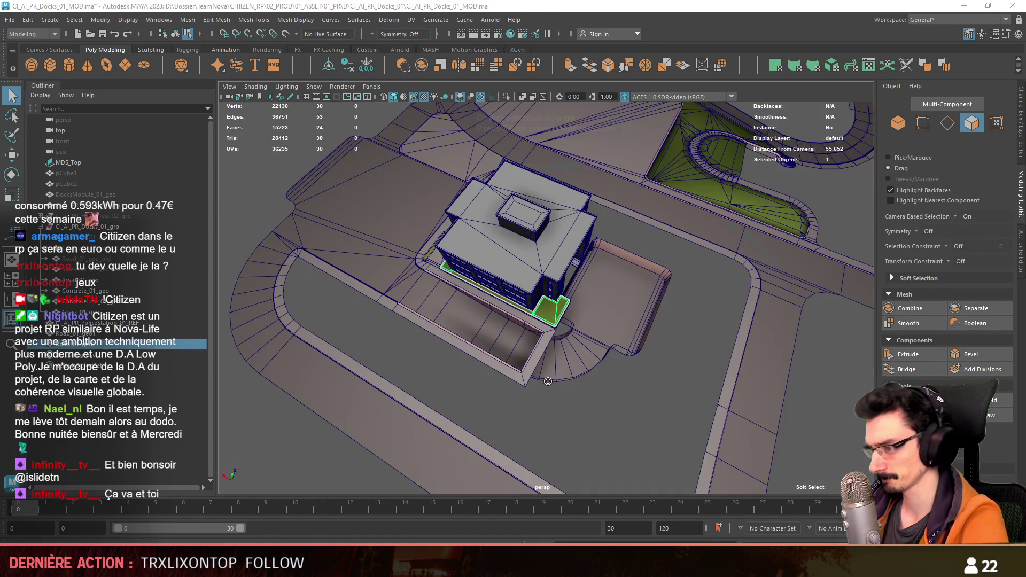
Step: Check vertices on the grass object, then select the grass bed's corner vertex by the road piece
{"action": "key", "text": "F8"}
{"action": "left_click_drag", "start_coordinate": [561, 305], "coordinate": [633, 315], "text": "alt"}
{"action": "left_click", "coordinate": [632, 315]}
{"action": "key", "text": "F8"}
{"action": "left_click", "coordinate": [628, 226]}
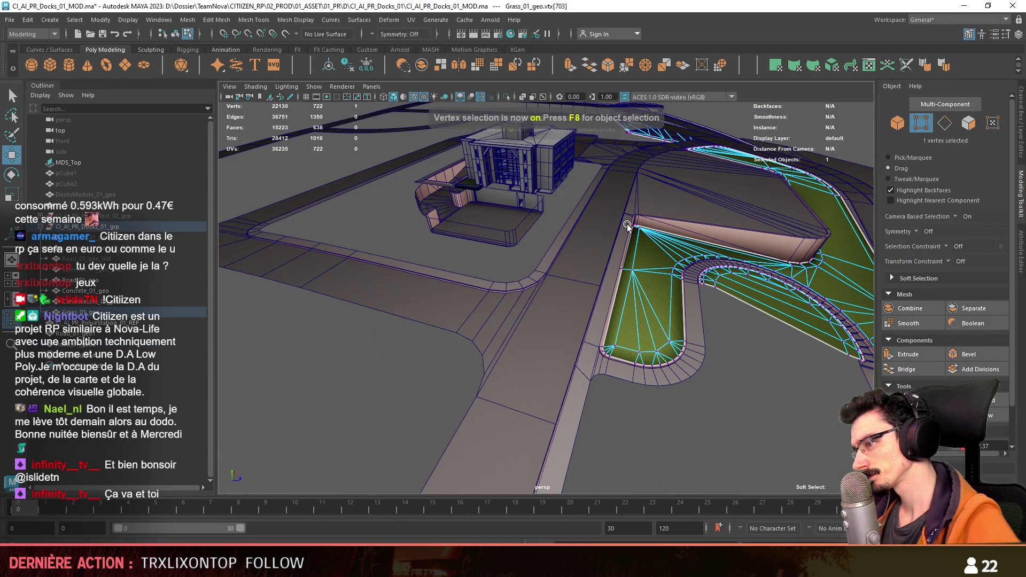
{"action": "mouse_move", "coordinate": [633, 227]}
{"action": "left_mouse_down", "text": "alt"}
{"action": "mouse_move", "coordinate": [528, 287]}
{"action": "mouse_move", "coordinate": [562, 306]}
{"action": "mouse_move", "coordinate": [569, 360]}
{"action": "left_mouse_up", "text": "alt"}
{"action": "key", "text": "F8"}
{"action": "left_click", "coordinate": [562, 264]}
{"action": "key", "text": "F8"}
{"action": "scroll", "coordinate": [576, 273], "scroll_direction": "up", "scroll_amount": 3}
{"action": "left_click", "coordinate": [600, 267]}
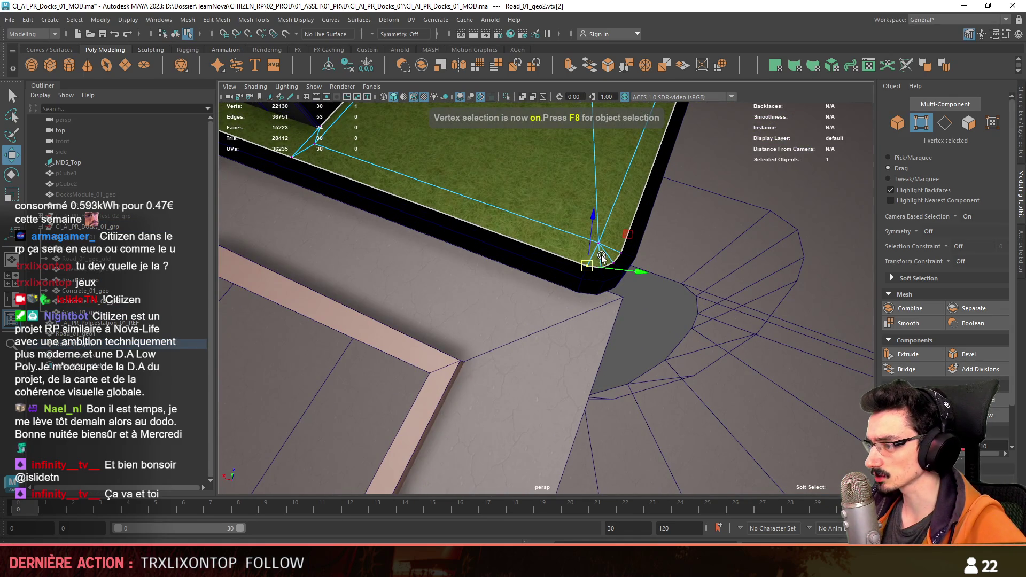
Step: Review the green planter and Grass_01_geo from overhead and perspective views around the building
{"action": "left_click", "coordinate": [630, 345]}
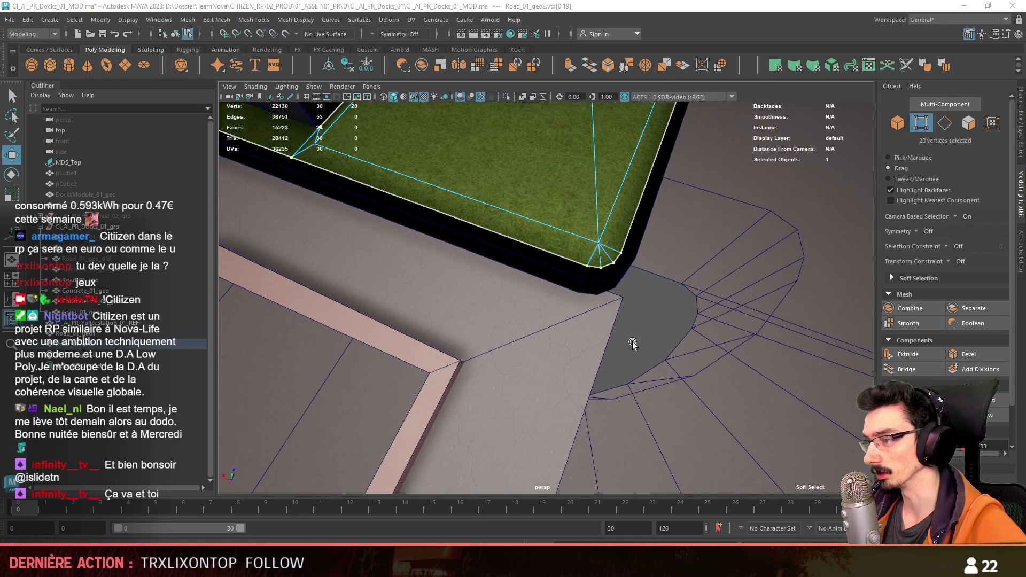
{"action": "scroll", "coordinate": [675, 408], "scroll_direction": "down", "scroll_amount": 5}
{"action": "left_click_drag", "start_coordinate": [676, 408], "coordinate": [515, 344], "text": "alt"}
{"action": "scroll", "coordinate": [574, 346], "scroll_direction": "up", "scroll_amount": 3}
{"action": "scroll", "coordinate": [575, 346], "scroll_direction": "up", "scroll_amount": 2}
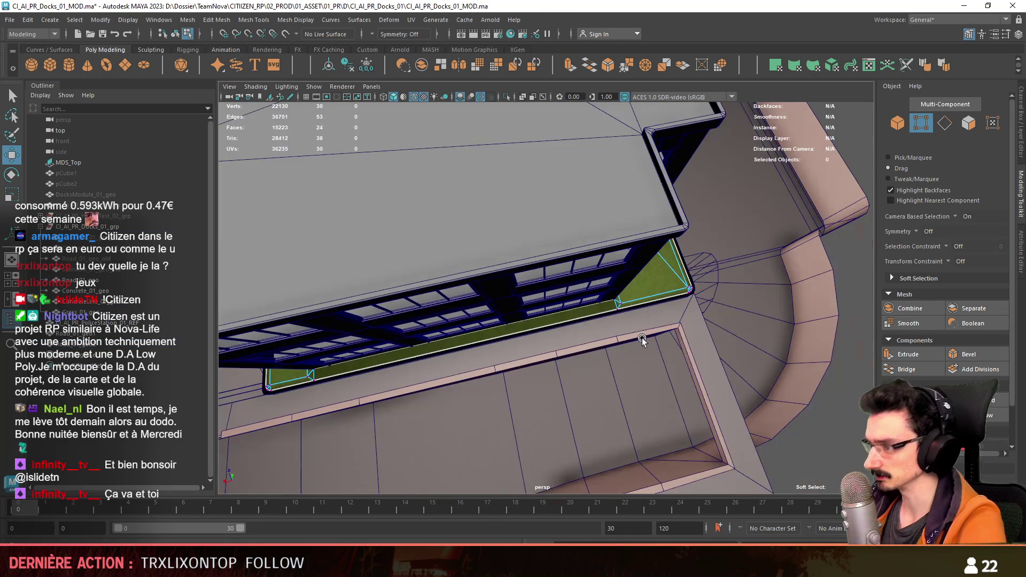
{"action": "key", "text": "F9"}
{"action": "scroll", "coordinate": [608, 318], "scroll_direction": "up", "scroll_amount": 2}
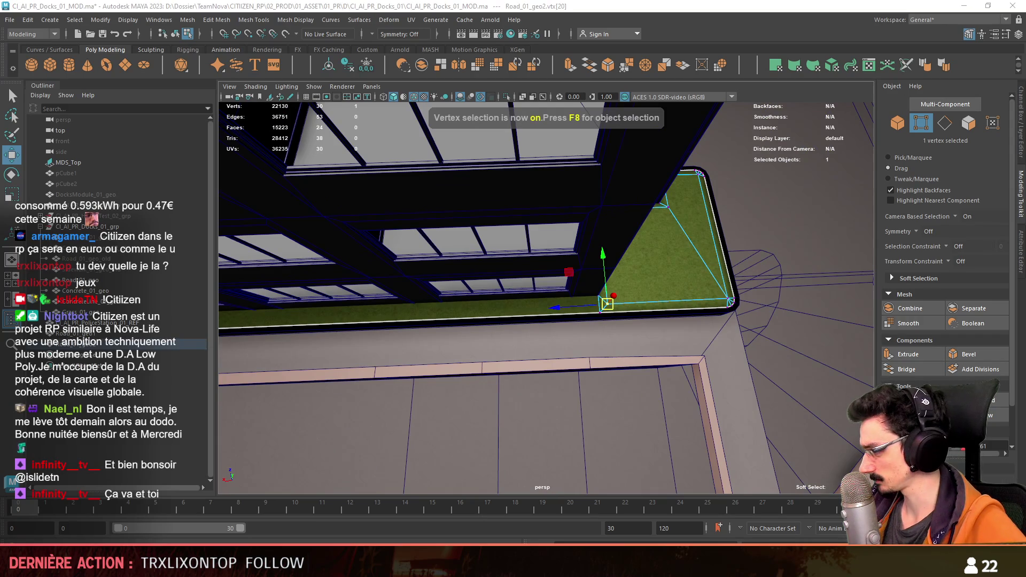
{"action": "scroll", "coordinate": [598, 321], "scroll_direction": "down", "scroll_amount": 4}
{"action": "scroll", "coordinate": [739, 337], "scroll_direction": "up", "scroll_amount": 1}
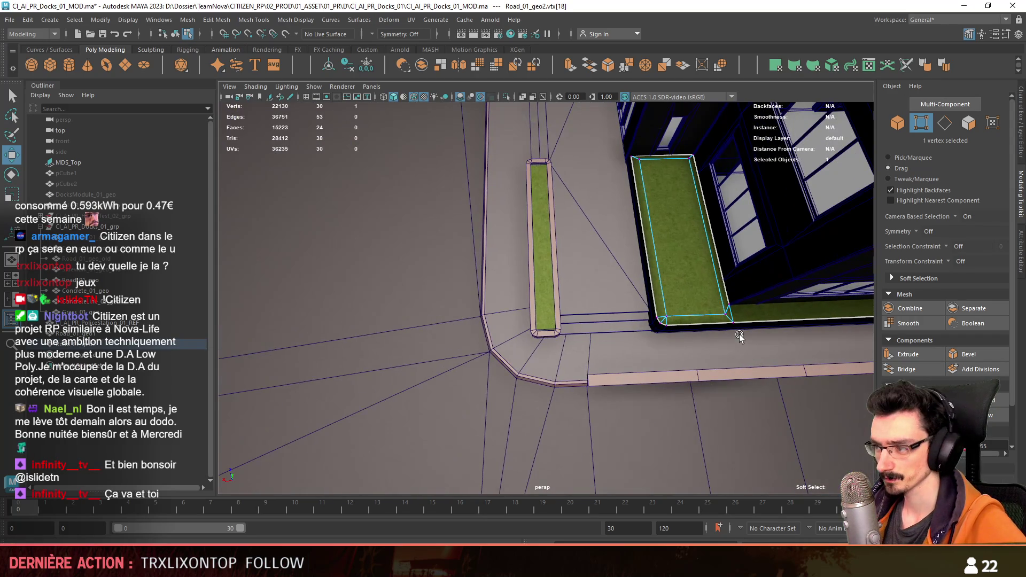
{"action": "scroll", "coordinate": [753, 341], "scroll_direction": "down", "scroll_amount": 3}
{"action": "left_click_drag", "start_coordinate": [754, 341], "coordinate": [657, 351], "text": "alt"}
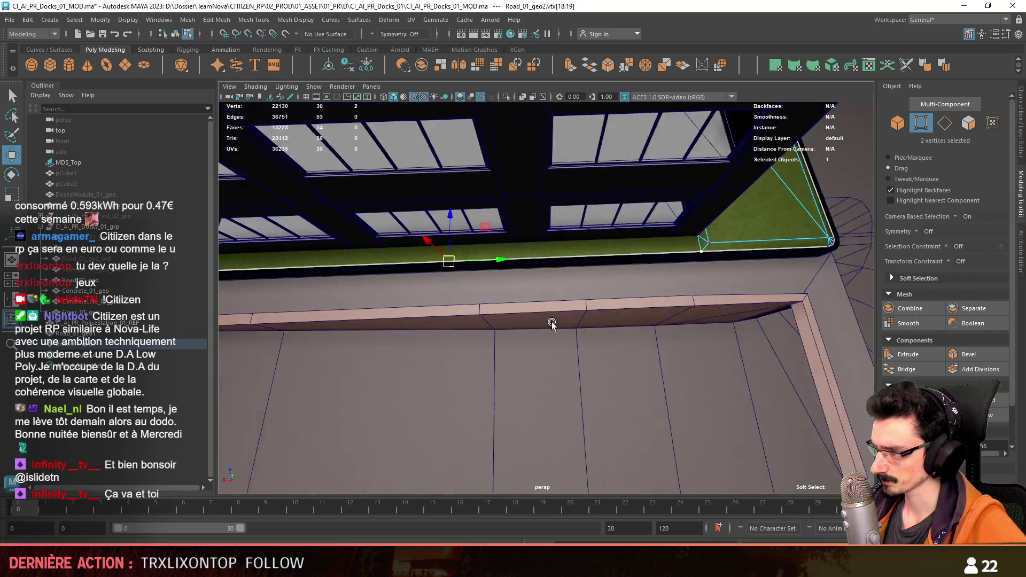
{"action": "left_click_drag", "start_coordinate": [655, 202], "coordinate": [630, 293], "text": "alt"}
{"action": "scroll", "coordinate": [630, 293], "scroll_direction": "down", "scroll_amount": 2}
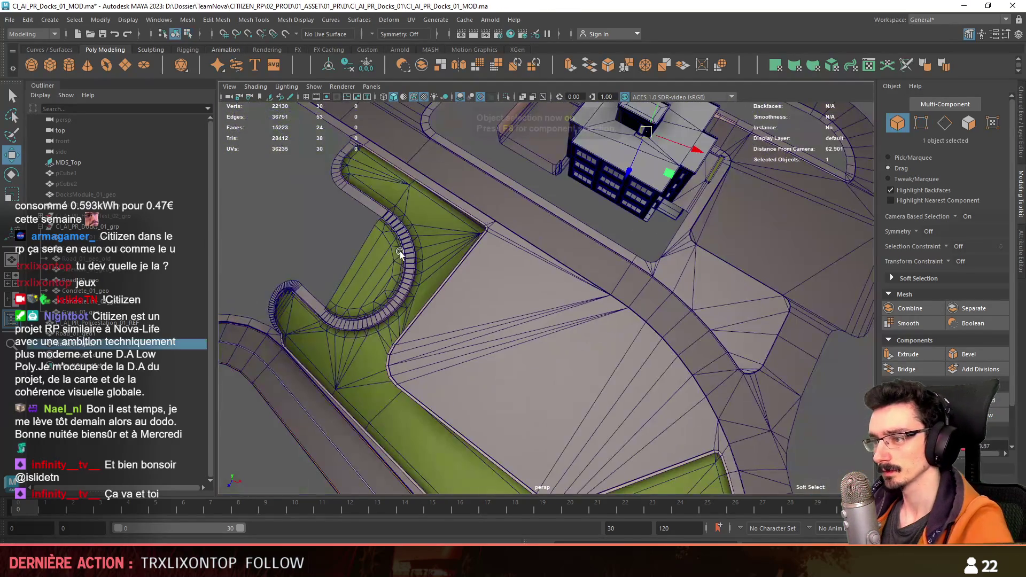
{"action": "key", "text": "F8"}
{"action": "left_click", "coordinate": [412, 202]}
{"action": "key", "text": "F9"}
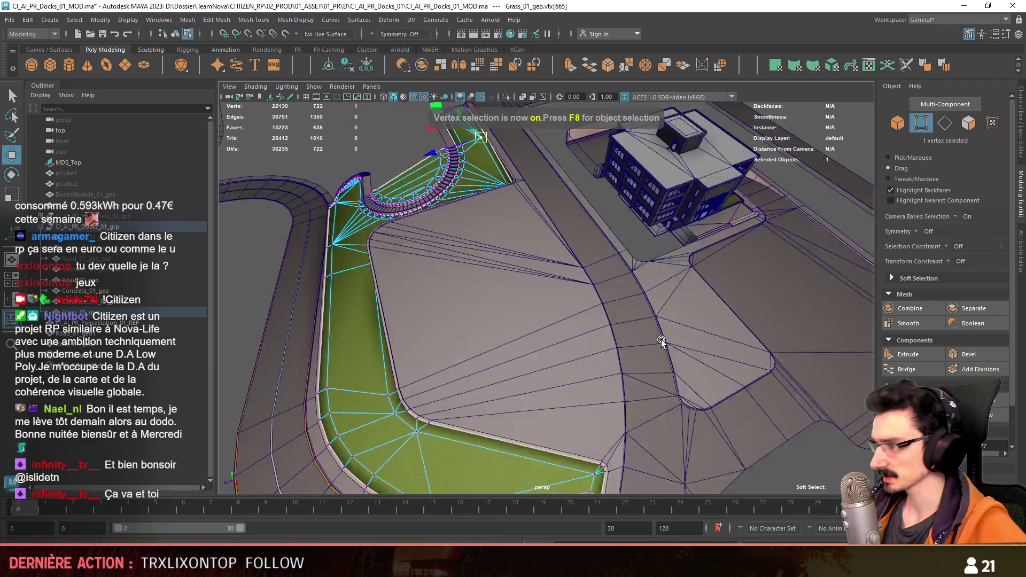
{"action": "left_click_drag", "start_coordinate": [409, 184], "coordinate": [509, 290], "text": "alt"}
{"action": "key", "text": "F8"}
{"action": "key", "text": "f"}
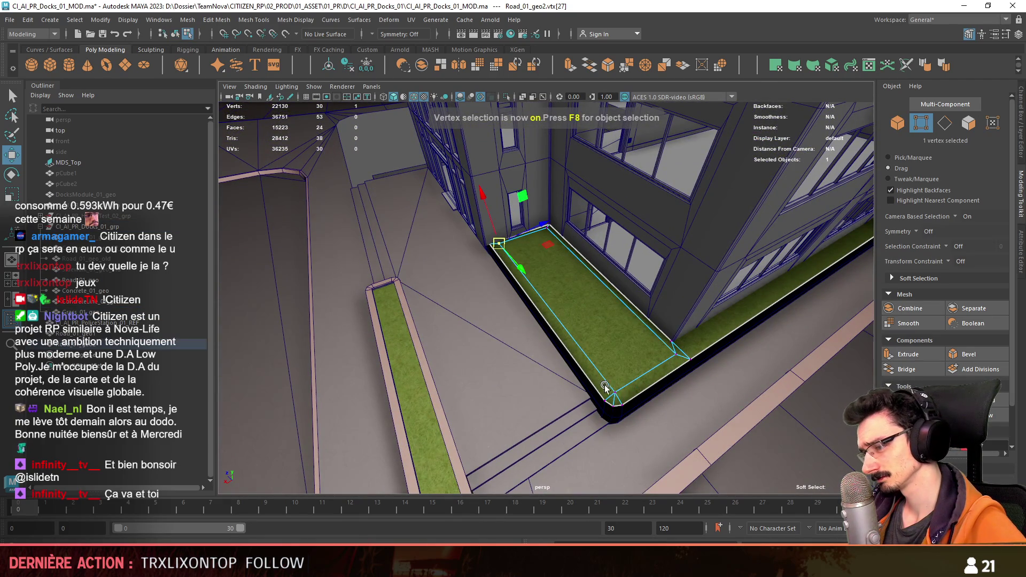
{"action": "left_click_drag", "start_coordinate": [723, 337], "coordinate": [475, 345], "text": "alt"}
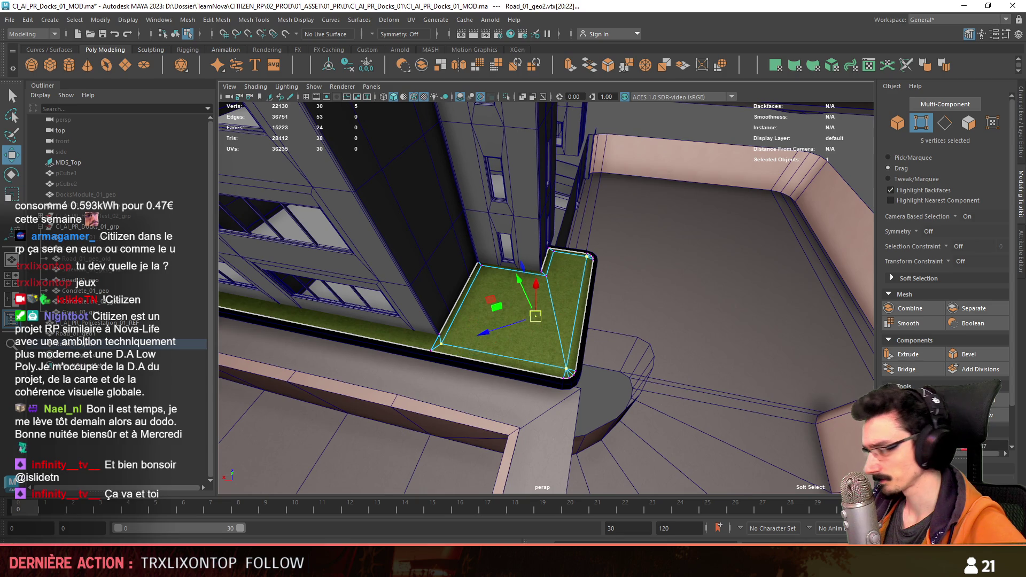
Step: Combine Grass_01_geo with the building's grass bed into one mesh and delete its history
{"action": "key", "text": "F8"}
{"action": "scroll", "coordinate": [673, 406], "scroll_direction": "down", "scroll_amount": 6}
{"action": "scroll", "coordinate": [672, 407], "scroll_direction": "down", "scroll_amount": 3}
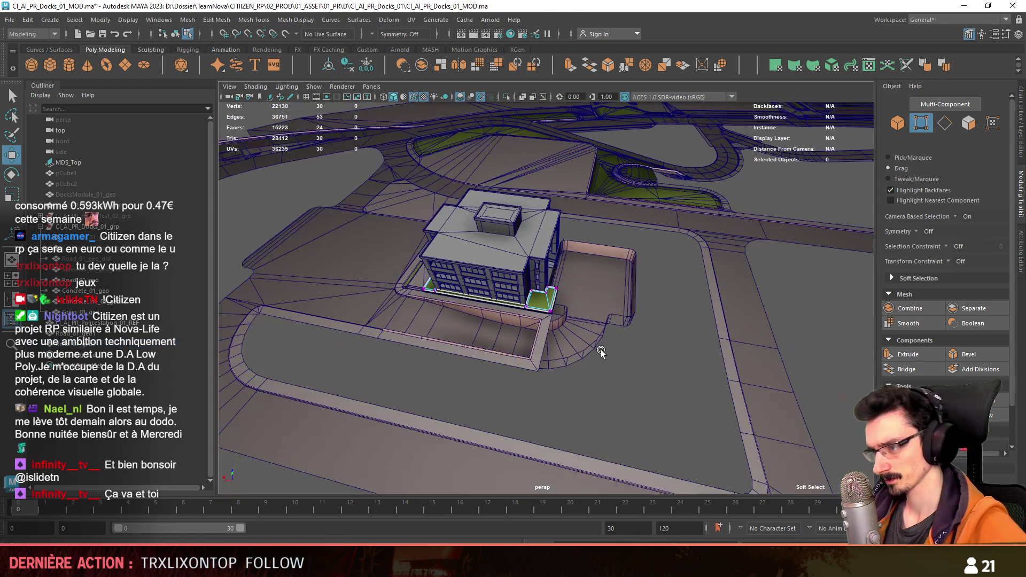
{"action": "left_click", "coordinate": [672, 406]}
{"action": "left_click", "coordinate": [413, 97]}
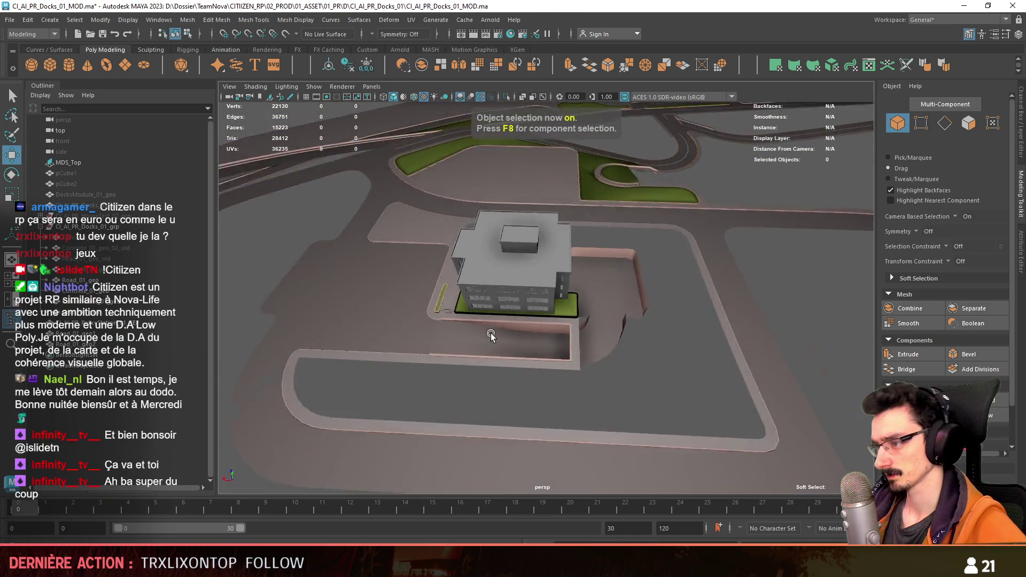
{"action": "left_click_drag", "start_coordinate": [490, 333], "coordinate": [588, 336], "text": "alt"}
{"action": "scroll", "coordinate": [589, 336], "scroll_direction": "up", "scroll_amount": 5}
{"action": "mouse_move", "coordinate": [498, 331]}
{"action": "left_mouse_down", "text": "alt"}
{"action": "mouse_move", "coordinate": [535, 341]}
{"action": "mouse_move", "coordinate": [481, 345]}
{"action": "left_mouse_up", "text": "alt"}
{"action": "left_click", "coordinate": [120, 312]}
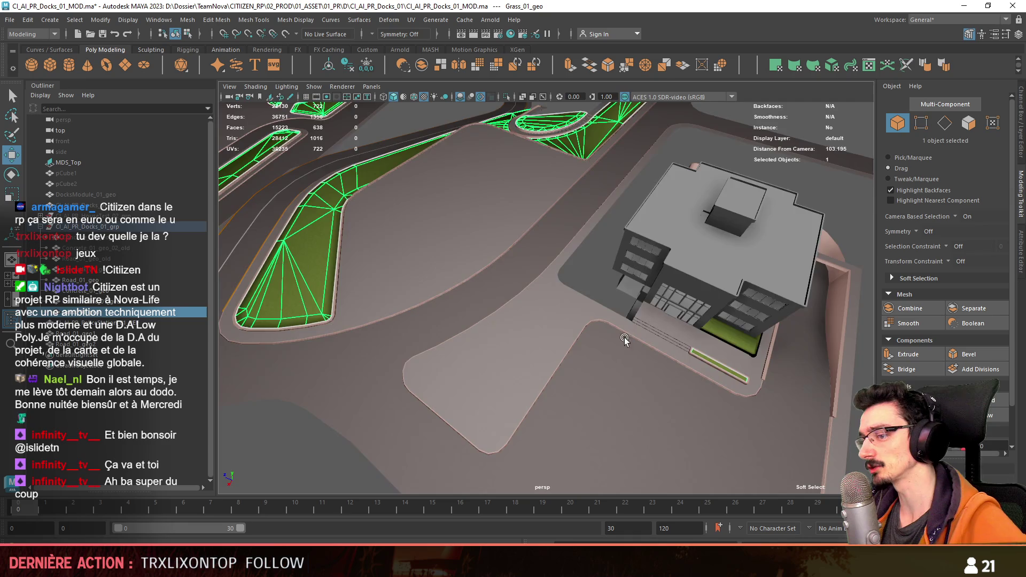
{"action": "key", "text": "f"}
{"action": "mouse_move", "coordinate": [327, 330]}
{"action": "left_mouse_down", "text": "alt"}
{"action": "mouse_move", "coordinate": [456, 295]}
{"action": "mouse_move", "coordinate": [524, 348]}
{"action": "mouse_move", "coordinate": [626, 337]}
{"action": "left_mouse_up", "text": "alt"}
{"action": "left_click", "coordinate": [485, 320], "text": "shift"}
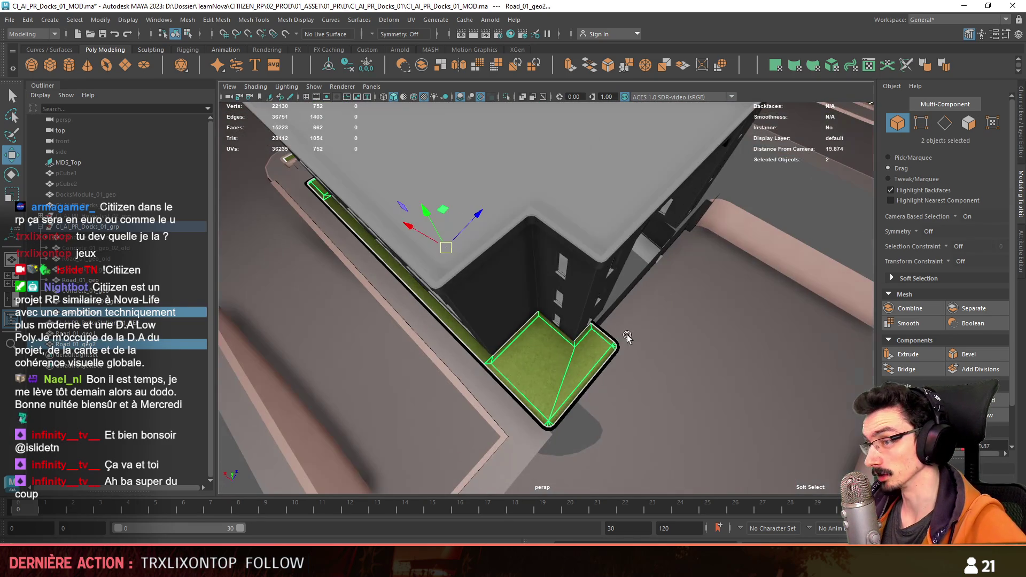
{"action": "left_click", "coordinate": [421, 64]}
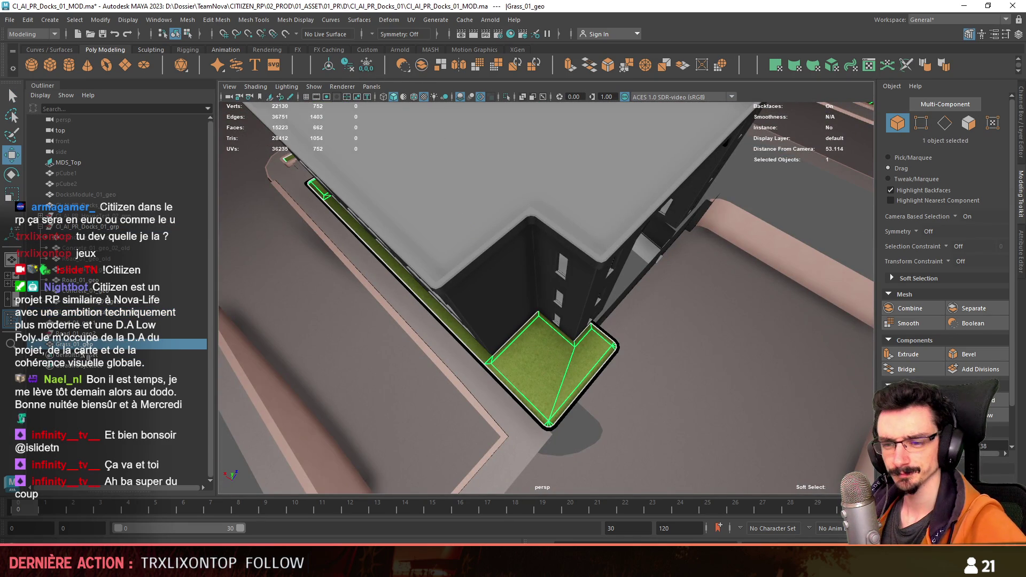
{"action": "key", "text": "alt+shift+d"}
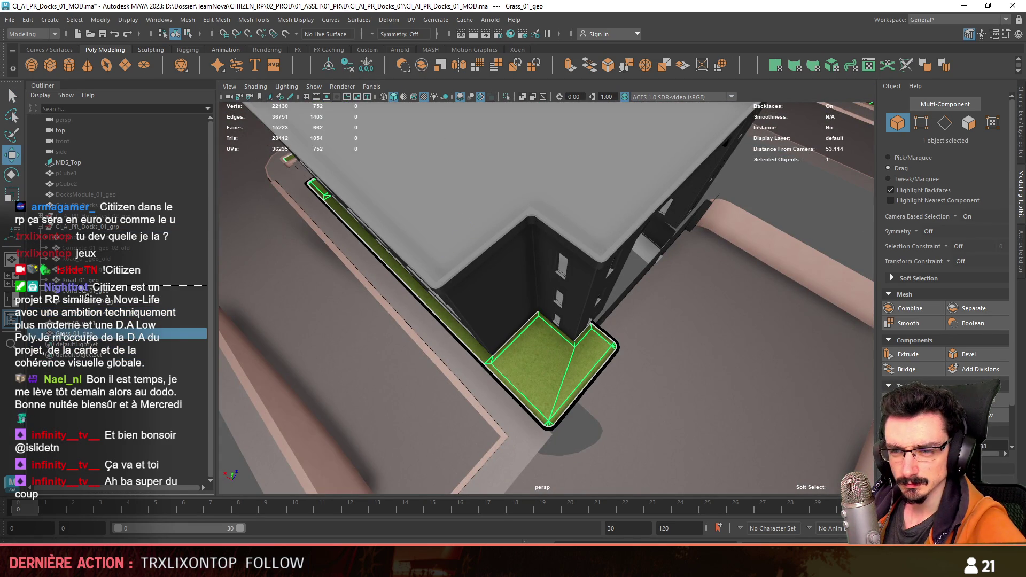
{"action": "scroll", "coordinate": [542, 346], "scroll_direction": "down", "scroll_amount": 5}
{"action": "scroll", "coordinate": [507, 315], "scroll_direction": "down", "scroll_amount": 5}
Step: Adjust the combined grass object's pivot with D and look over the map toward the concrete curbs
{"action": "left_click_drag", "start_coordinate": [507, 315], "coordinate": [561, 328], "text": "alt"}
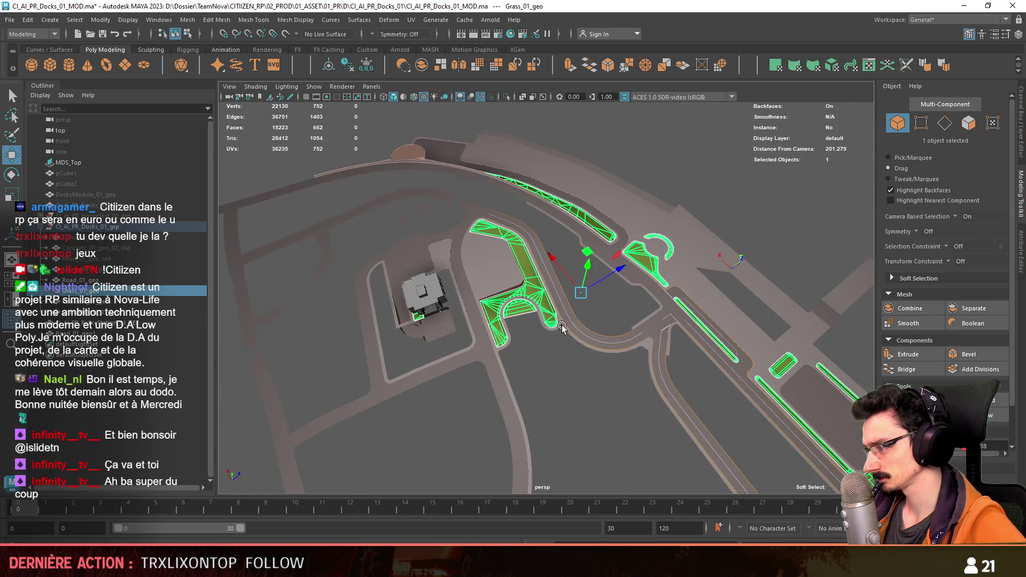
{"action": "mouse_move", "coordinate": [756, 315]}
{"action": "left_mouse_down", "text": "alt"}
{"action": "mouse_move", "coordinate": [507, 231]}
{"action": "mouse_move", "coordinate": [513, 270]}
{"action": "left_mouse_up", "text": "alt"}
{"action": "scroll", "coordinate": [562, 286], "scroll_direction": "up", "scroll_amount": 3}
{"action": "key", "text": "d"}
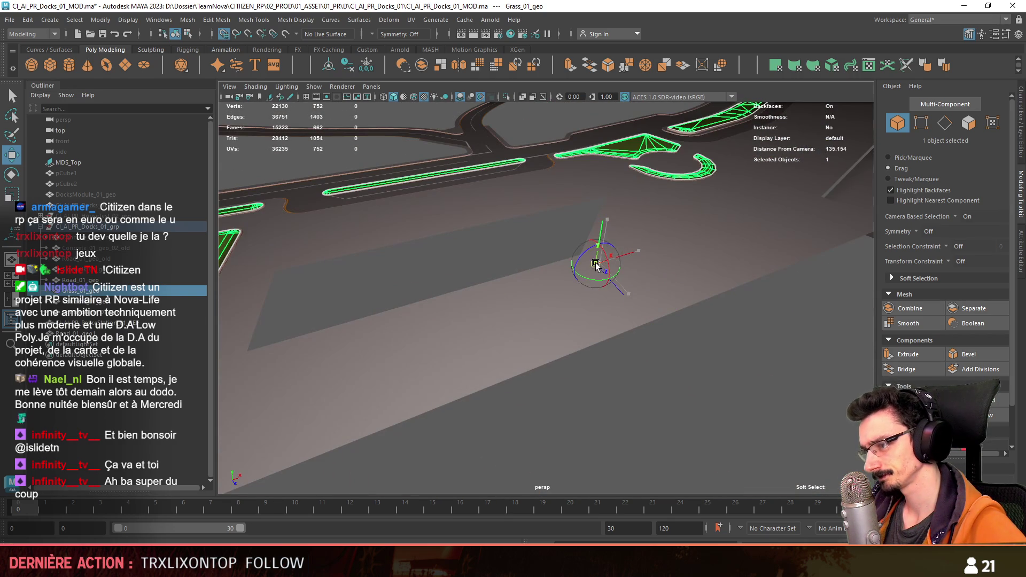
{"action": "left_click", "coordinate": [602, 289]}
{"action": "mouse_move", "coordinate": [602, 289]}
{"action": "left_mouse_down", "text": "alt"}
{"action": "mouse_move", "coordinate": [615, 319]}
{"action": "mouse_move", "coordinate": [532, 367]}
{"action": "mouse_move", "coordinate": [246, 337]}
{"action": "left_mouse_up", "text": "alt"}
{"action": "key", "text": "q"}
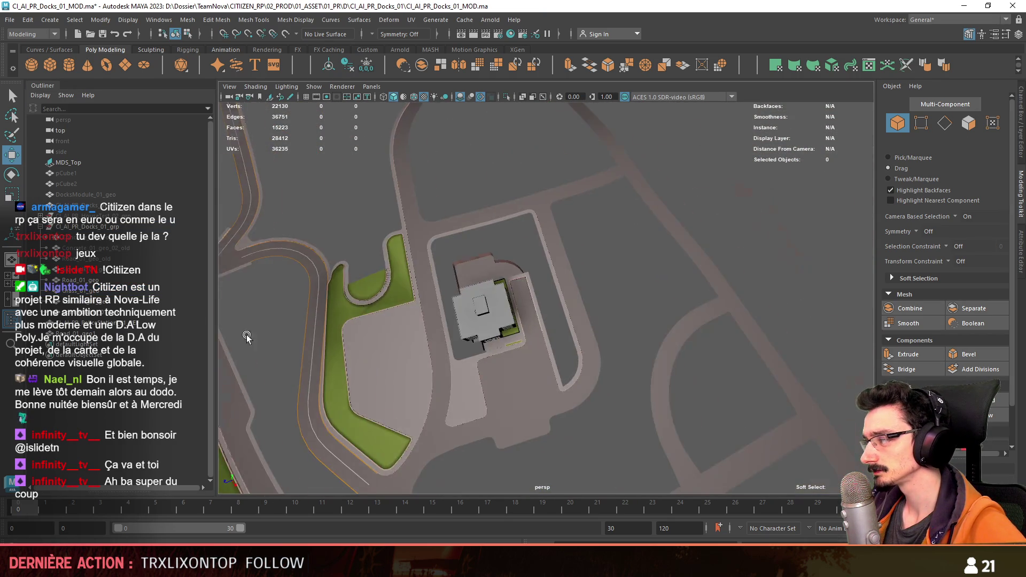
{"action": "scroll", "coordinate": [419, 334], "scroll_direction": "up", "scroll_amount": 5}
{"action": "left_click_drag", "start_coordinate": [419, 334], "coordinate": [562, 298], "text": "alt"}
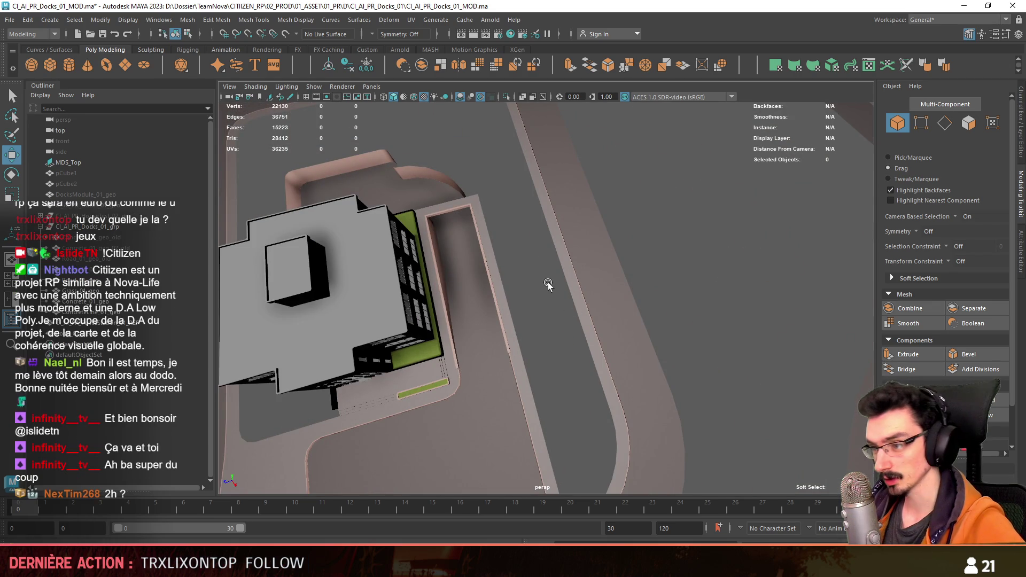
{"action": "scroll", "coordinate": [540, 284], "scroll_direction": "down", "scroll_amount": 5}
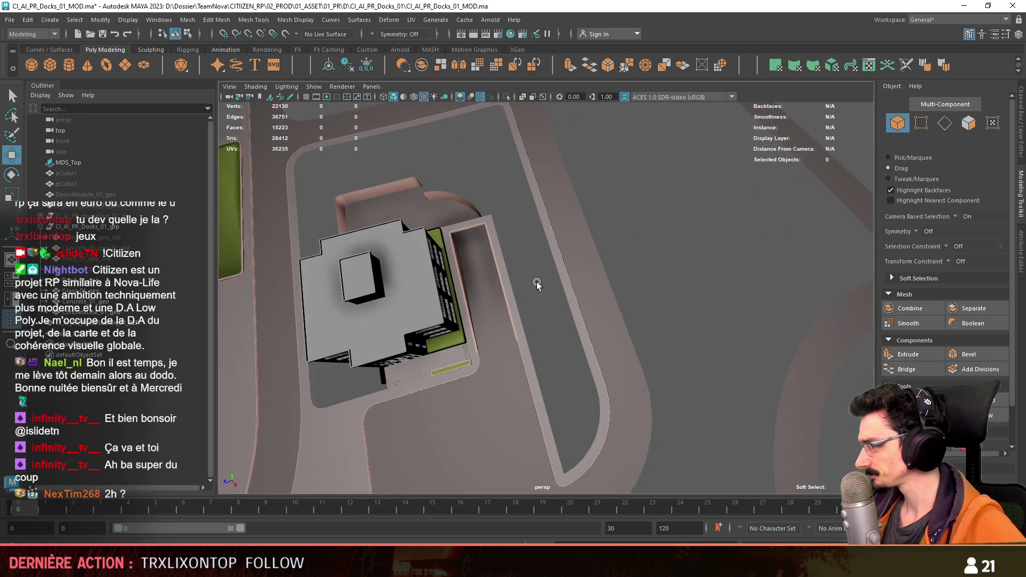
{"action": "scroll", "coordinate": [537, 282], "scroll_direction": "down", "scroll_amount": 2}
{"action": "left_click_drag", "start_coordinate": [536, 282], "coordinate": [604, 273], "text": "alt"}
{"action": "scroll", "coordinate": [497, 270], "scroll_direction": "up", "scroll_amount": 3}
{"action": "mouse_move", "coordinate": [498, 270]}
{"action": "left_mouse_down", "text": "alt"}
{"action": "mouse_move", "coordinate": [429, 296]}
{"action": "mouse_move", "coordinate": [471, 293]}
{"action": "left_mouse_up", "text": "alt"}
{"action": "scroll", "coordinate": [472, 294], "scroll_direction": "up", "scroll_amount": 2}
{"action": "left_click", "coordinate": [519, 353]}
{"action": "key", "text": "F9"}
{"action": "key", "text": "F9"}
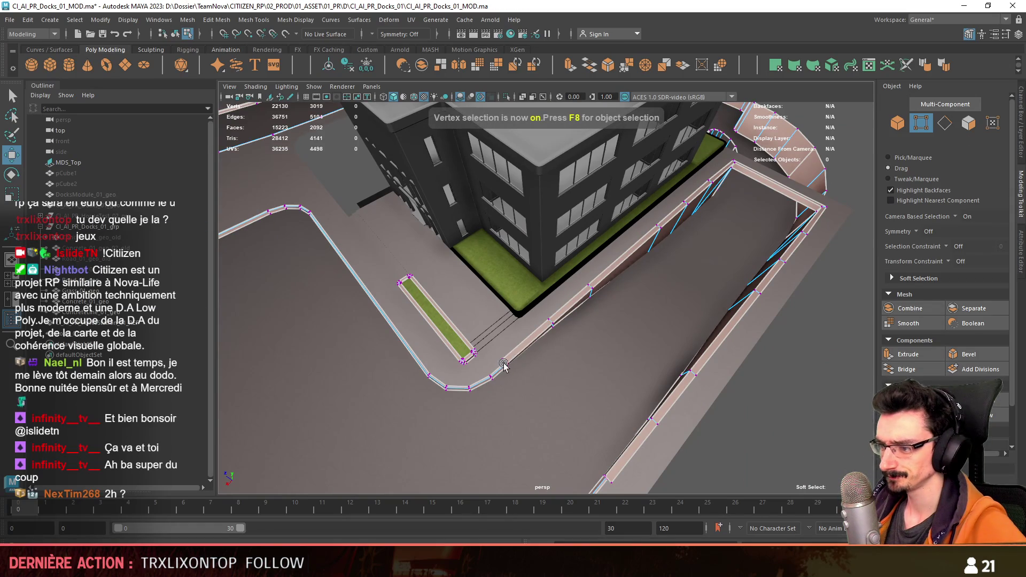
{"action": "scroll", "coordinate": [638, 356], "scroll_direction": "down", "scroll_amount": 3}
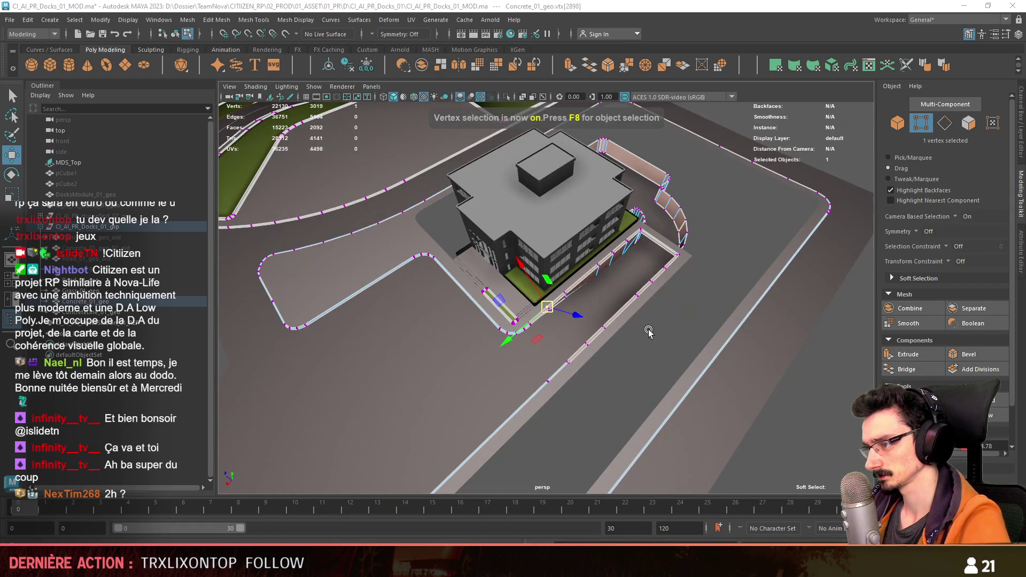
{"action": "left_click_drag", "start_coordinate": [639, 357], "coordinate": [613, 320], "text": "alt"}
{"action": "key", "text": "F8"}
{"action": "scroll", "coordinate": [614, 320], "scroll_direction": "up", "scroll_amount": 2}
{"action": "scroll", "coordinate": [531, 298], "scroll_direction": "up", "scroll_amount": 2}
{"action": "left_click", "coordinate": [531, 299]}
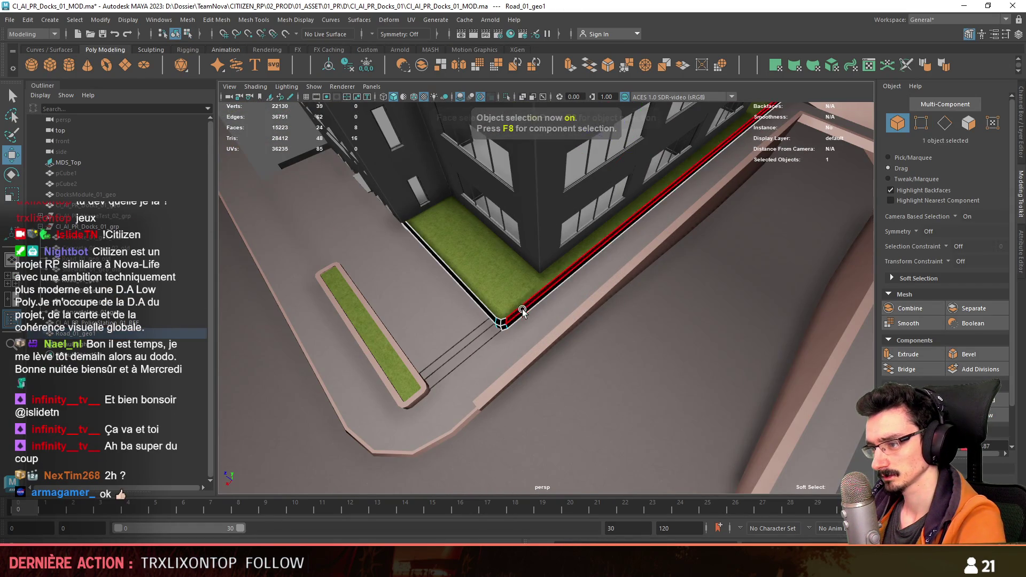
{"action": "key", "text": "F11"}
{"action": "scroll", "coordinate": [604, 327], "scroll_direction": "down", "scroll_amount": 3}
{"action": "left_click_drag", "start_coordinate": [603, 328], "coordinate": [688, 348], "text": "alt"}
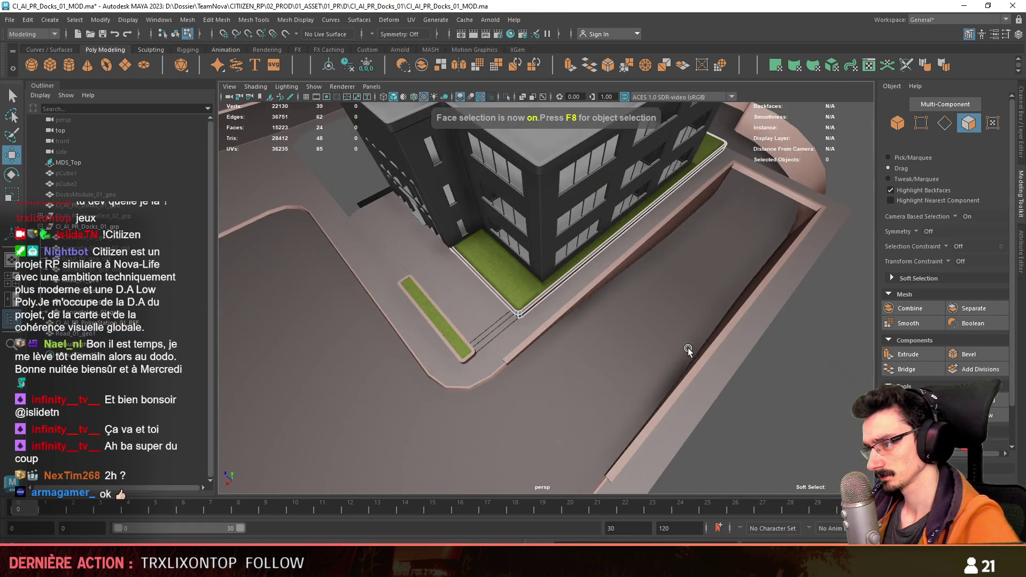
{"action": "scroll", "coordinate": [604, 353], "scroll_direction": "up", "scroll_amount": 2}
{"action": "key", "text": "F8"}
{"action": "scroll", "coordinate": [604, 354], "scroll_direction": "up", "scroll_amount": 3}
{"action": "right_click_drag", "start_coordinate": [559, 250], "coordinate": [580, 543]}
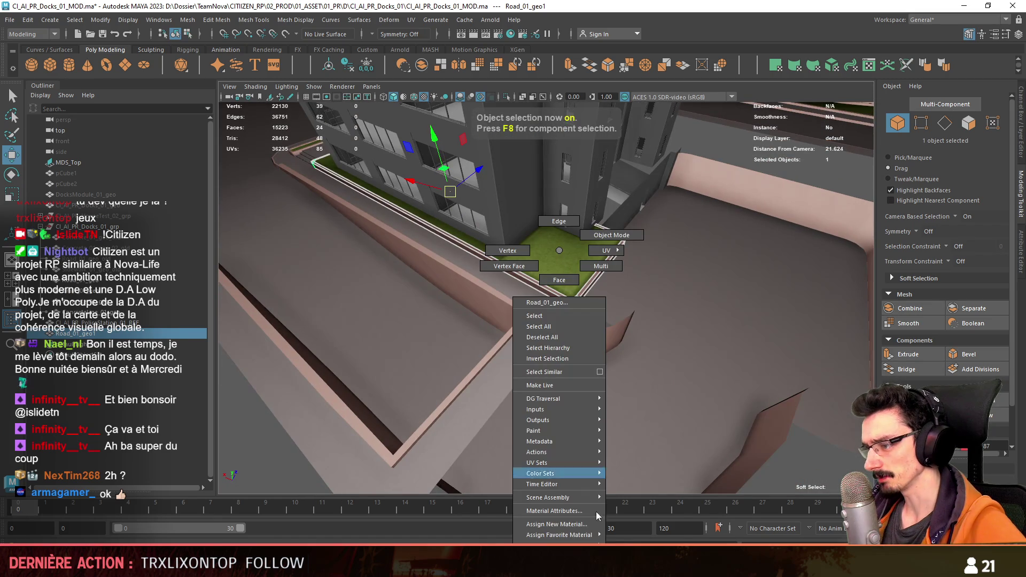
{"action": "left_click", "coordinate": [654, 452]}
{"action": "left_click_drag", "start_coordinate": [654, 451], "coordinate": [569, 345], "text": "alt"}
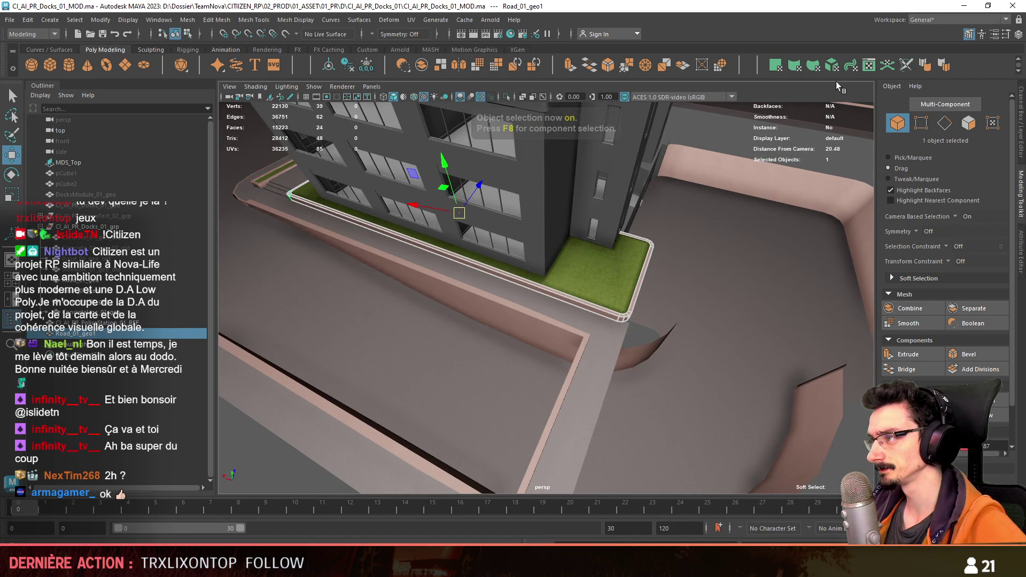
{"action": "left_click", "coordinate": [81, 227], "text": "ctrl"}
{"action": "scroll", "coordinate": [586, 317], "scroll_direction": "down", "scroll_amount": 5}
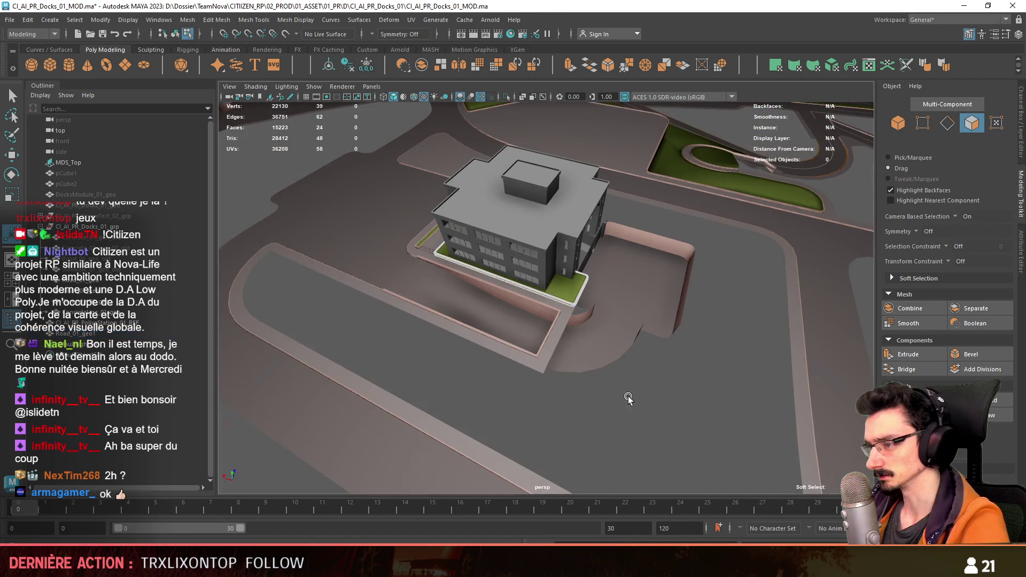
{"action": "scroll", "coordinate": [586, 317], "scroll_direction": "up", "scroll_amount": 3}
{"action": "key", "text": "F10"}
{"action": "scroll", "coordinate": [574, 307], "scroll_direction": "up", "scroll_amount": 5}
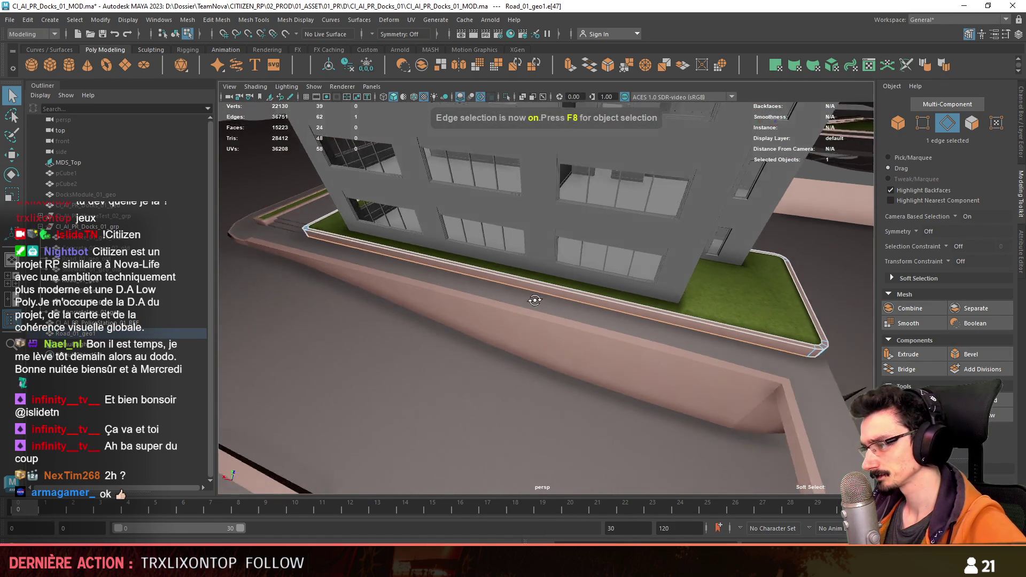
{"action": "key", "text": "F11"}
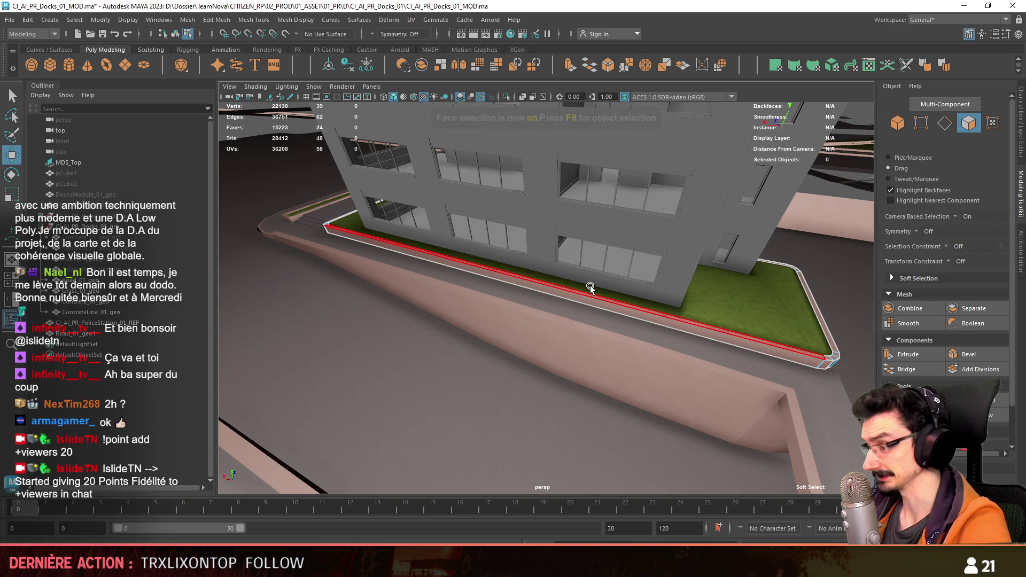
{"action": "left_click", "coordinate": [588, 282]}
{"action": "mouse_move", "coordinate": [588, 283]}
{"action": "left_mouse_down", "text": "alt"}
{"action": "mouse_move", "coordinate": [593, 321]}
{"action": "mouse_move", "coordinate": [658, 323]}
{"action": "mouse_move", "coordinate": [551, 320]}
{"action": "mouse_move", "coordinate": [555, 367]}
{"action": "left_mouse_up", "text": "alt"}
{"action": "key", "text": "F10"}
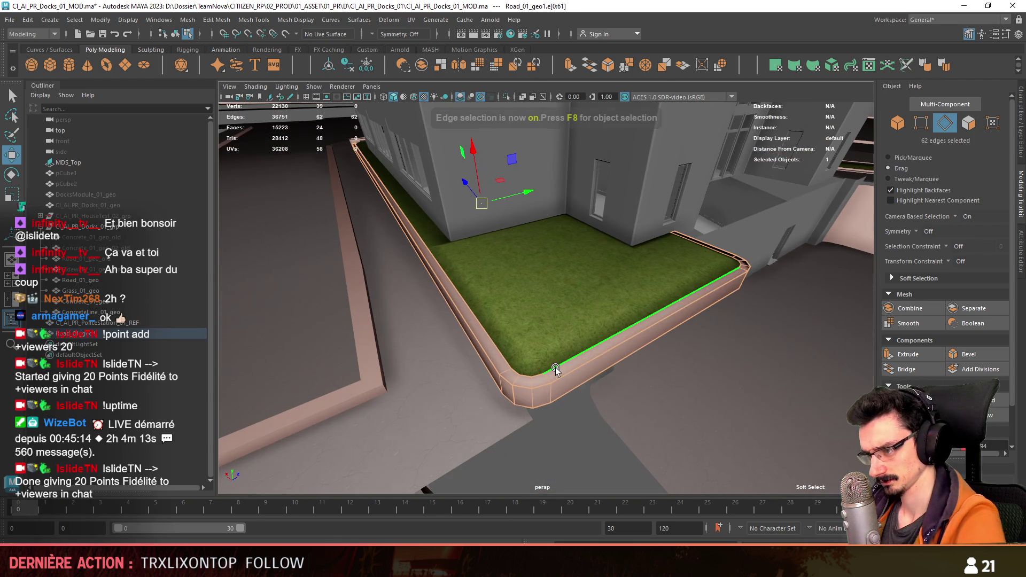
{"action": "double_click", "coordinate": [562, 373]}
{"action": "double_click", "coordinate": [652, 320]}
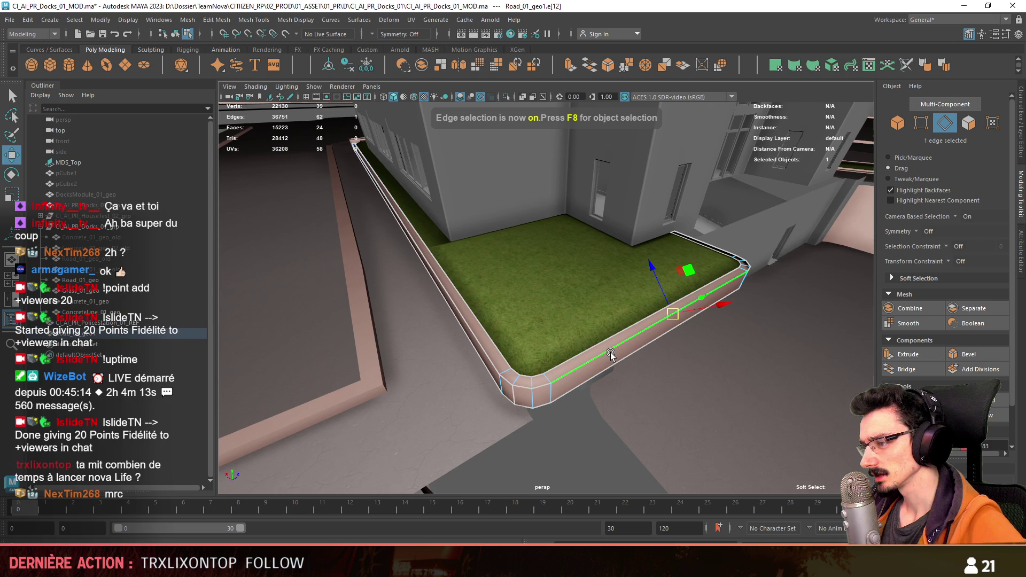
{"action": "scroll", "coordinate": [515, 385], "scroll_direction": "down", "scroll_amount": 5}
{"action": "mouse_move", "coordinate": [515, 384]}
{"action": "left_mouse_down", "text": "alt"}
{"action": "mouse_move", "coordinate": [516, 422]}
{"action": "mouse_move", "coordinate": [445, 363]}
{"action": "mouse_move", "coordinate": [661, 340]}
{"action": "left_mouse_up", "text": "alt"}
{"action": "key", "text": "F8"}
{"action": "scroll", "coordinate": [636, 341], "scroll_direction": "down", "scroll_amount": 3}
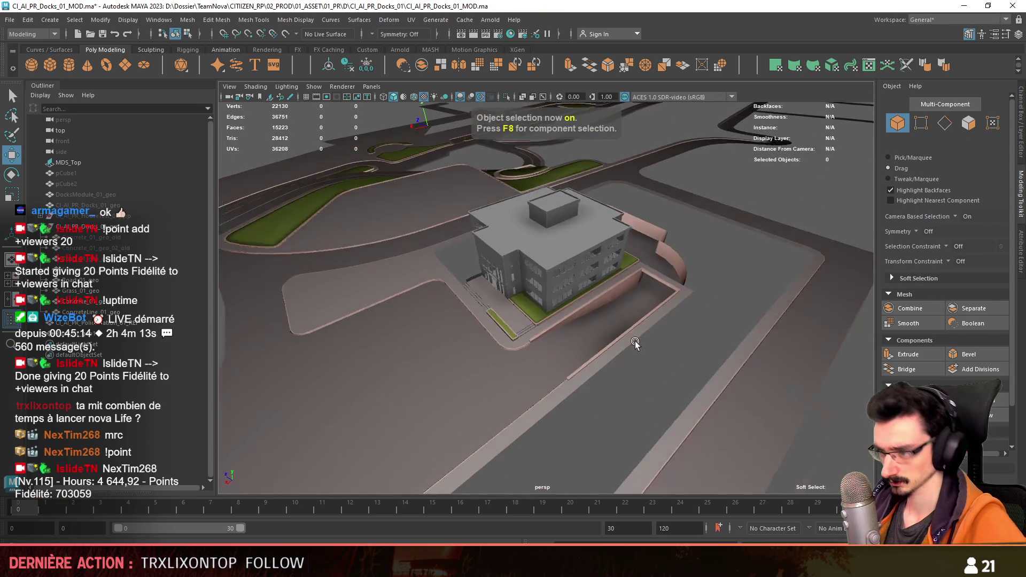
{"action": "scroll", "coordinate": [626, 337], "scroll_direction": "down", "scroll_amount": 2}
{"action": "scroll", "coordinate": [620, 327], "scroll_direction": "down", "scroll_amount": 3}
{"action": "left_click_drag", "start_coordinate": [582, 352], "coordinate": [579, 355], "text": "alt"}
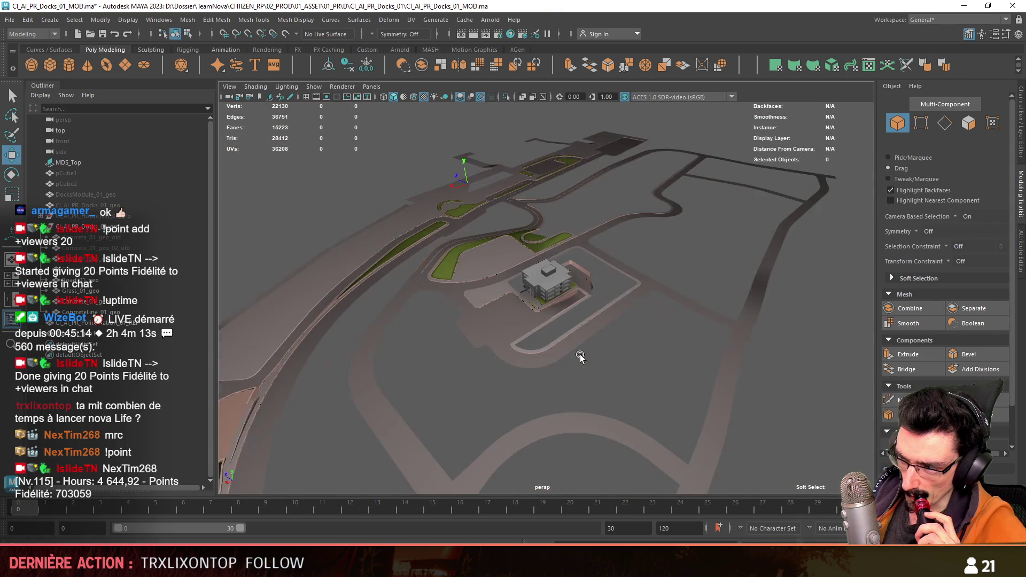
{"action": "scroll", "coordinate": [580, 353], "scroll_direction": "up", "scroll_amount": 5}
{"action": "scroll", "coordinate": [561, 337], "scroll_direction": "up", "scroll_amount": 3}
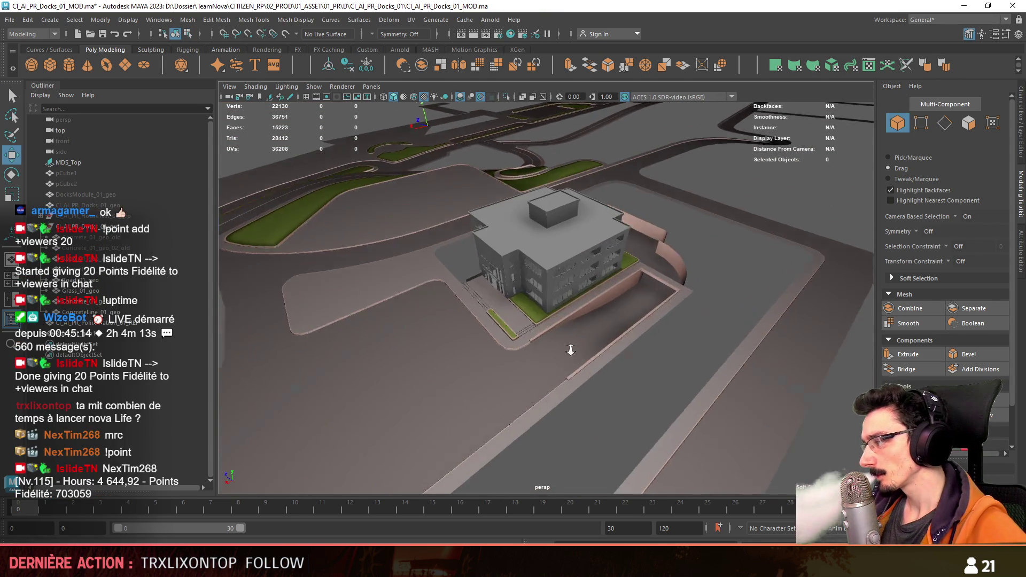
{"action": "scroll", "coordinate": [534, 318], "scroll_direction": "up", "scroll_amount": 3}
{"action": "scroll", "coordinate": [487, 326], "scroll_direction": "up", "scroll_amount": 2}
{"action": "left_click_drag", "start_coordinate": [487, 326], "coordinate": [570, 314], "text": "alt"}
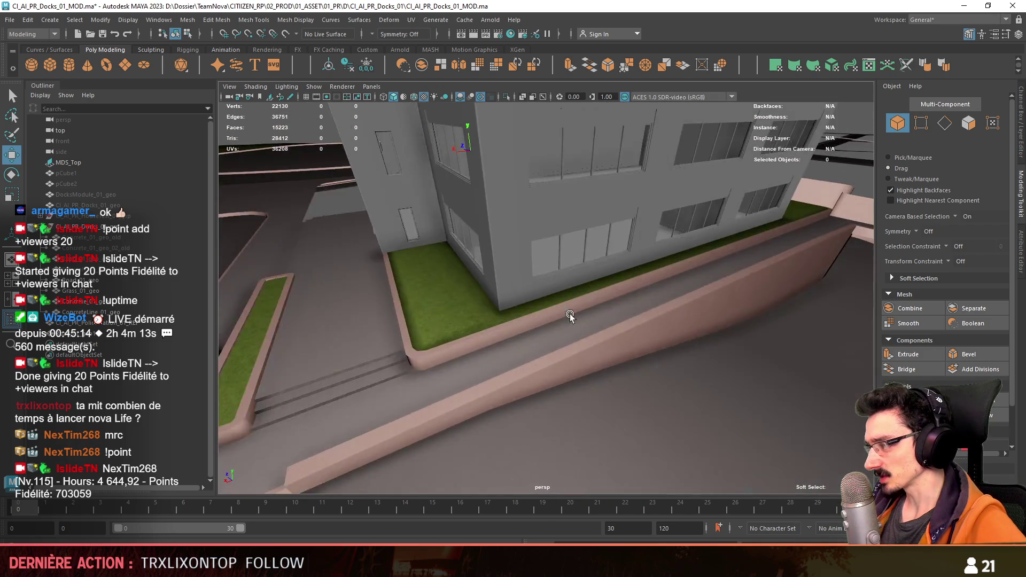
{"action": "scroll", "coordinate": [569, 314], "scroll_direction": "up", "scroll_amount": 3}
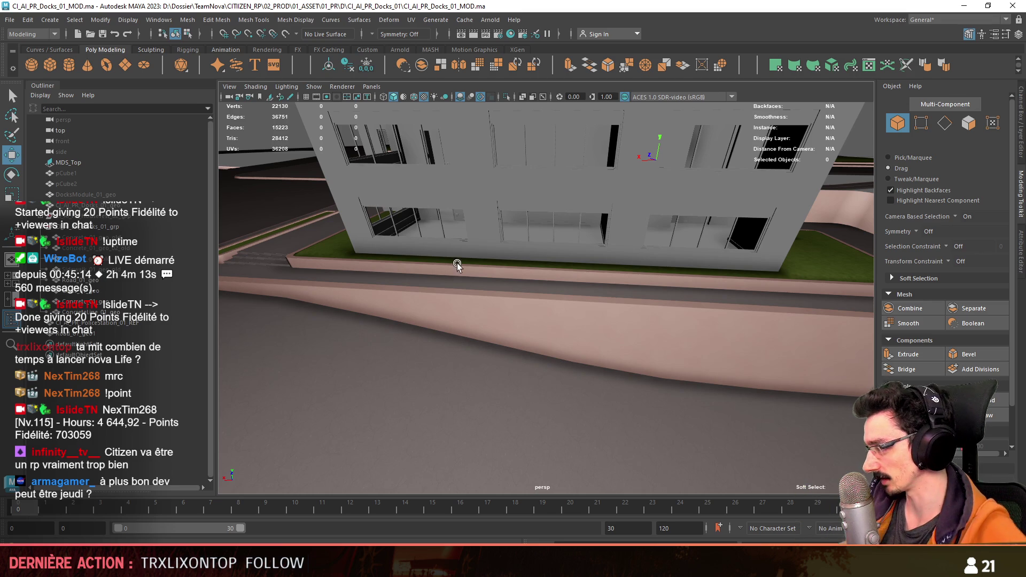
{"action": "left_click_drag", "start_coordinate": [452, 269], "coordinate": [692, 333], "text": "alt"}
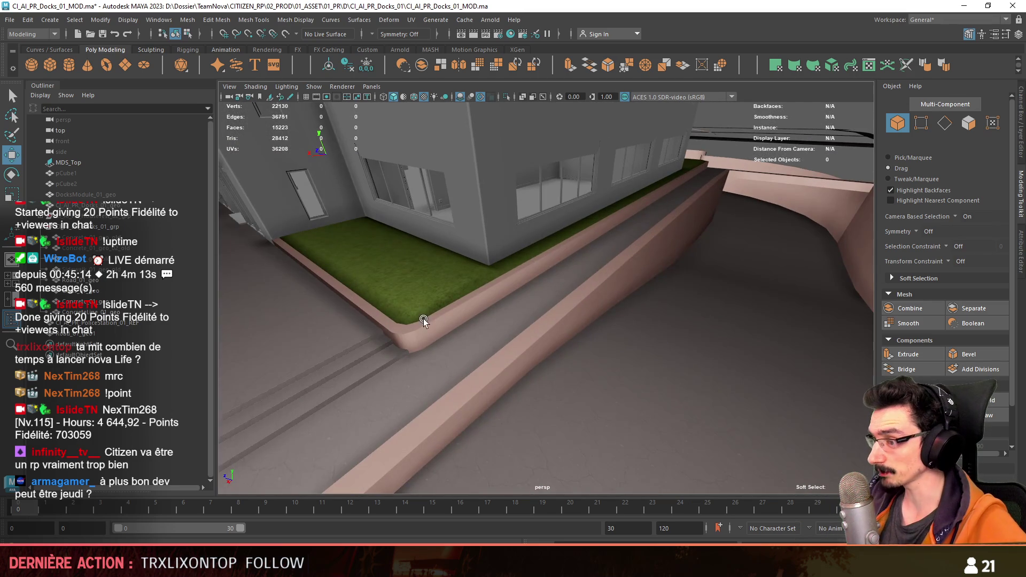
{"action": "mouse_move", "coordinate": [424, 318]}
{"action": "left_mouse_down", "text": "alt"}
{"action": "mouse_move", "coordinate": [541, 322]}
{"action": "mouse_move", "coordinate": [600, 295]}
{"action": "mouse_move", "coordinate": [481, 285]}
{"action": "mouse_move", "coordinate": [489, 268]}
{"action": "mouse_move", "coordinate": [595, 349]}
{"action": "mouse_move", "coordinate": [614, 342]}
{"action": "mouse_move", "coordinate": [294, 258]}
{"action": "mouse_move", "coordinate": [408, 229]}
{"action": "mouse_move", "coordinate": [494, 353]}
{"action": "mouse_move", "coordinate": [433, 334]}
{"action": "mouse_move", "coordinate": [454, 293]}
{"action": "mouse_move", "coordinate": [455, 308]}
{"action": "mouse_move", "coordinate": [408, 304]}
{"action": "mouse_move", "coordinate": [470, 332]}
{"action": "mouse_move", "coordinate": [686, 333]}
{"action": "mouse_move", "coordinate": [482, 328]}
{"action": "mouse_move", "coordinate": [669, 342]}
{"action": "mouse_move", "coordinate": [642, 350]}
{"action": "left_mouse_up", "text": "alt"}
{"action": "left_click", "coordinate": [544, 320]}
{"action": "key", "text": "F10"}
{"action": "key", "text": "F8"}
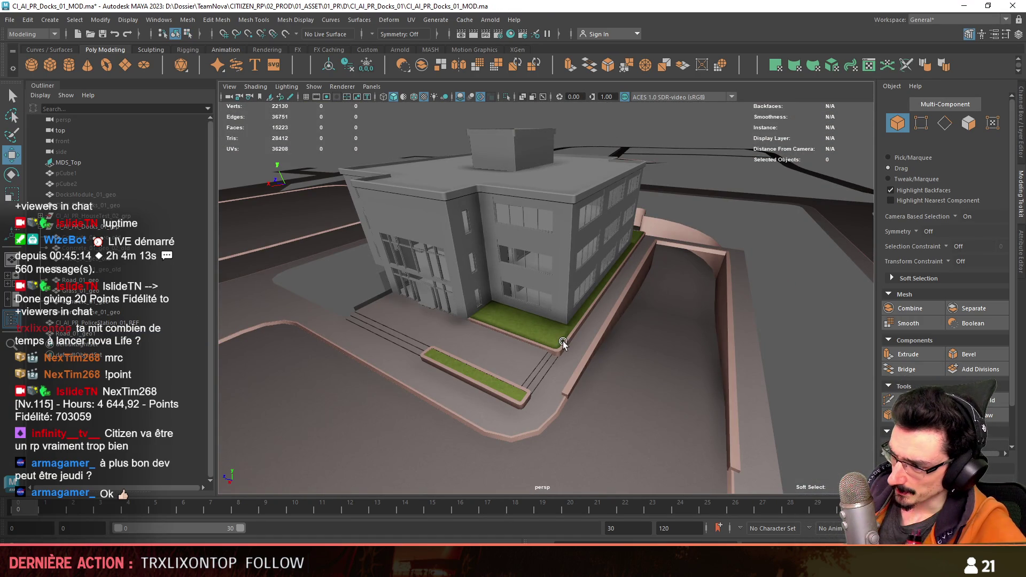
{"action": "left_click", "coordinate": [534, 332]}
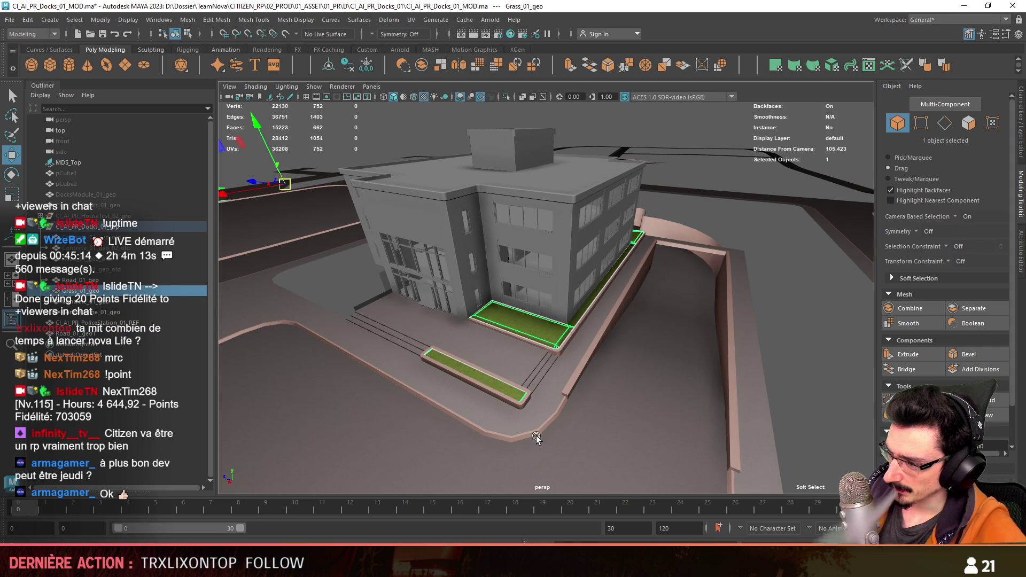
{"action": "scroll", "coordinate": [576, 372], "scroll_direction": "up", "scroll_amount": 3}
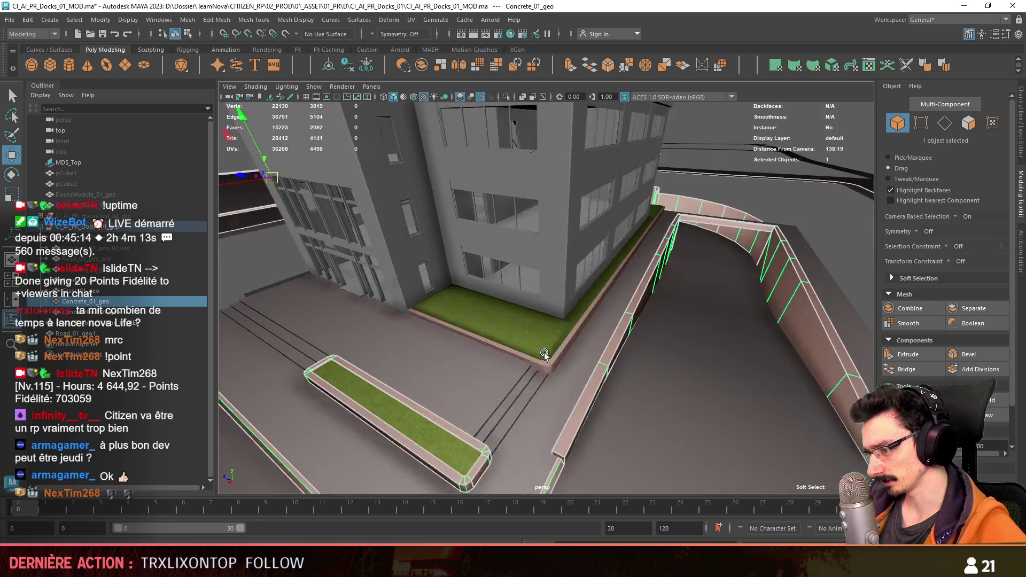
Step: Check the curb and Road_01_geo1 objects, then select the whole CI_AI_PR_Docks_01_grp group in the Outliner
{"action": "left_click", "coordinate": [544, 352]}
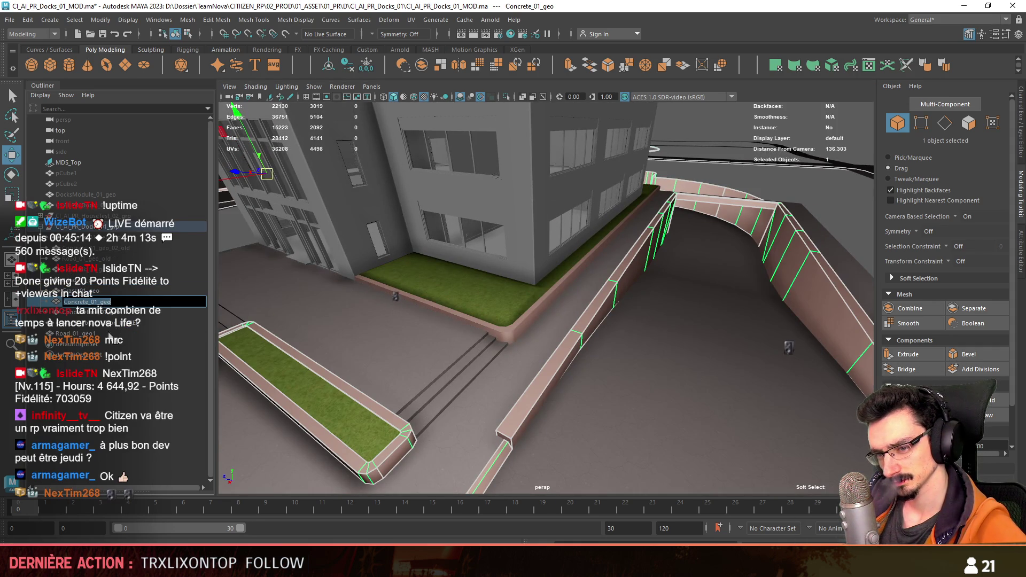
{"action": "left_click", "coordinate": [76, 334], "text": "ctrl"}
{"action": "key", "text": "f"}
{"action": "left_click", "coordinate": [366, 68]}
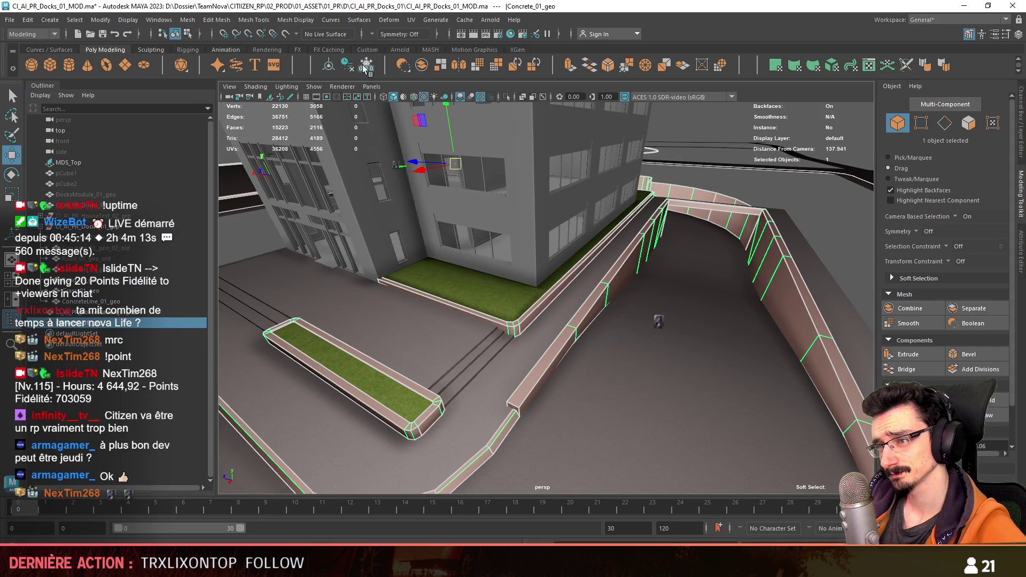
{"action": "scroll", "coordinate": [483, 337], "scroll_direction": "down", "scroll_amount": 10}
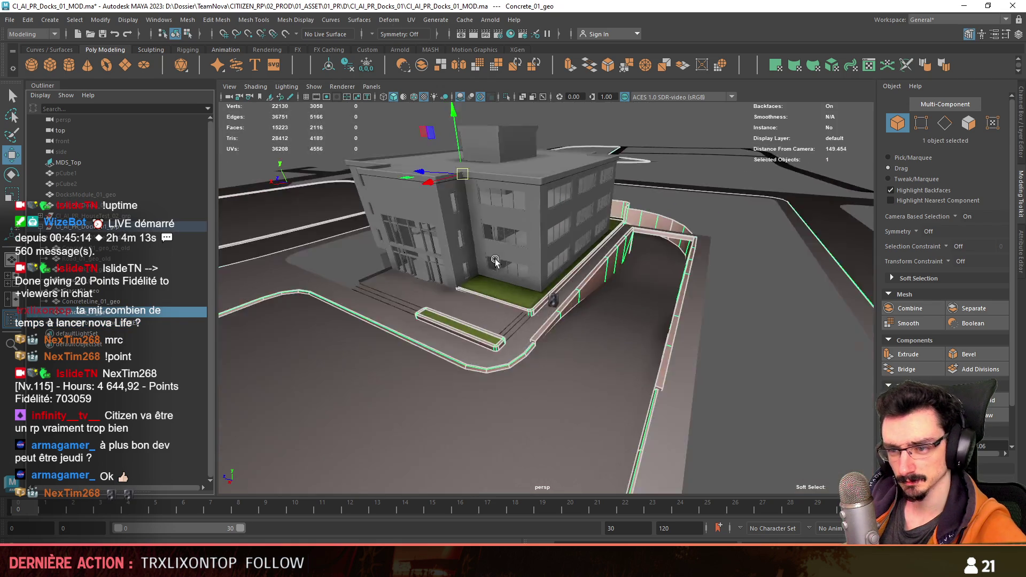
{"action": "scroll", "coordinate": [484, 337], "scroll_direction": "up", "scroll_amount": 10}
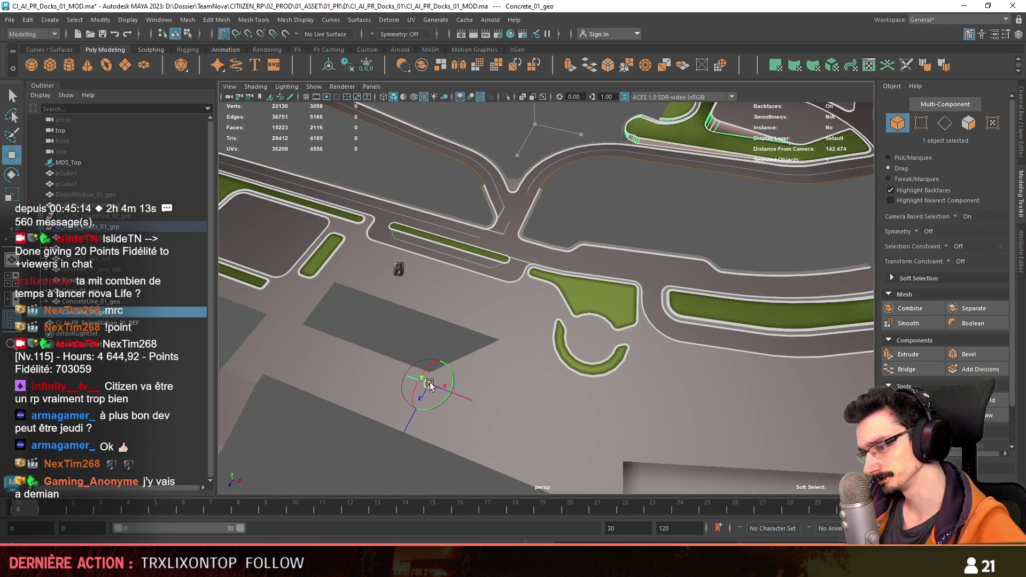
{"action": "left_click", "coordinate": [429, 383]}
{"action": "scroll", "coordinate": [429, 383], "scroll_direction": "down", "scroll_amount": 5}
{"action": "mouse_move", "coordinate": [383, 363]}
{"action": "left_mouse_down", "text": "alt"}
{"action": "mouse_move", "coordinate": [438, 299]}
{"action": "mouse_move", "coordinate": [616, 285]}
{"action": "mouse_move", "coordinate": [614, 350]}
{"action": "mouse_move", "coordinate": [172, 325]}
{"action": "left_mouse_up", "text": "alt"}
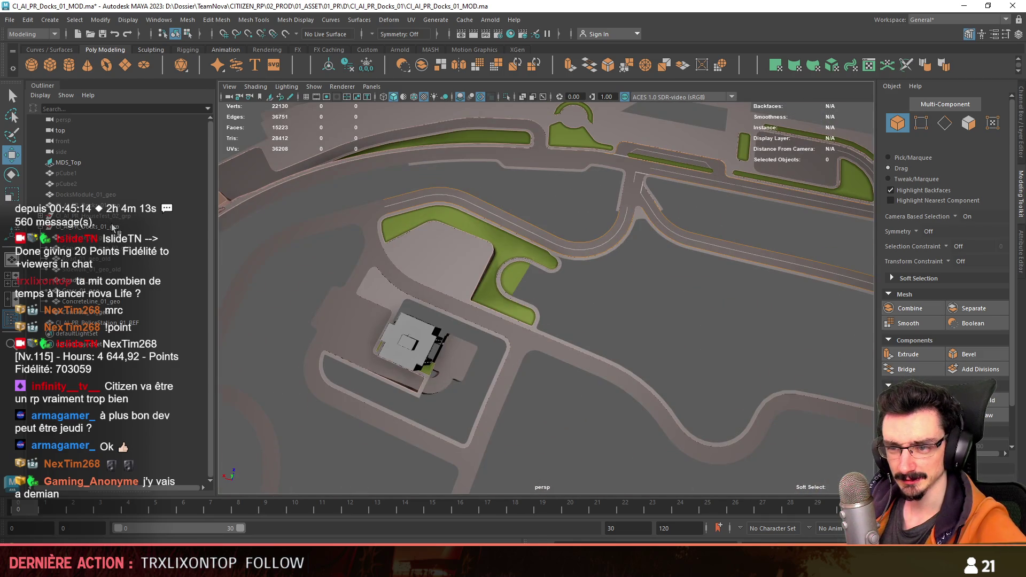
{"action": "left_click", "coordinate": [113, 227]}
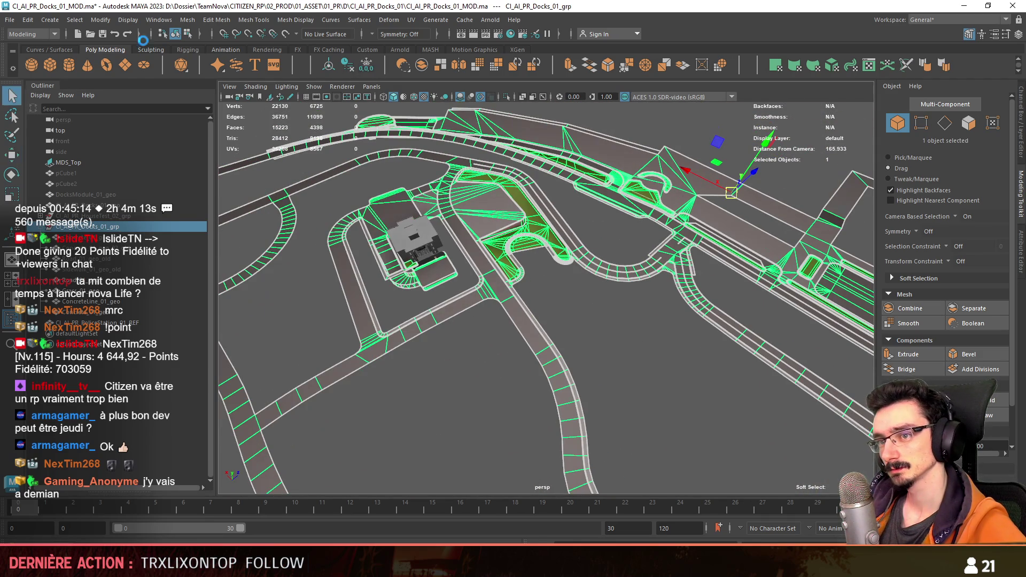
Step: Export the selected docks group as FBX via Export Selection and switch over to Unity
{"action": "left_click", "coordinate": [8, 19]}
{"action": "left_click", "coordinate": [45, 162]}
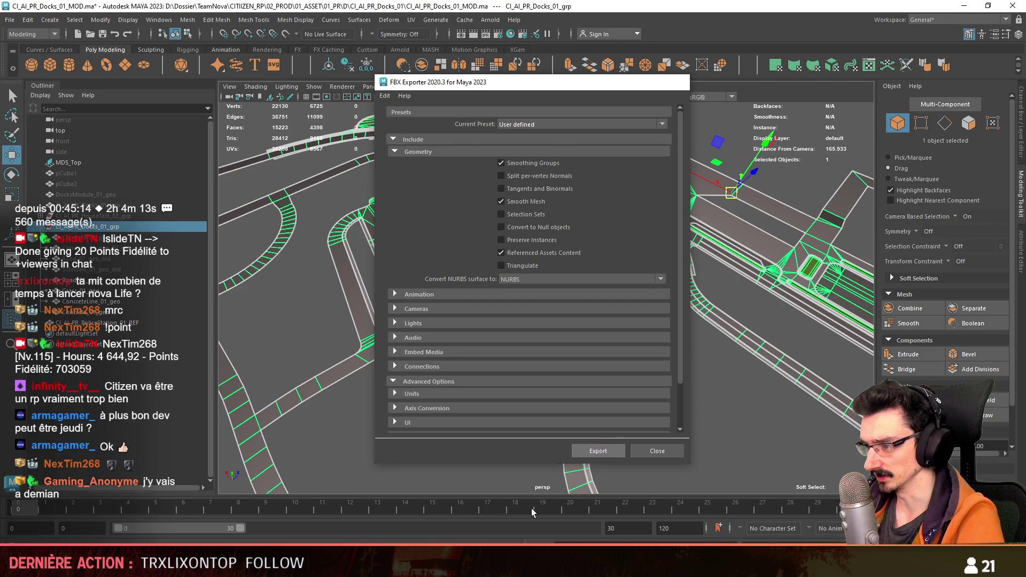
{"action": "key", "text": "Return"}
{"action": "key", "text": "alt+Tab"}
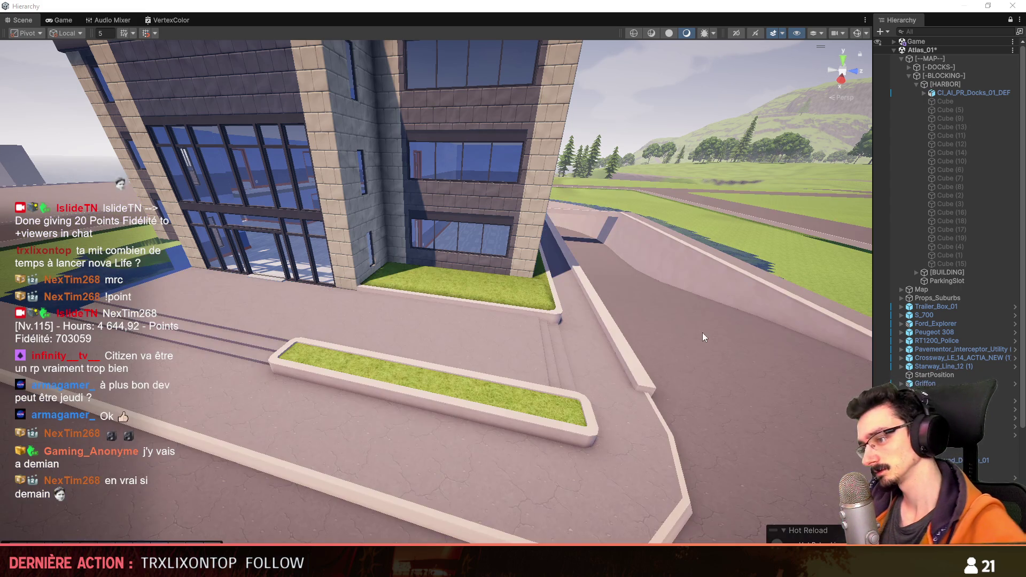
Step: Fly around the reimported building, save the Atlas_01 scene and start Play mode
{"action": "mouse_move", "coordinate": [702, 333]}
{"action": "right_mouse_down"}
{"action": "mouse_move", "coordinate": [587, 364]}
{"action": "mouse_move", "coordinate": [509, 365]}
{"action": "right_mouse_up"}
{"action": "scroll", "coordinate": [586, 363], "scroll_direction": "down", "scroll_amount": 3}
{"action": "scroll", "coordinate": [587, 363], "scroll_direction": "up", "scroll_amount": 3}
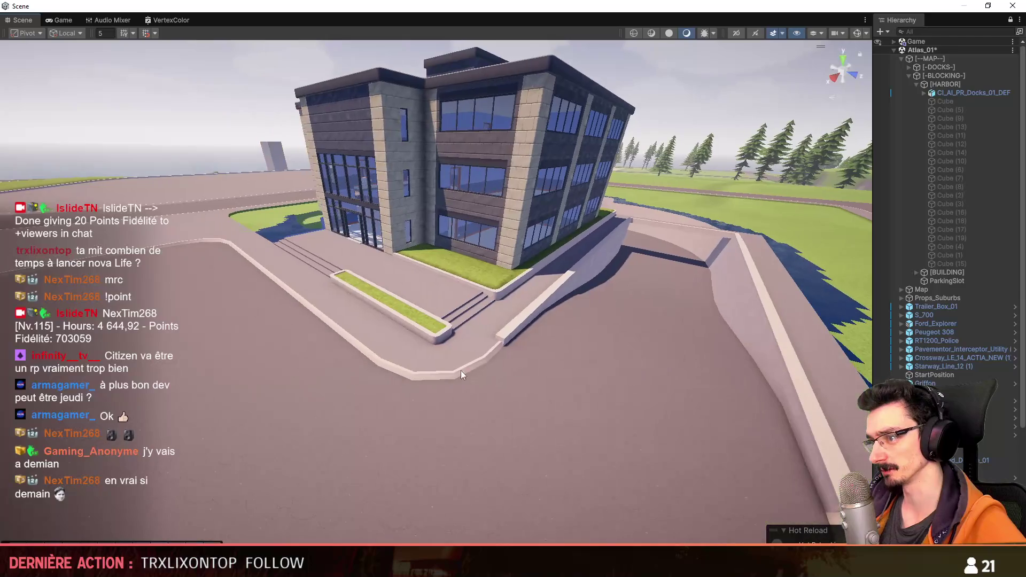
{"action": "scroll", "coordinate": [461, 371], "scroll_direction": "down", "scroll_amount": 3}
{"action": "mouse_move", "coordinate": [508, 365]}
{"action": "right_mouse_down"}
{"action": "mouse_move", "coordinate": [451, 341]}
{"action": "mouse_move", "coordinate": [490, 403]}
{"action": "mouse_move", "coordinate": [400, 376]}
{"action": "right_mouse_up"}
{"action": "scroll", "coordinate": [451, 341], "scroll_direction": "up", "scroll_amount": 1}
{"action": "scroll", "coordinate": [382, 404], "scroll_direction": "up", "scroll_amount": 2}
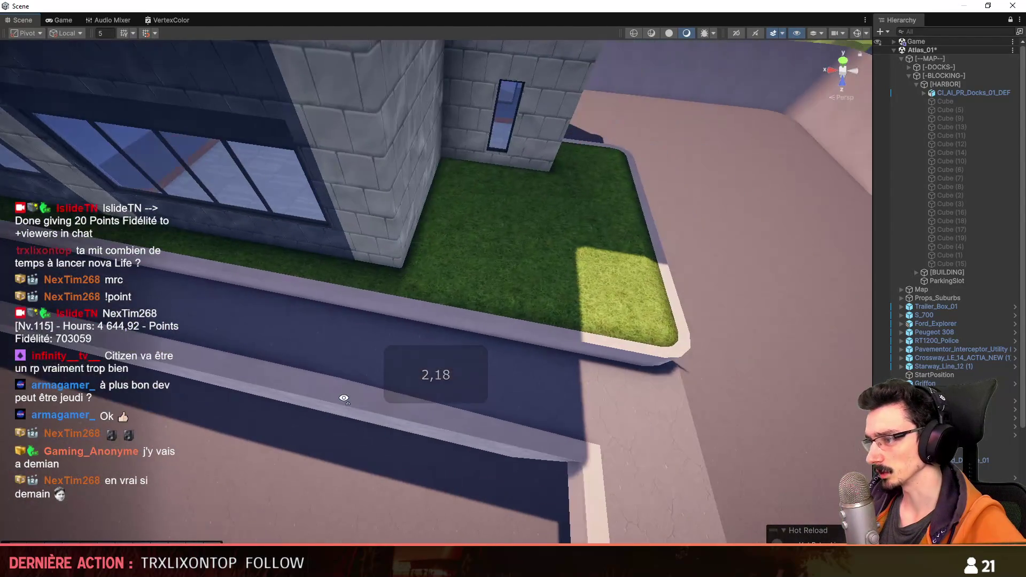
{"action": "scroll", "coordinate": [360, 380], "scroll_direction": "up", "scroll_amount": 2}
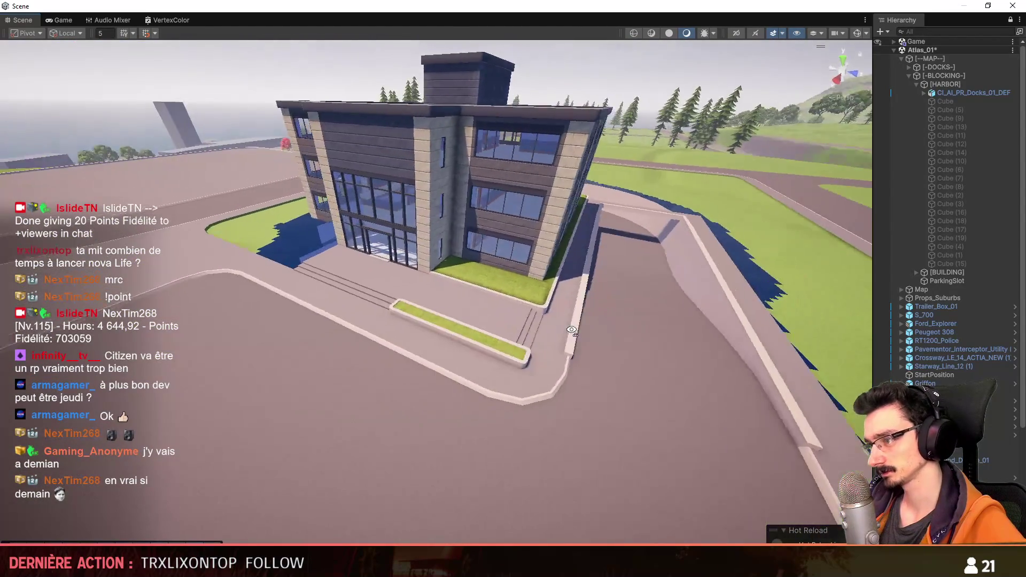
{"action": "mouse_move", "coordinate": [400, 376]}
{"action": "right_mouse_down"}
{"action": "mouse_move", "coordinate": [678, 334]}
{"action": "mouse_move", "coordinate": [443, 315]}
{"action": "right_mouse_up"}
{"action": "scroll", "coordinate": [678, 333], "scroll_direction": "up", "scroll_amount": 2}
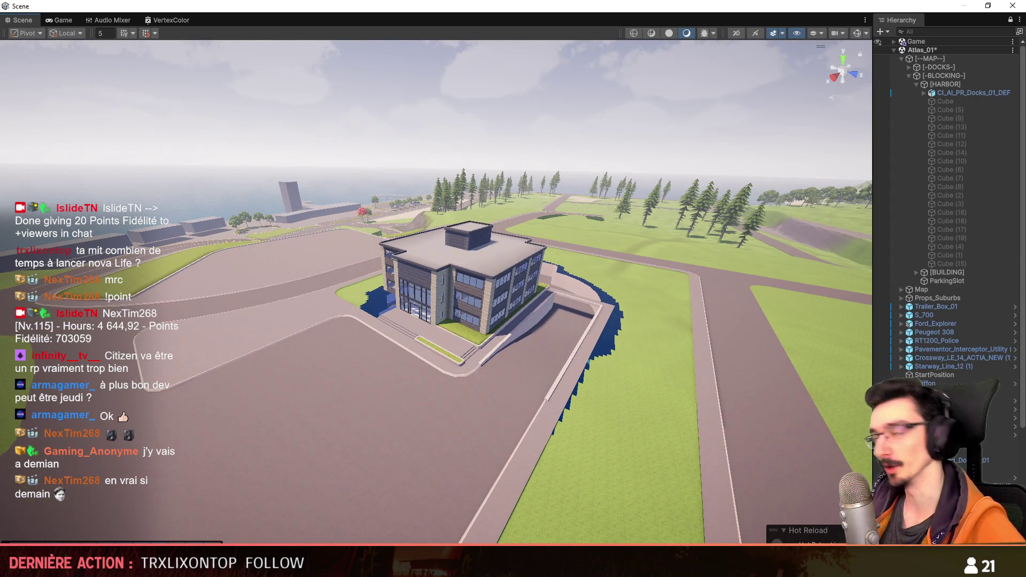
{"action": "key", "text": "ctrl+s"}
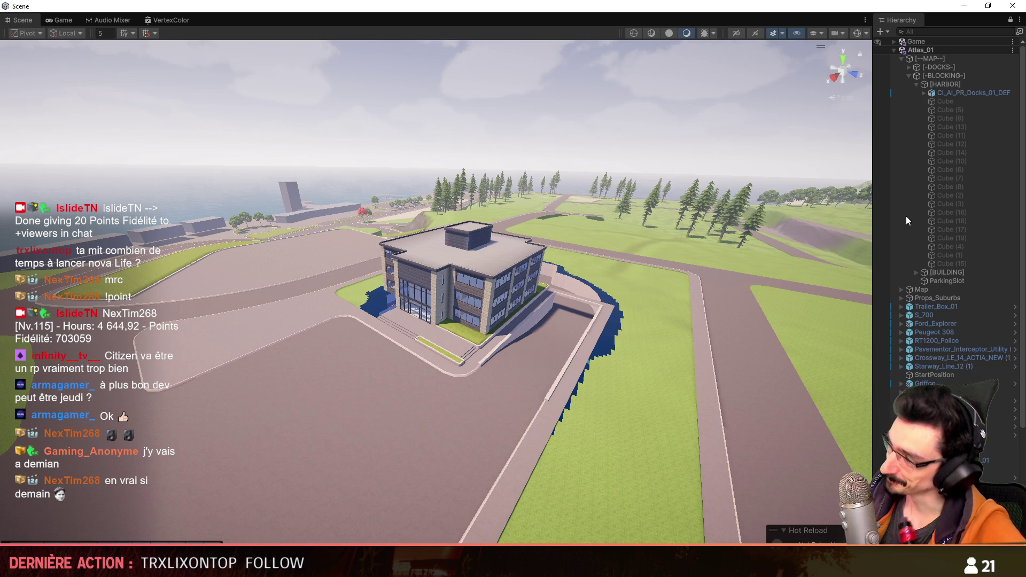
{"action": "key", "text": "ctrl+p"}
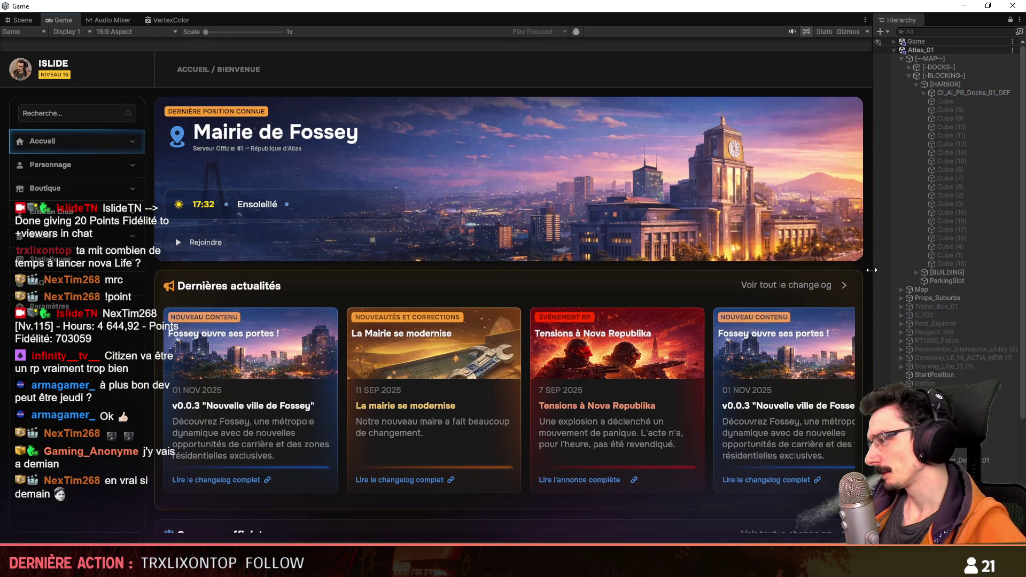
Step: Launch the Citizen RP server from Mes serveurs and spawn the character into the world
{"action": "left_click_drag", "start_coordinate": [873, 284], "coordinate": [971, 284]}
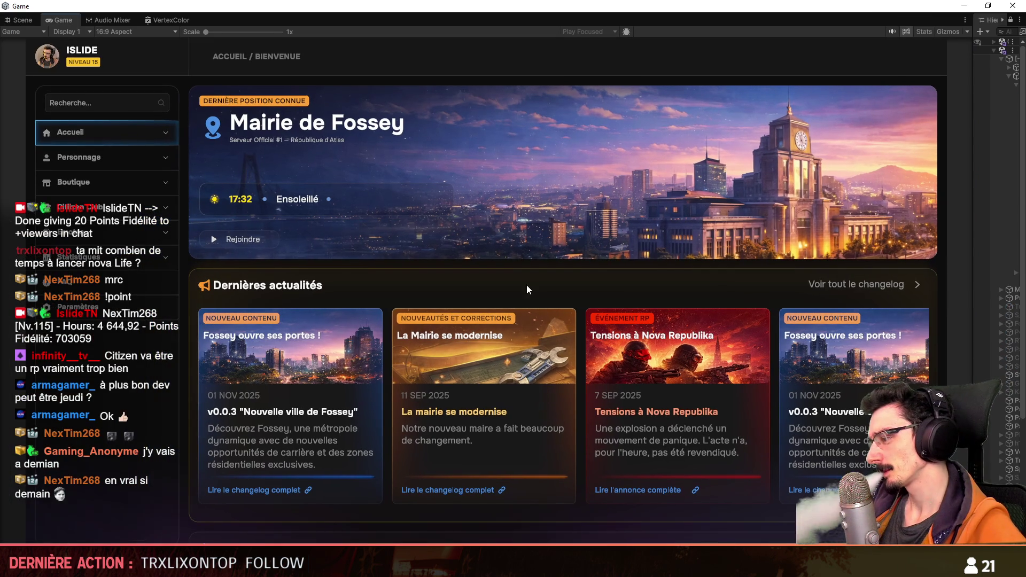
{"action": "left_click", "coordinate": [144, 133]}
{"action": "left_click", "coordinate": [73, 204]}
{"action": "left_click", "coordinate": [874, 188]}
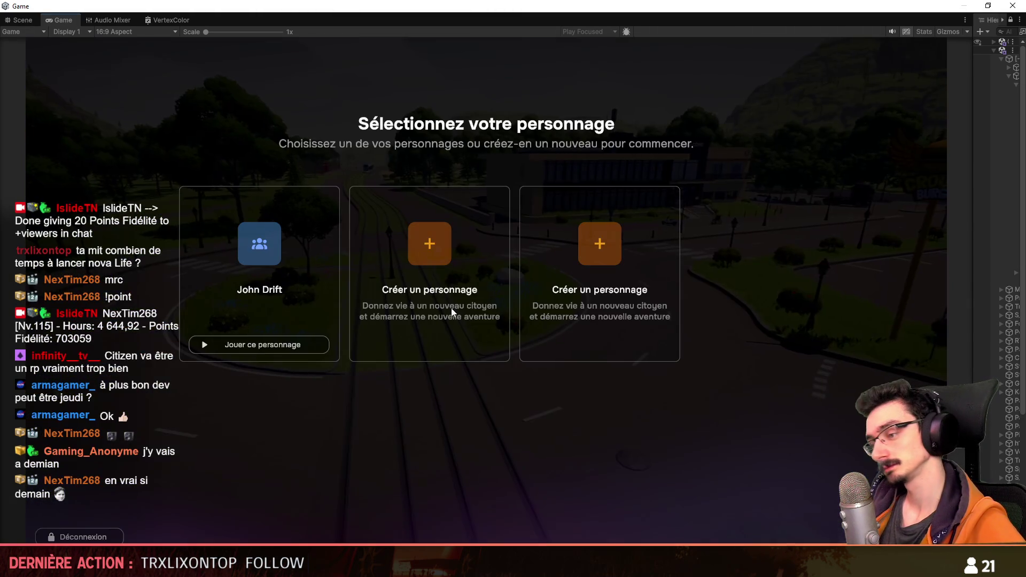
{"action": "left_click", "coordinate": [264, 344]}
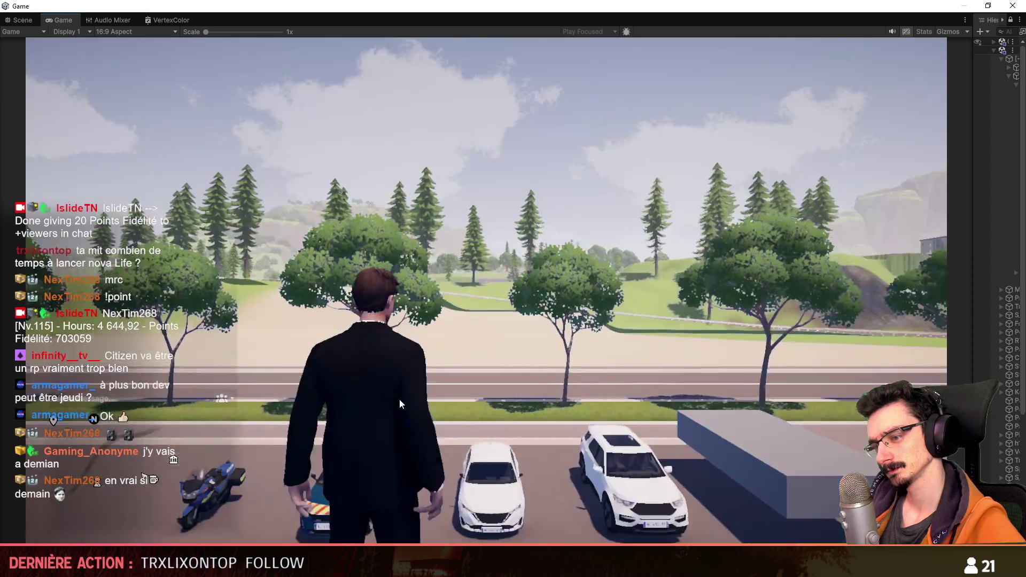
Step: Walk the character to the police motorbike by the parked cars and mount it
{"action": "key", "text": "w"}
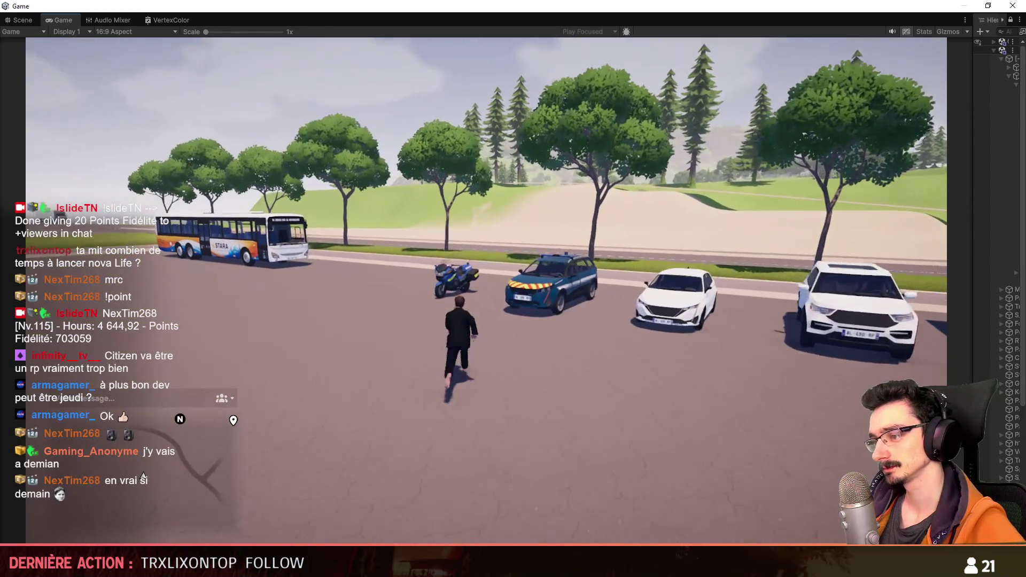
{"action": "key", "text": "w"}
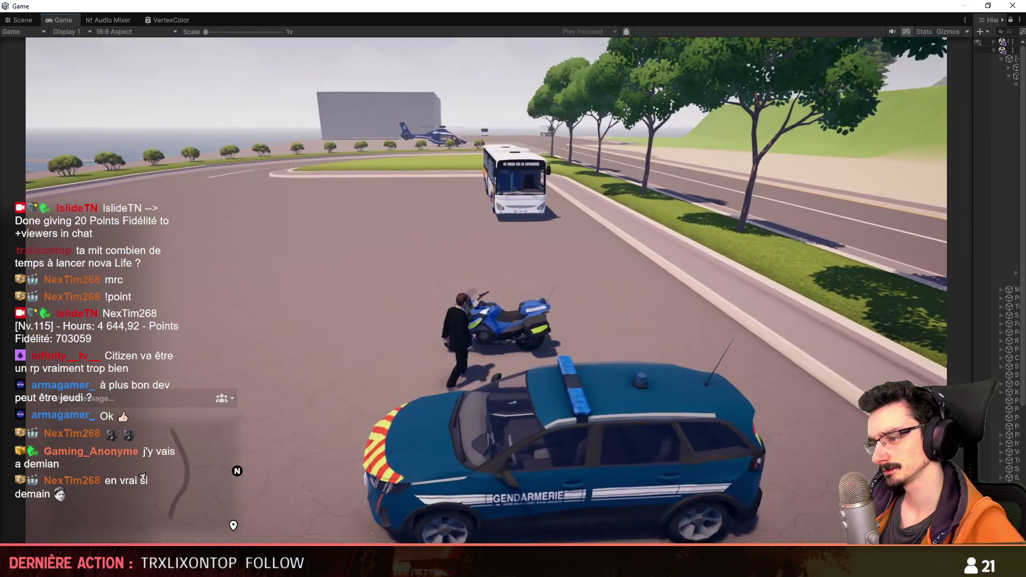
{"action": "key", "text": "w"}
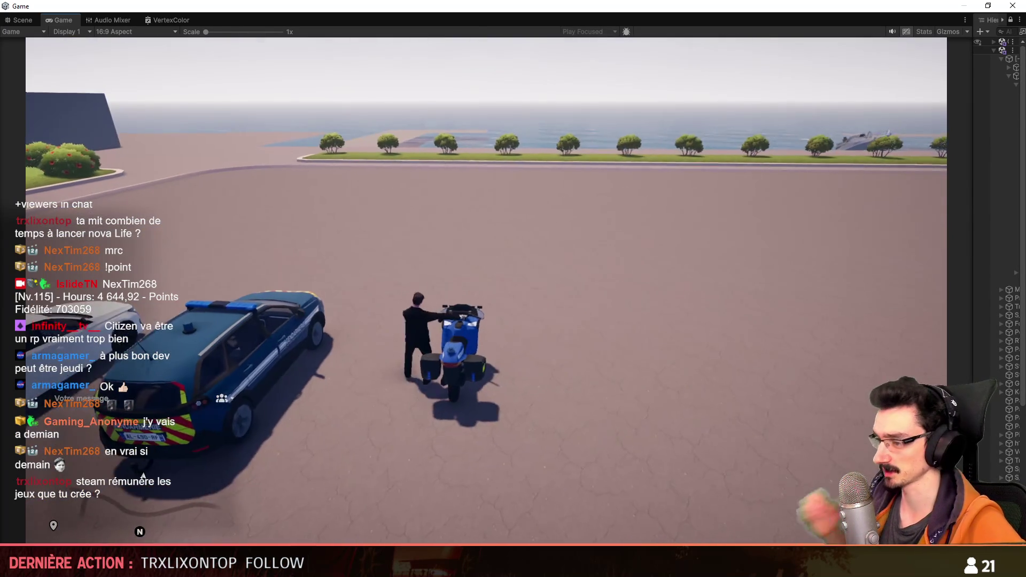
{"action": "key", "text": "e"}
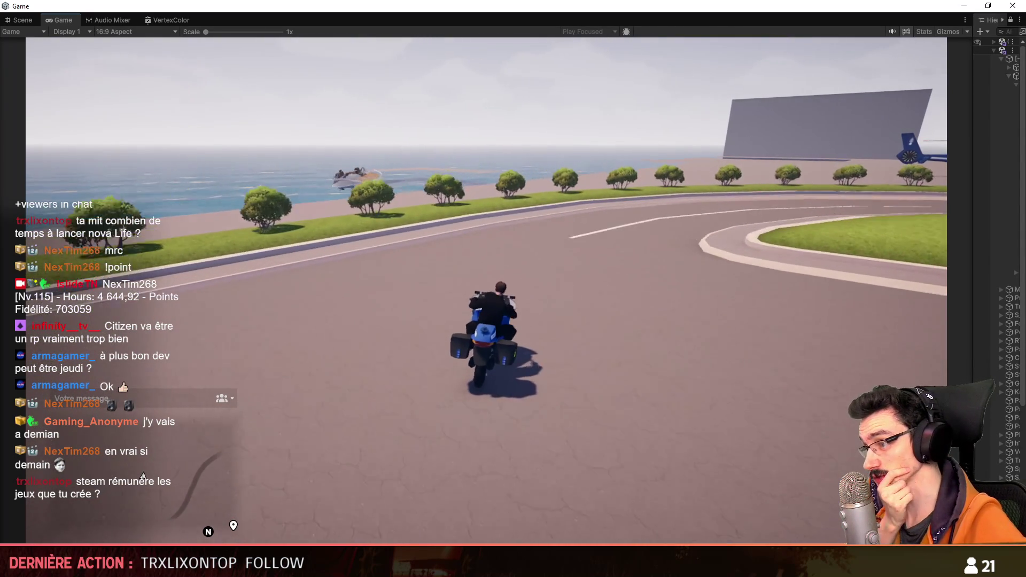
Step: Ride the motorbike along the winding roads to the station and switch to a low side camera
{"action": "key", "text": "a"}
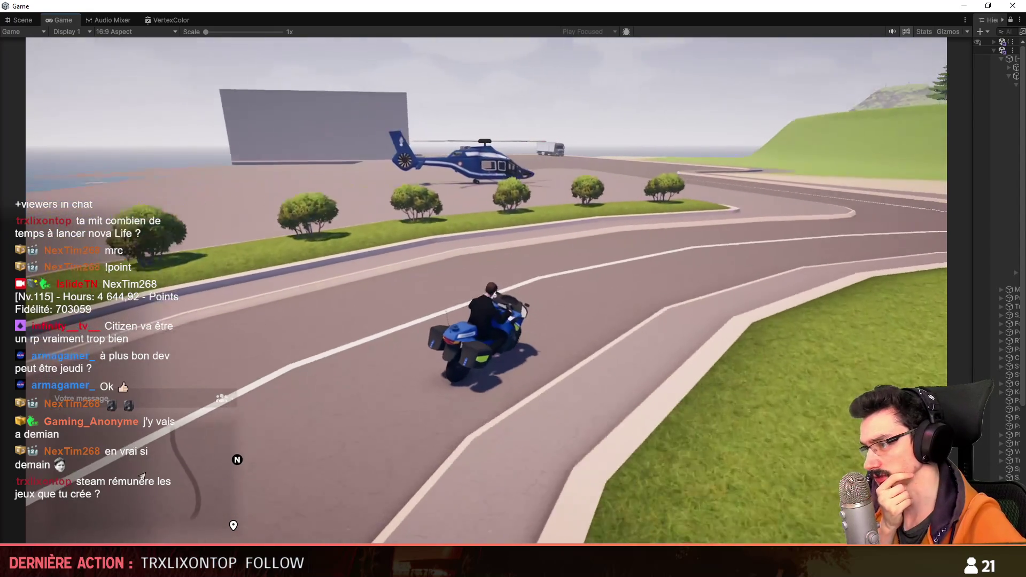
{"action": "key", "text": "d"}
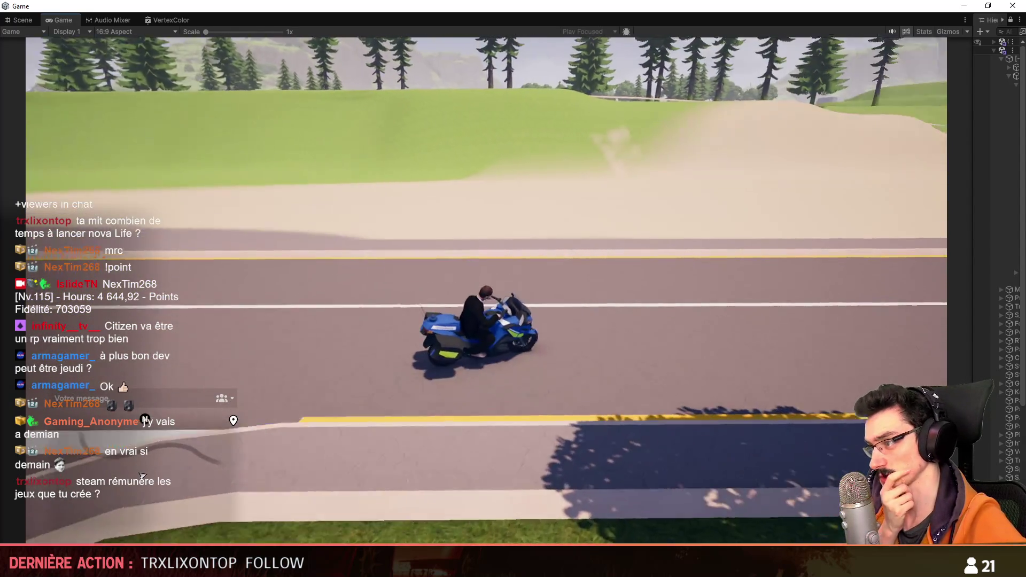
{"action": "key", "text": "d"}
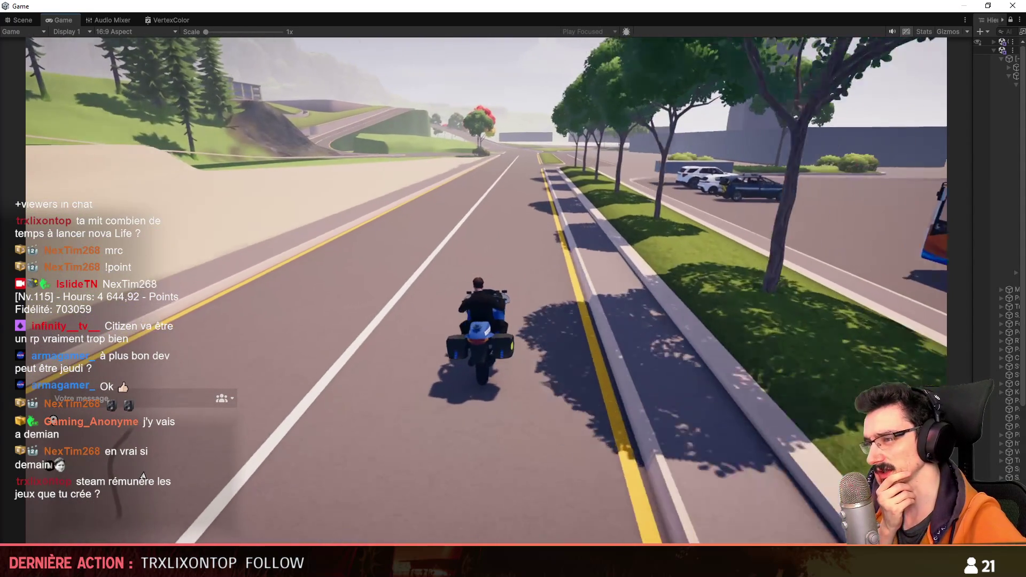
{"action": "key", "text": "w"}
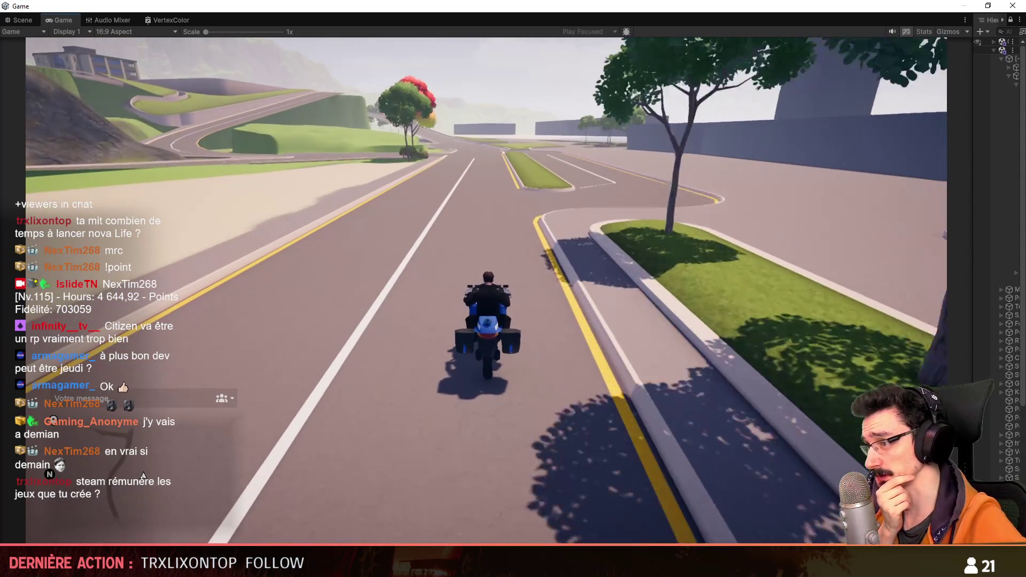
{"action": "key", "text": "a"}
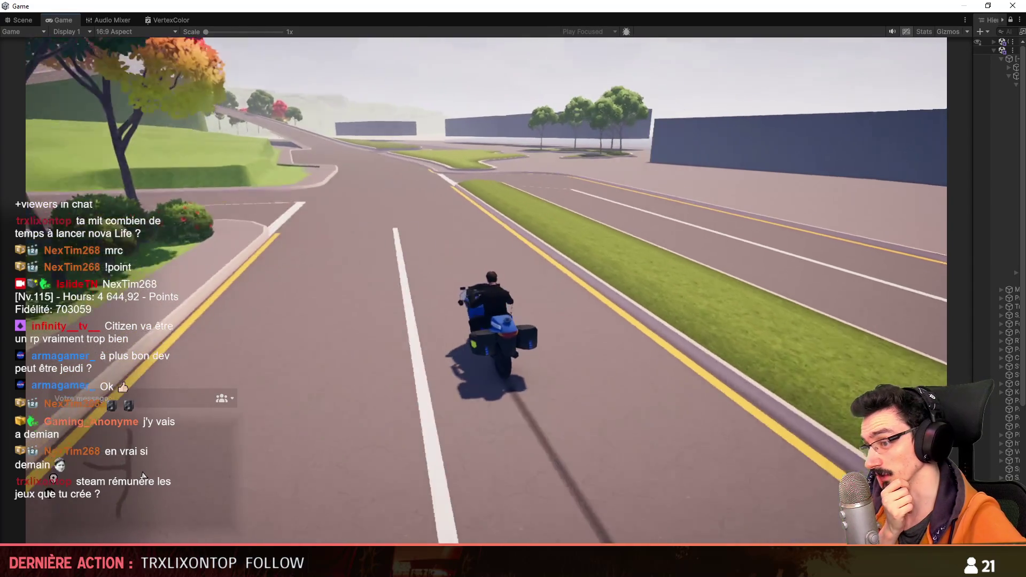
{"action": "key", "text": "a"}
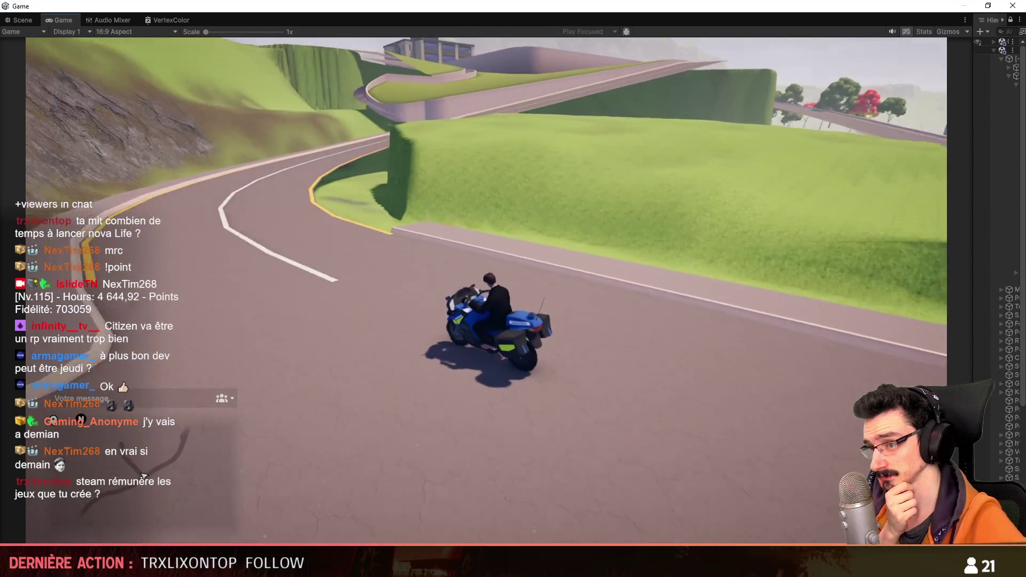
{"action": "key", "text": "d"}
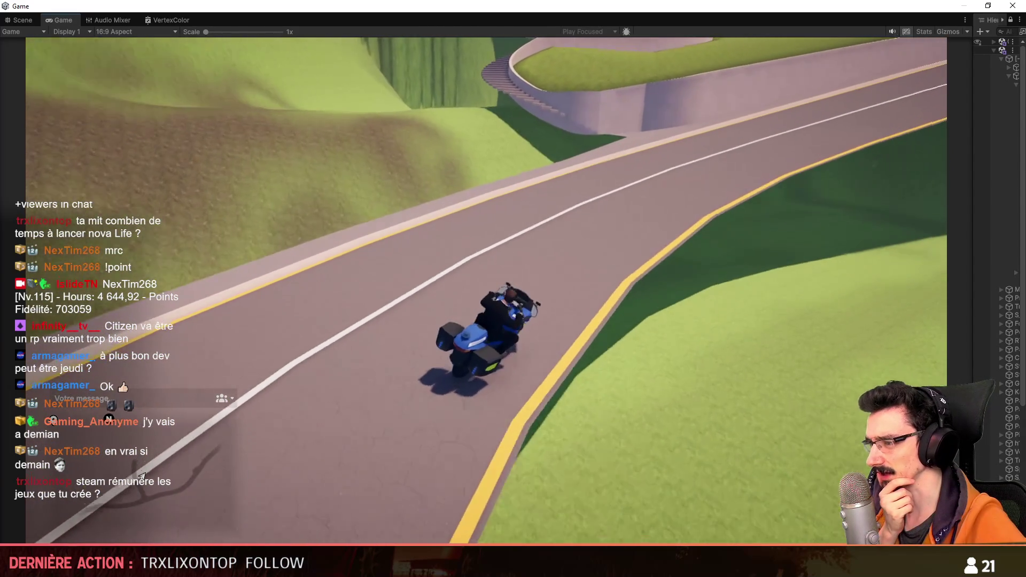
{"action": "key", "text": "d"}
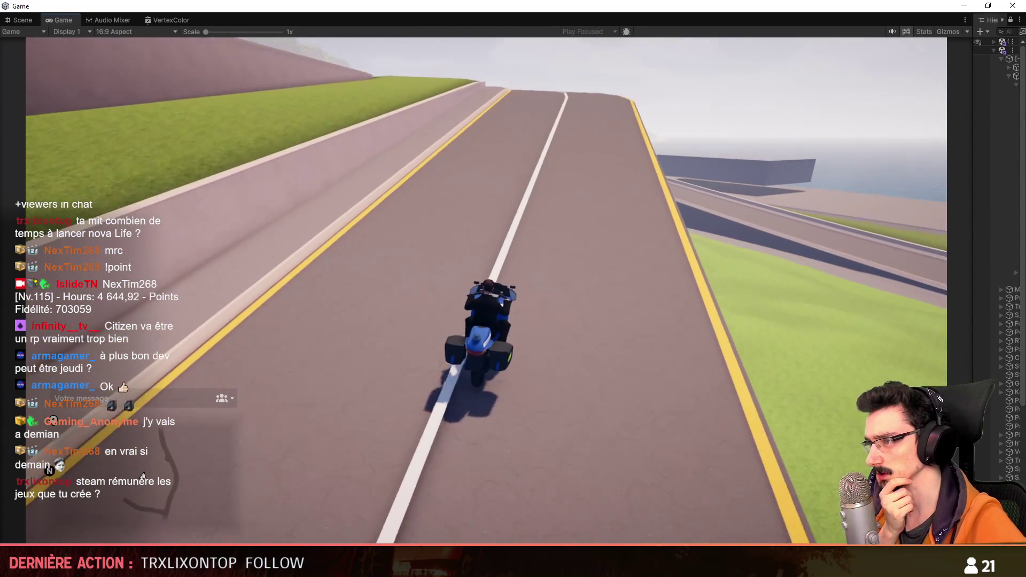
{"action": "key", "text": "d"}
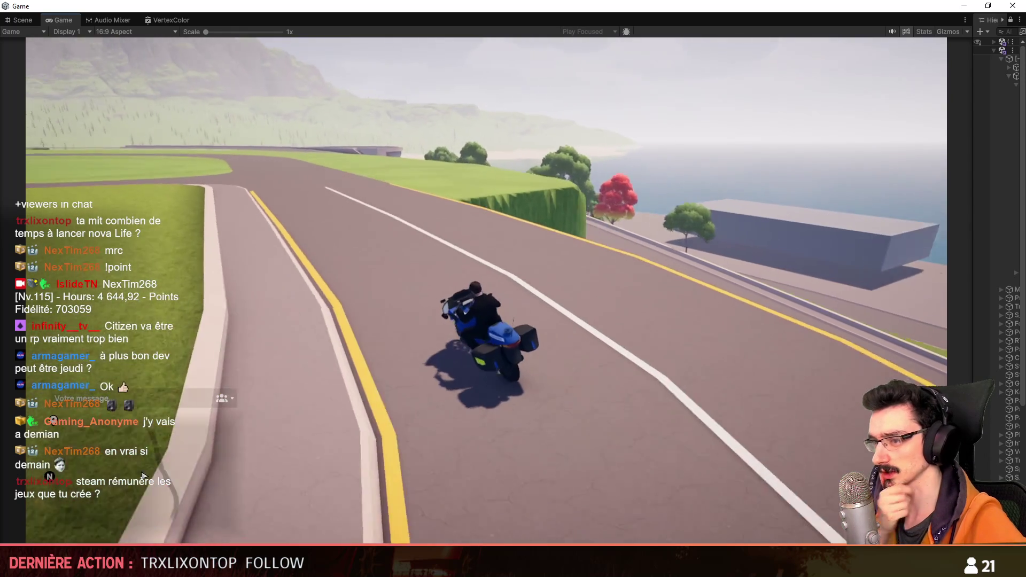
{"action": "key", "text": "a"}
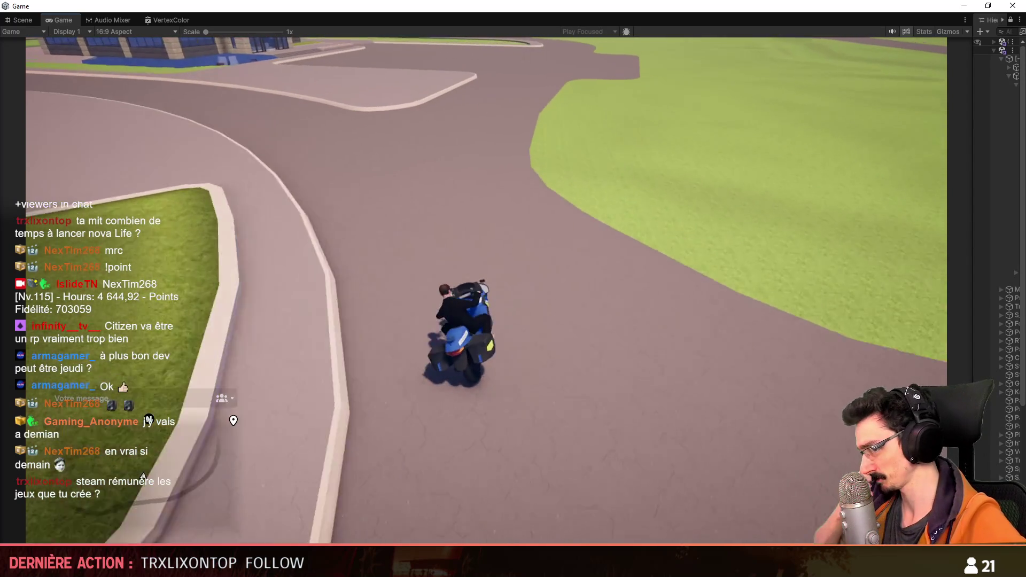
{"action": "key", "text": "v"}
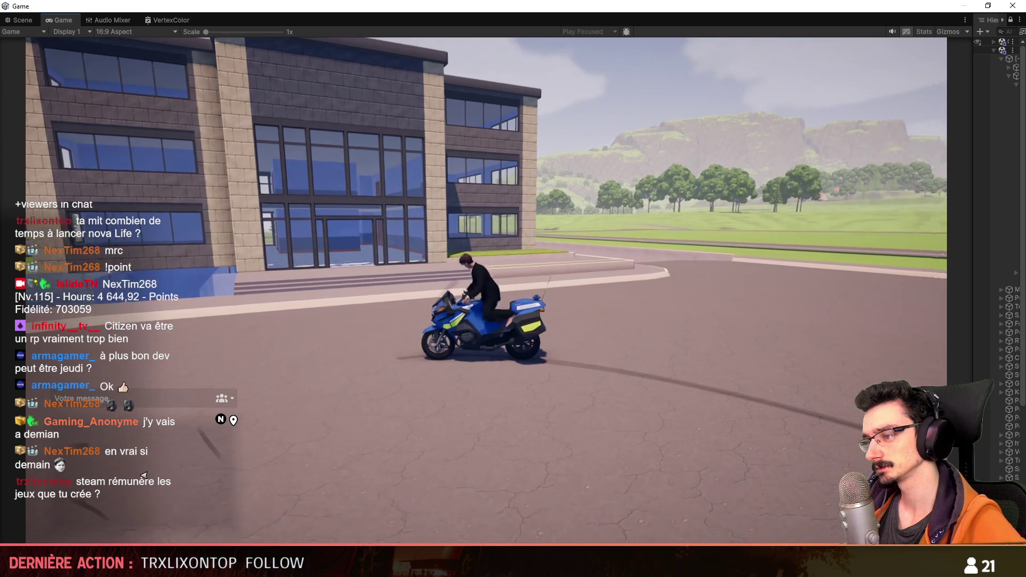
Step: Dismount to look over the station front on foot, then remount the gendarmerie motorbike and ride off
{"action": "key", "text": "f"}
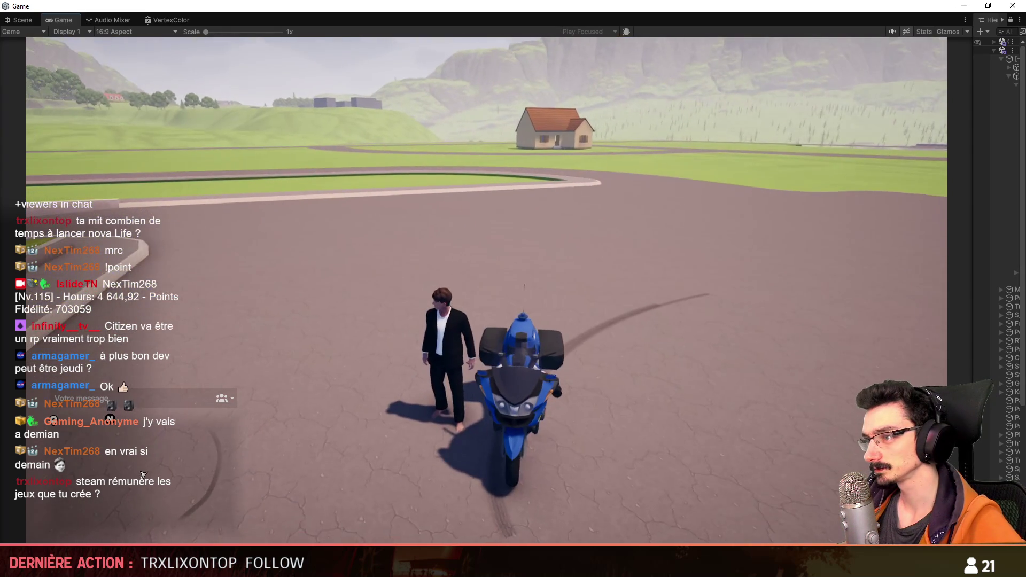
{"action": "key", "text": "w"}
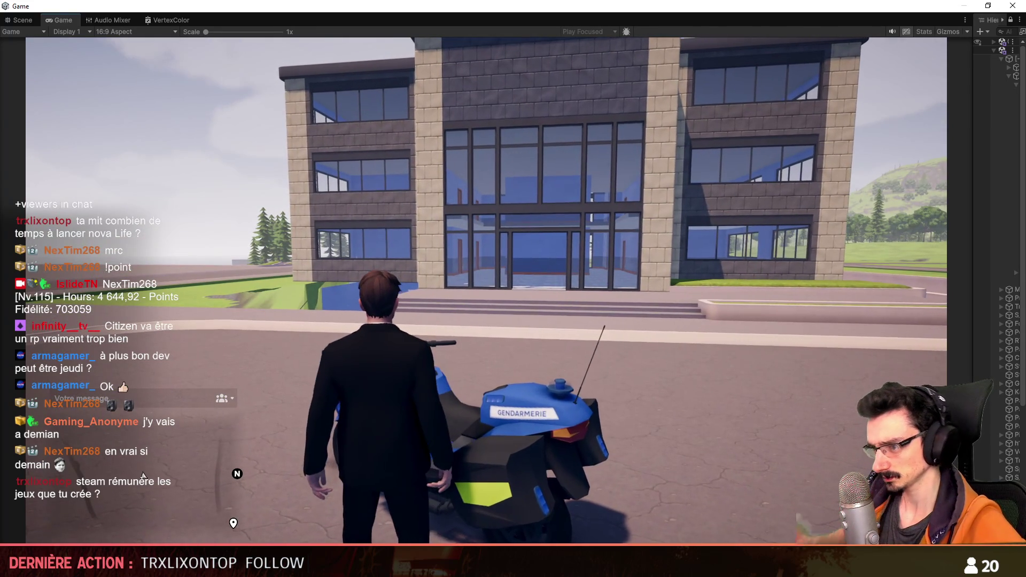
{"action": "key", "text": "f"}
{"action": "key", "text": "w"}
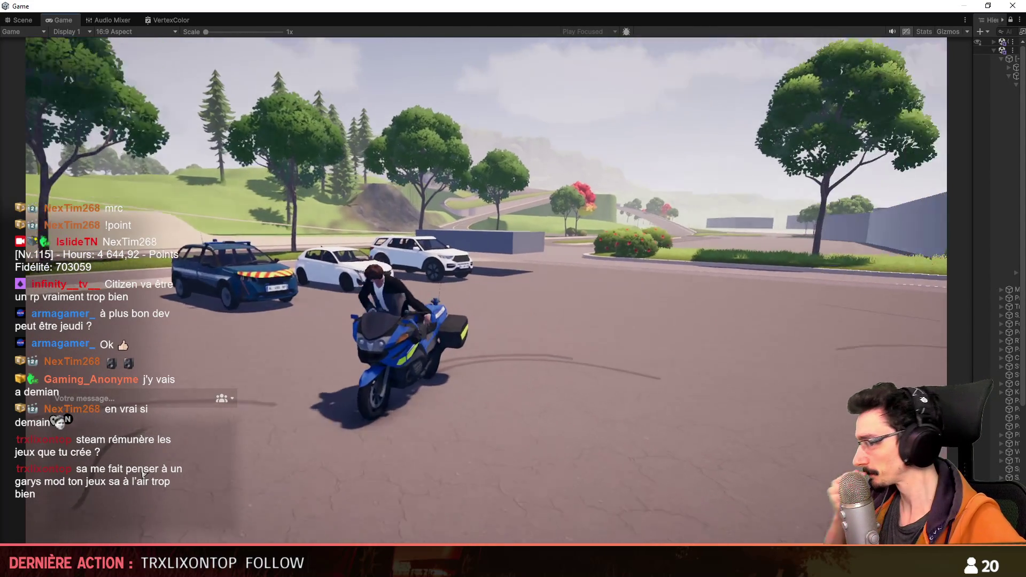
Step: Get off the motorbike and run over to the blue police helicopter
{"action": "key", "text": "f"}
{"action": "key", "text": "w"}
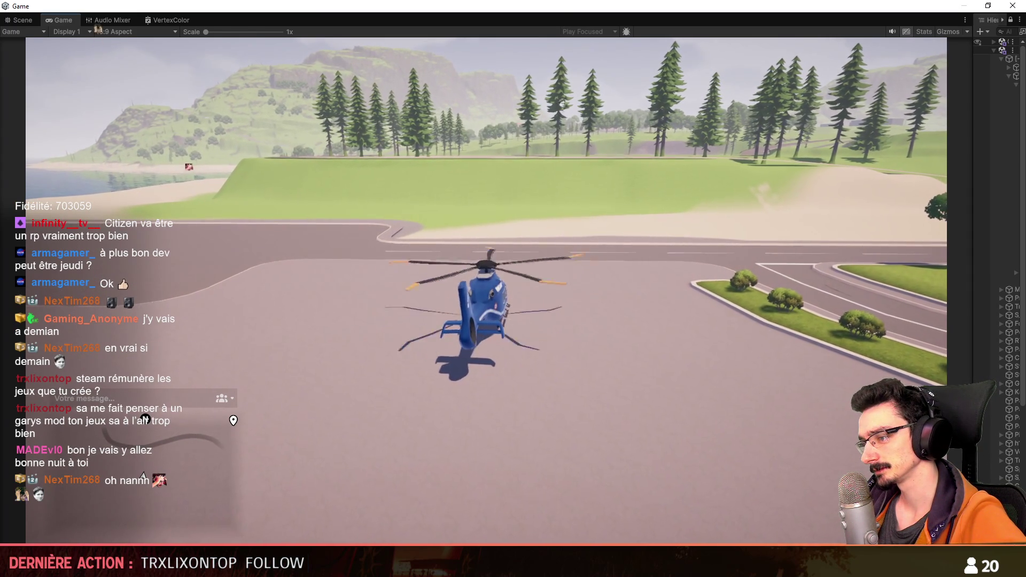
Step: Lift the helicopter off, turn it around and fly forward over the trees across the map
{"action": "key", "text": "space"}
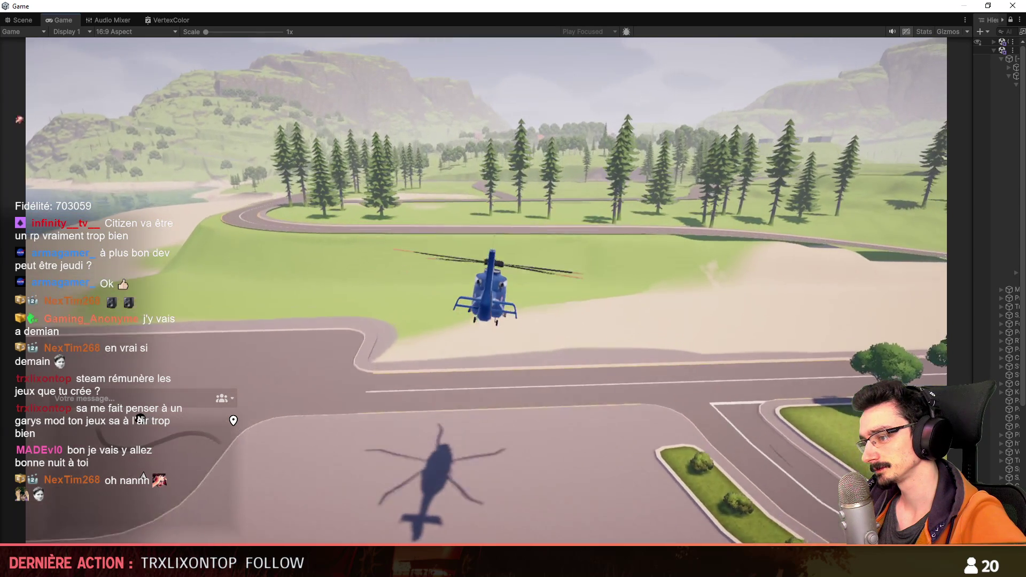
{"action": "key", "text": "a"}
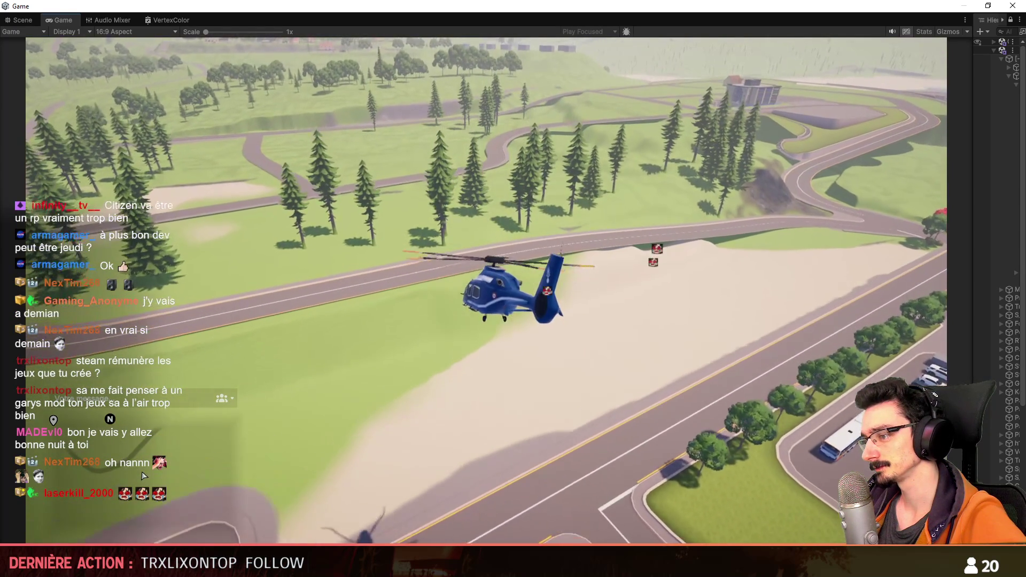
{"action": "key", "text": "w"}
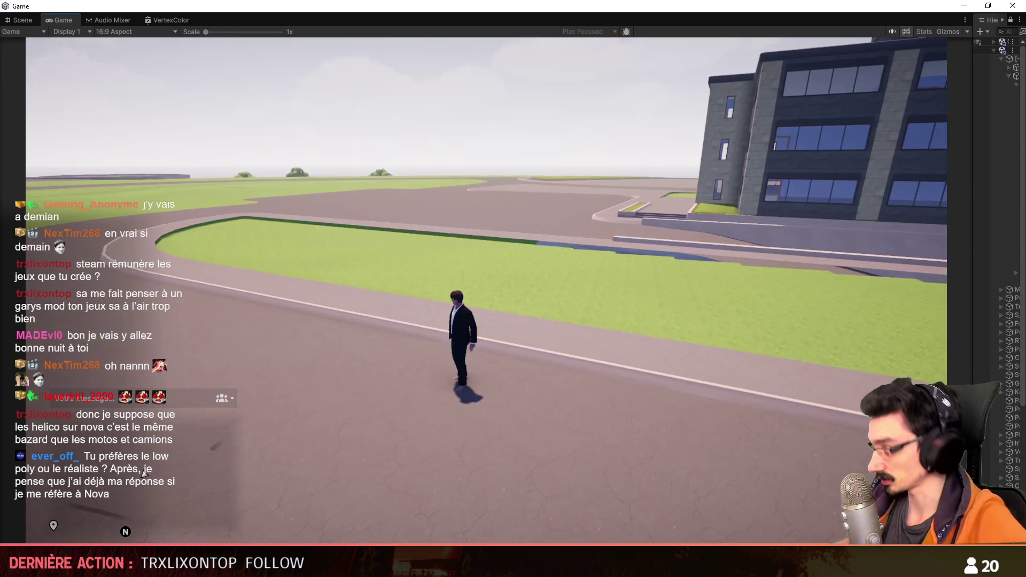
Step: Run the character across the road and walk it toward the station building
{"action": "key", "text": "w"}
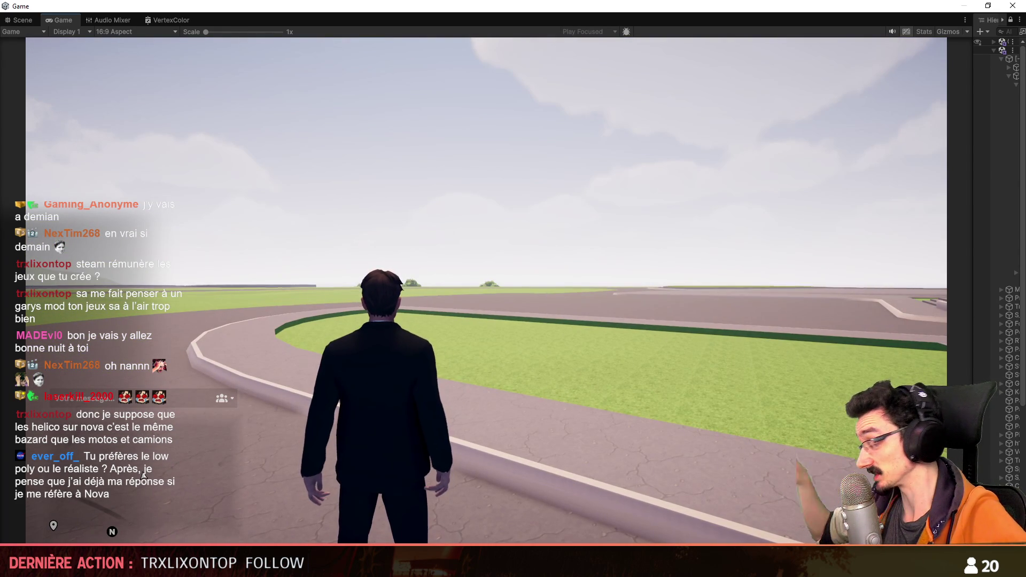
{"action": "key", "text": "w"}
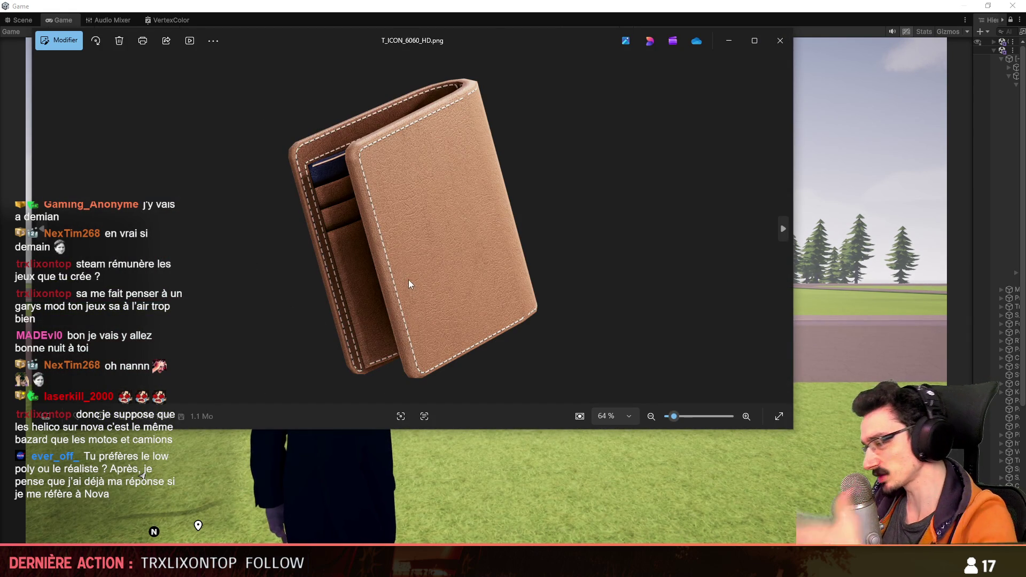
Step: Close the wallet icon image T_ICON_6060_HD.png in Windows Photos
{"action": "left_click", "coordinate": [781, 40]}
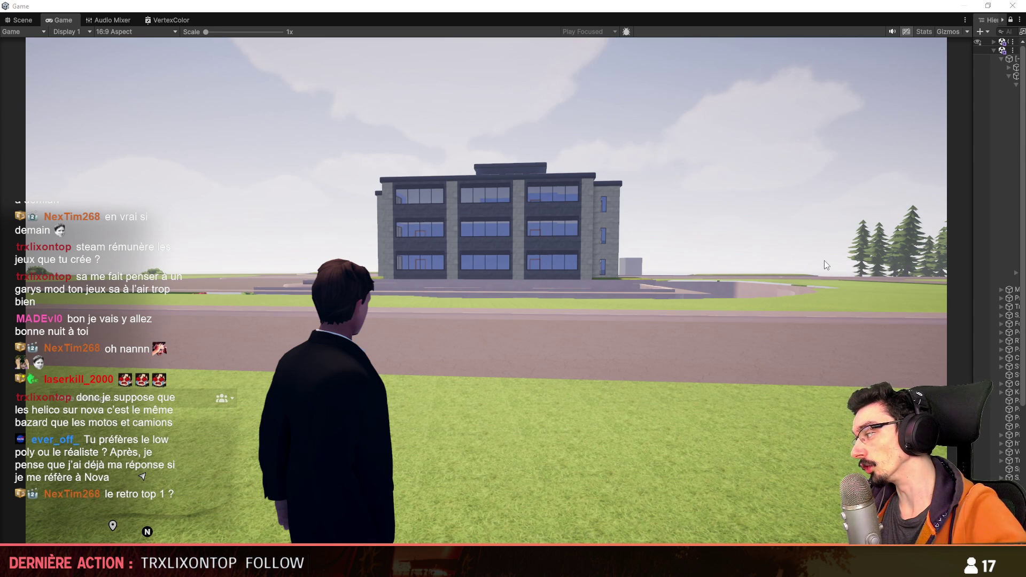
Step: Stop play mode with Ctrl+P and move the Scene view over the station block
{"action": "key", "text": "ctrl+p"}
{"action": "right_click_drag", "start_coordinate": [575, 386], "coordinate": [504, 392]}
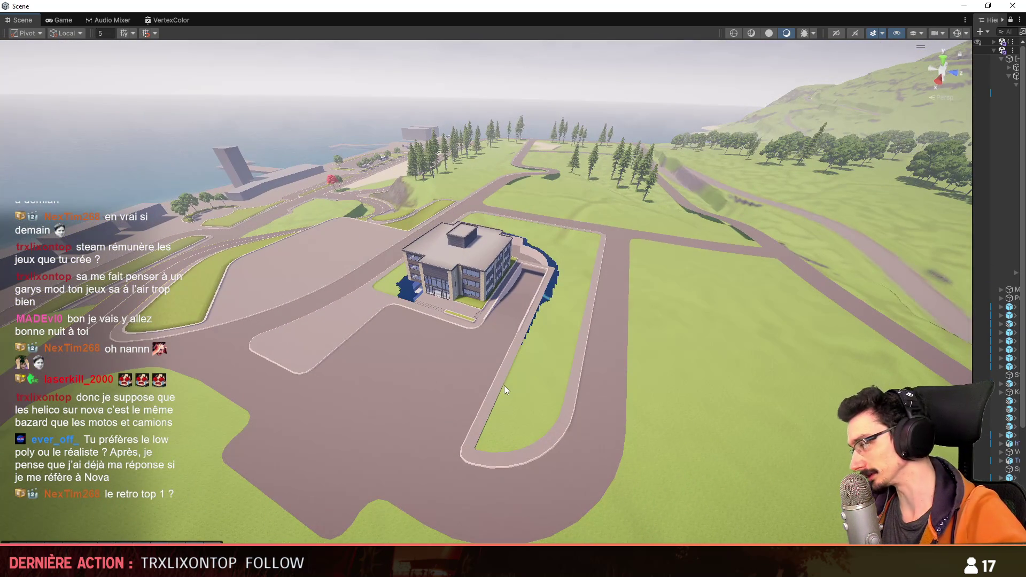
{"action": "middle_click_drag", "start_coordinate": [504, 386], "coordinate": [504, 323]}
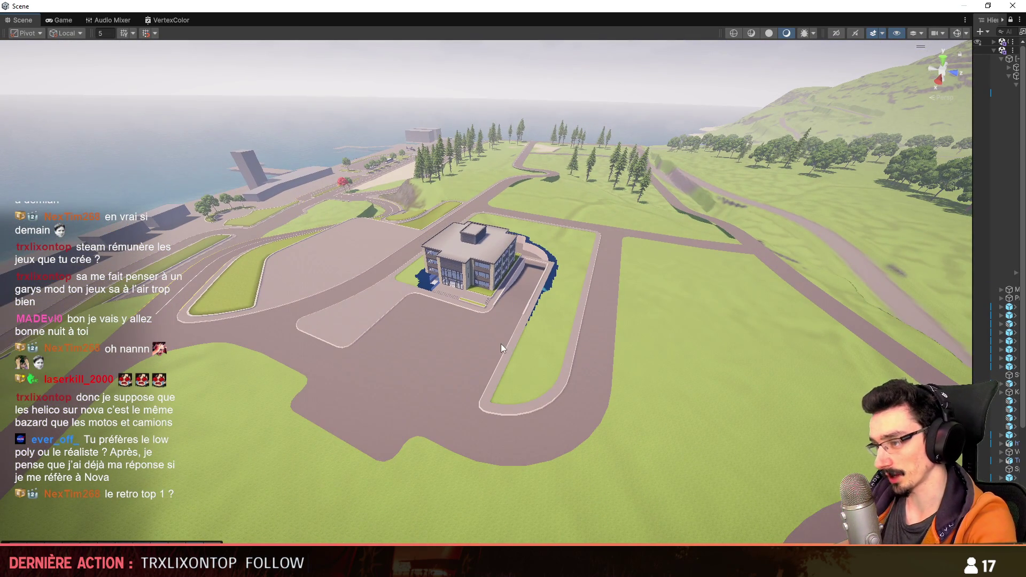